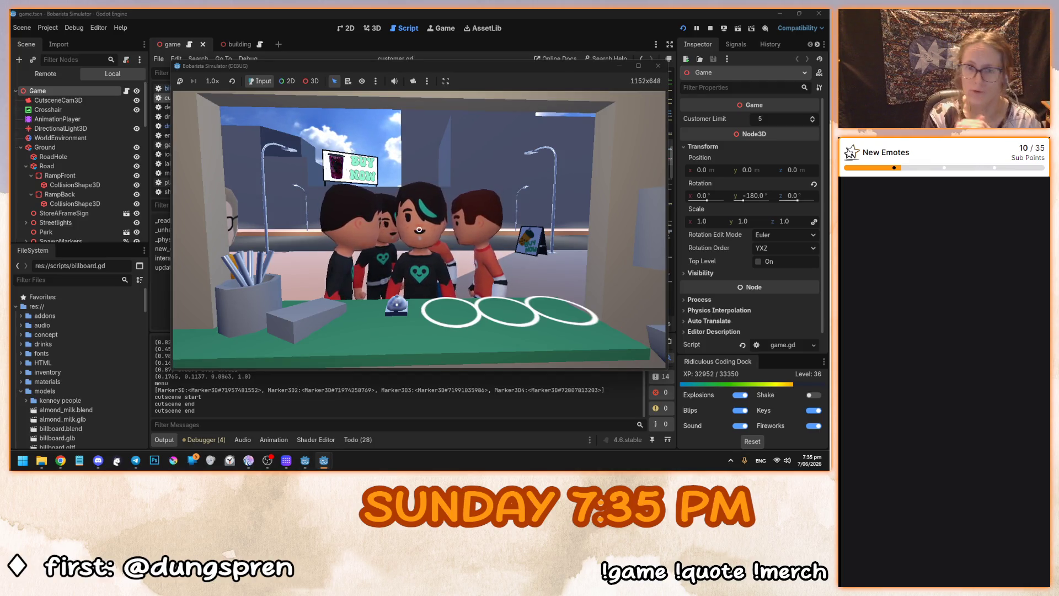
# Stop the running Bobarista game and switch to the 3D Navigation demo project.
pyautogui.press('F8')
pyautogui.click(419, 232)
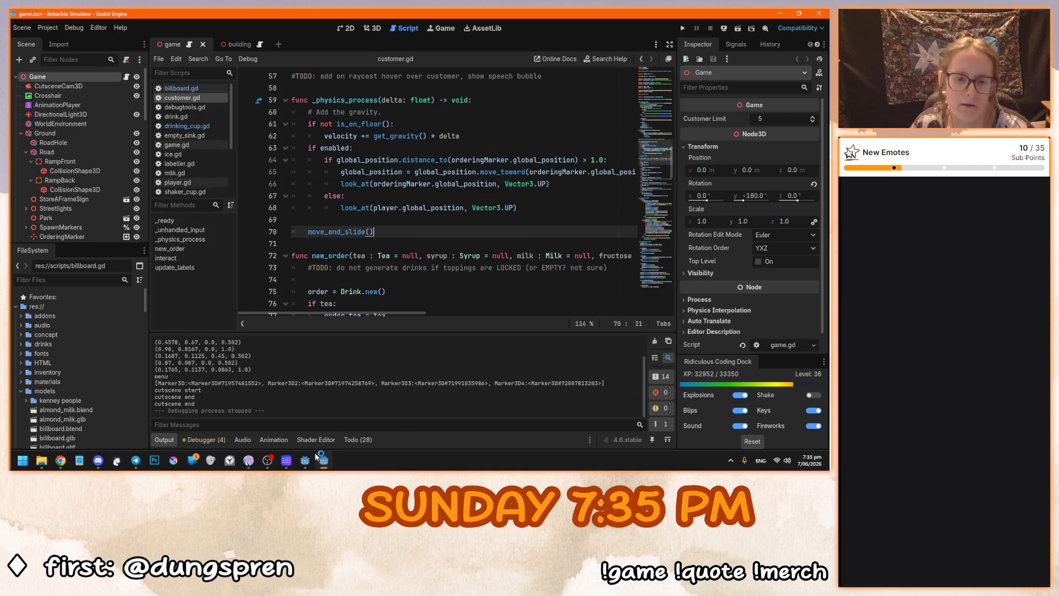
pyautogui.click(305, 460)
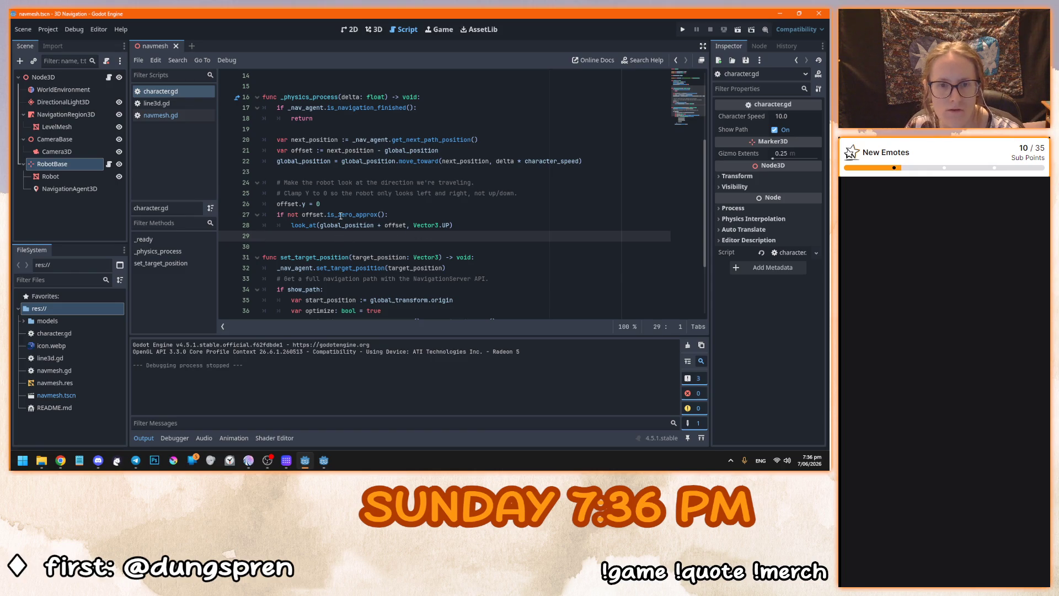
pyautogui.moveTo(340, 216)
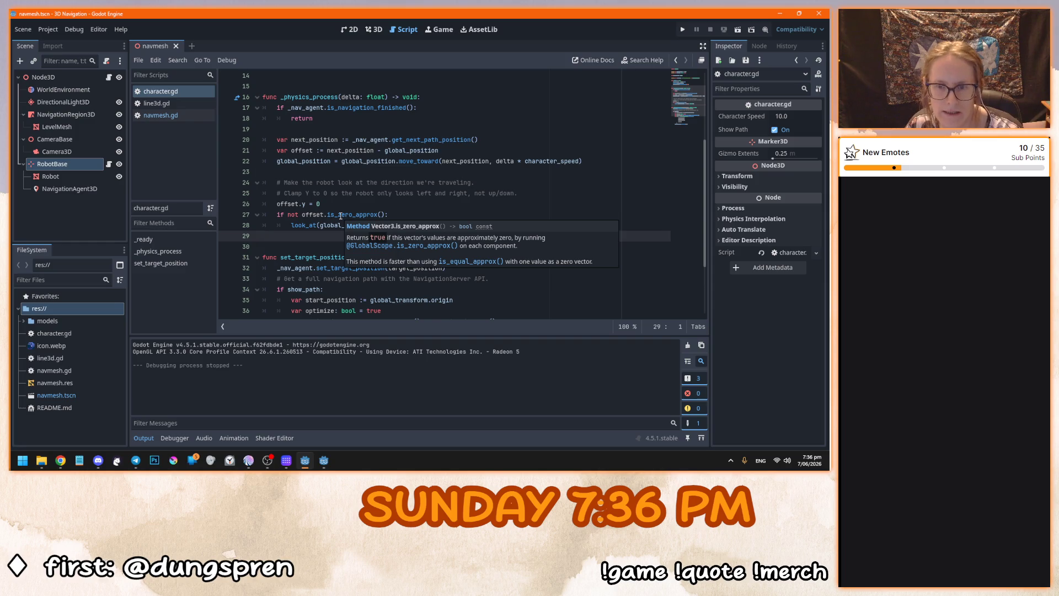
pyautogui.click(340, 215)
pyautogui.keyDown('ctrl'); pyautogui.click(340, 215); pyautogui.keyUp('ctrl')
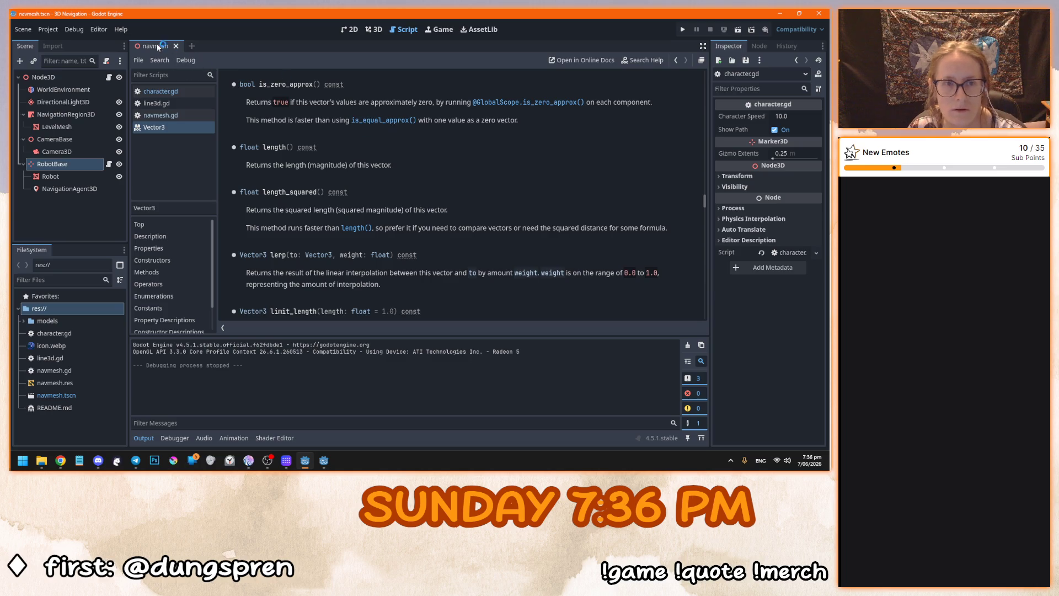
pyautogui.click(162, 117)
pyautogui.click(160, 91)
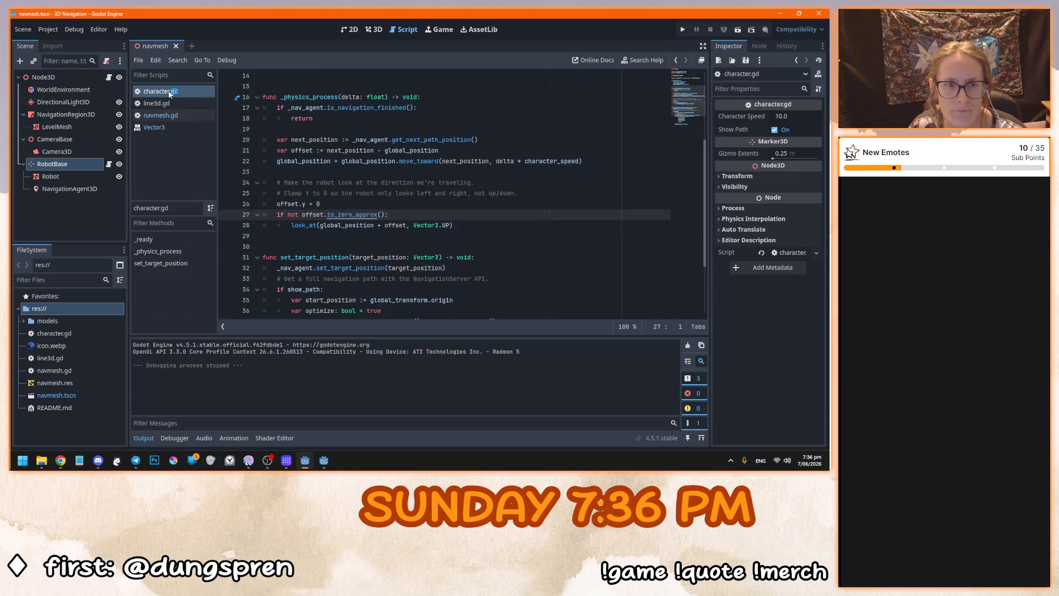
pyautogui.click(165, 116)
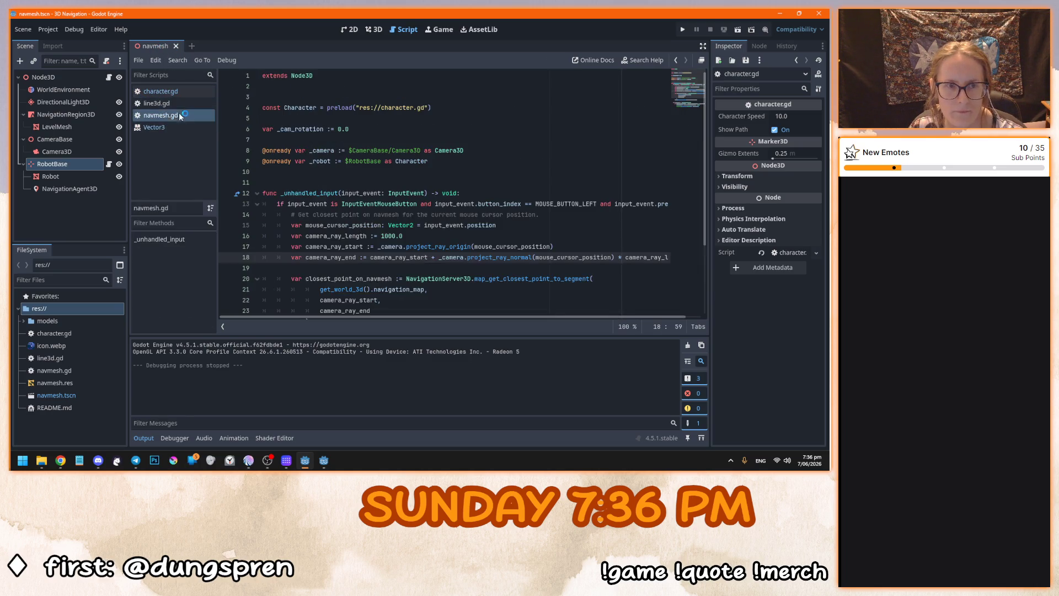
pyautogui.click(168, 123)
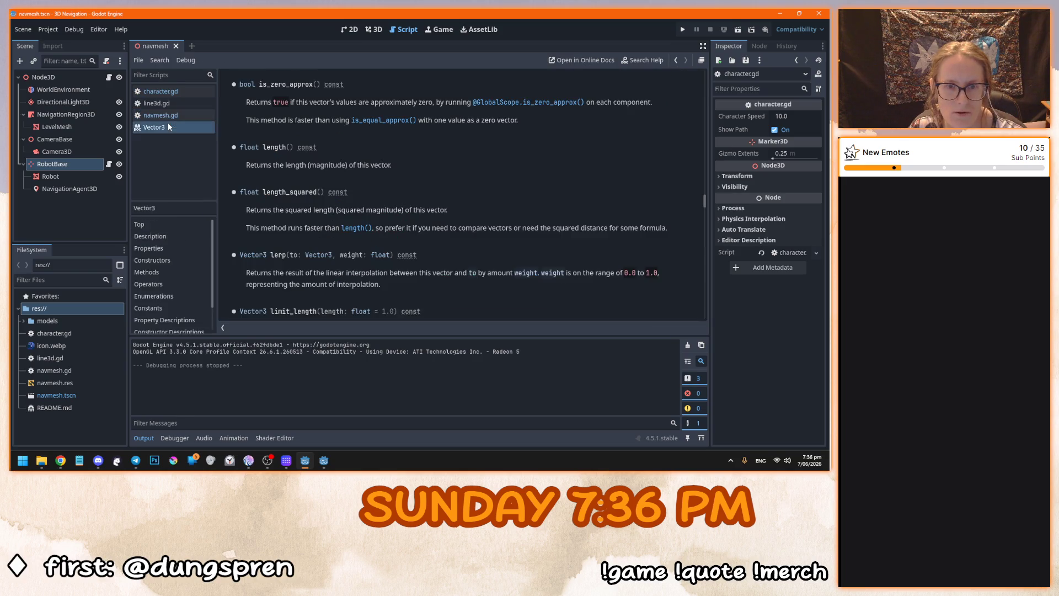
pyautogui.click(168, 94)
pyautogui.click(527, 223)
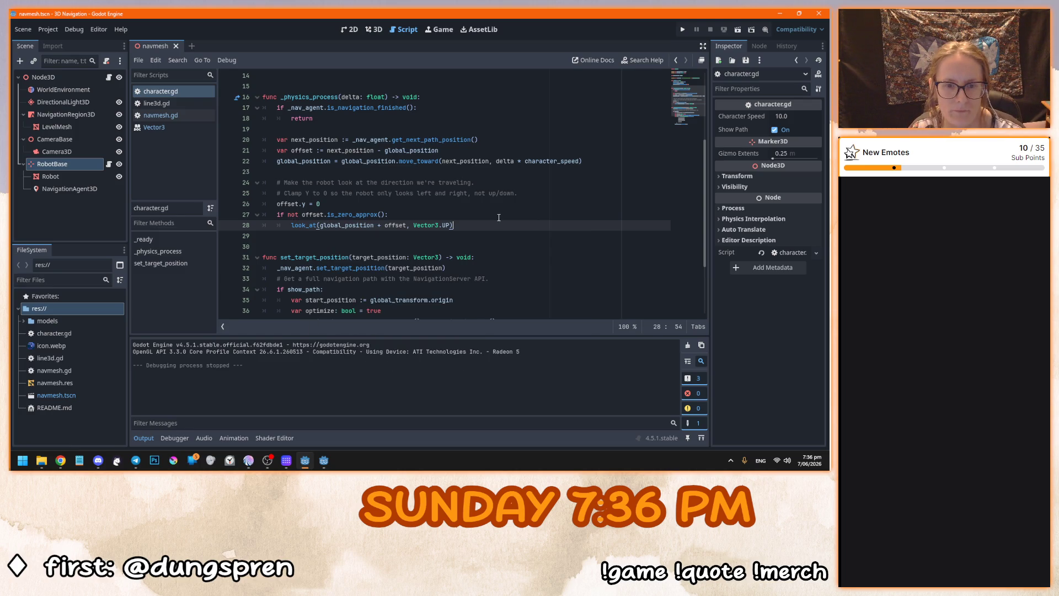
pyautogui.click(413, 192)
# Run the 3D Navigation demo, send the robot to the top bridge and across the ring, then stop it.
pyautogui.press('F5')
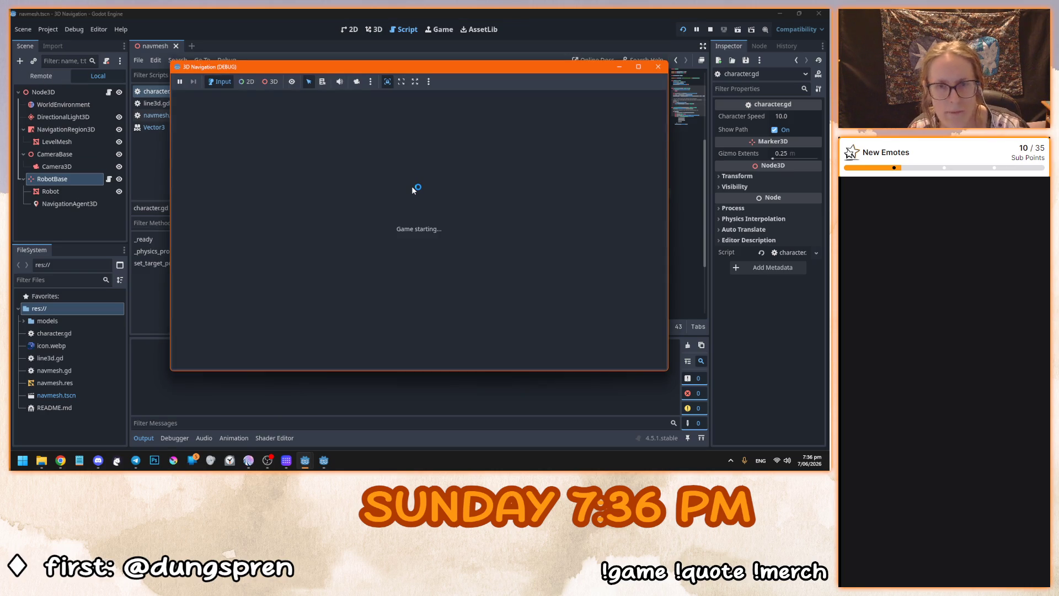
pyautogui.click(420, 311)
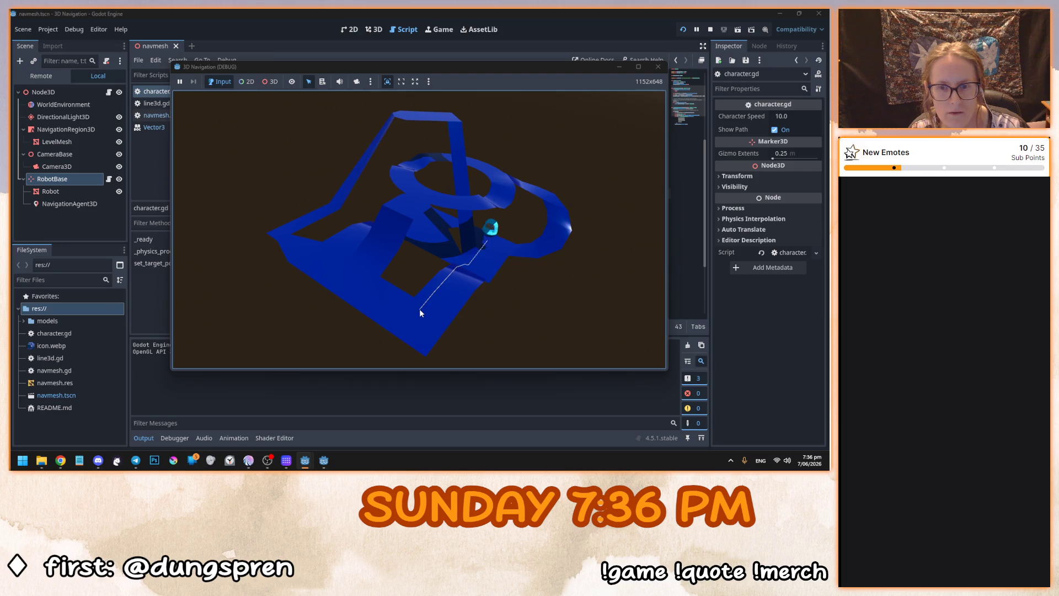
pyautogui.click(286, 233)
pyautogui.click(392, 118)
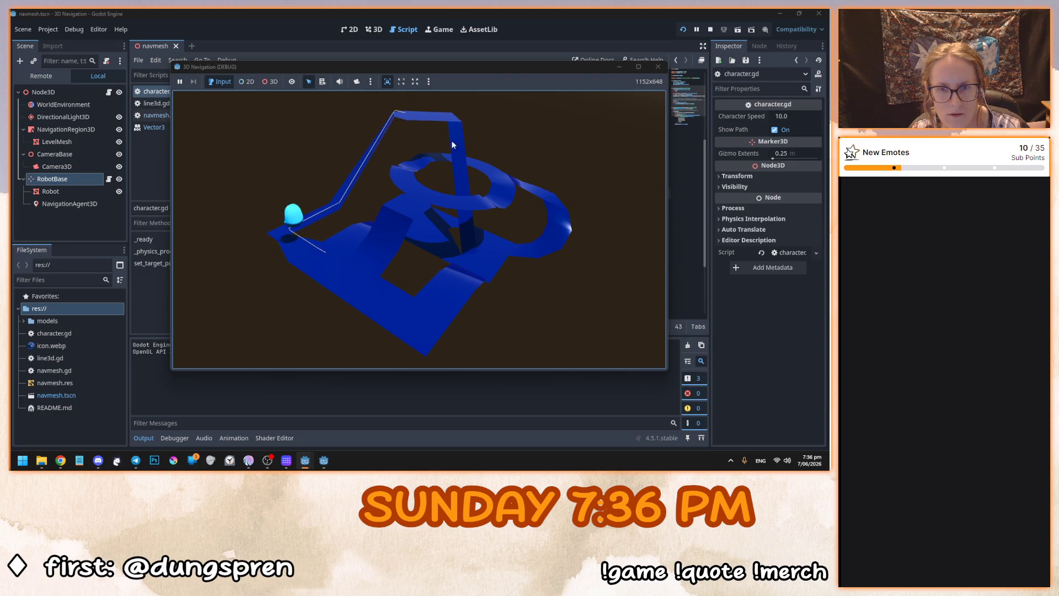
pyautogui.click(437, 197)
pyautogui.click(560, 224)
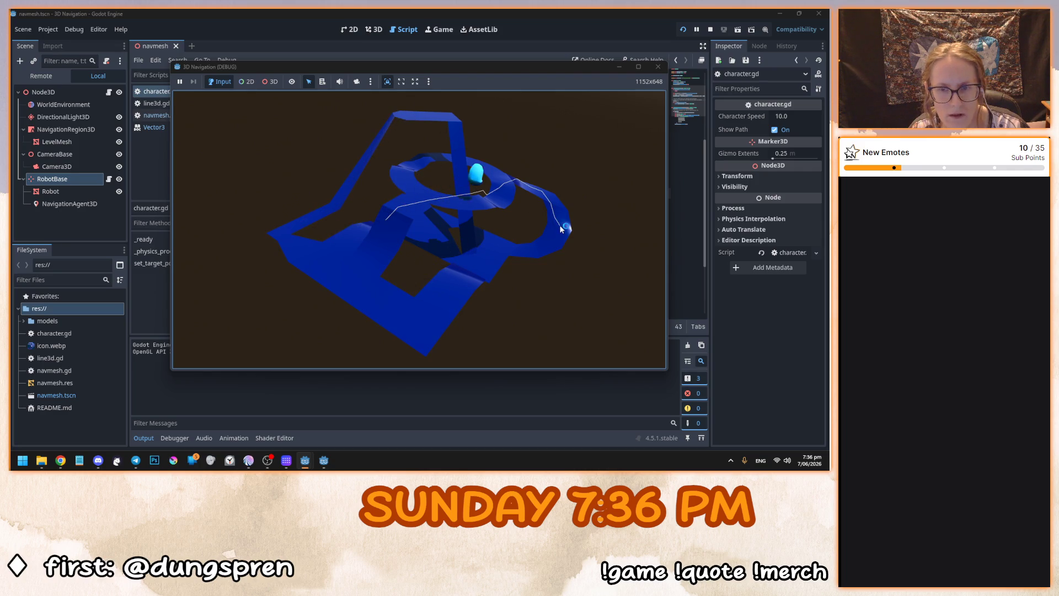
pyautogui.press('F8')
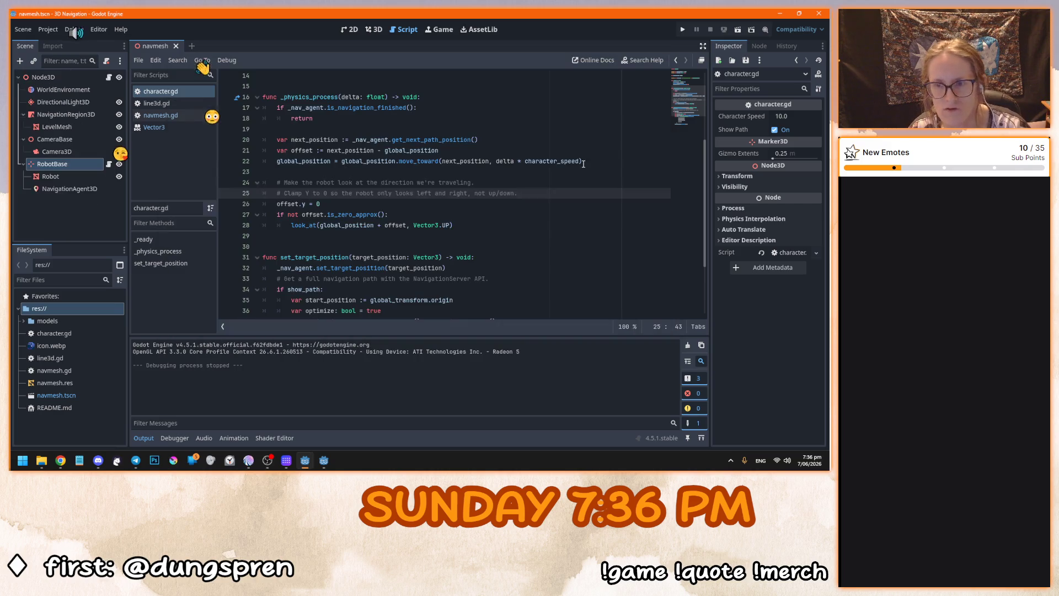
# Return to the Bobarista Simulator project's customer.gd at line 68.
pyautogui.press('Down')
pyautogui.press('Down')
pyautogui.press('Down')
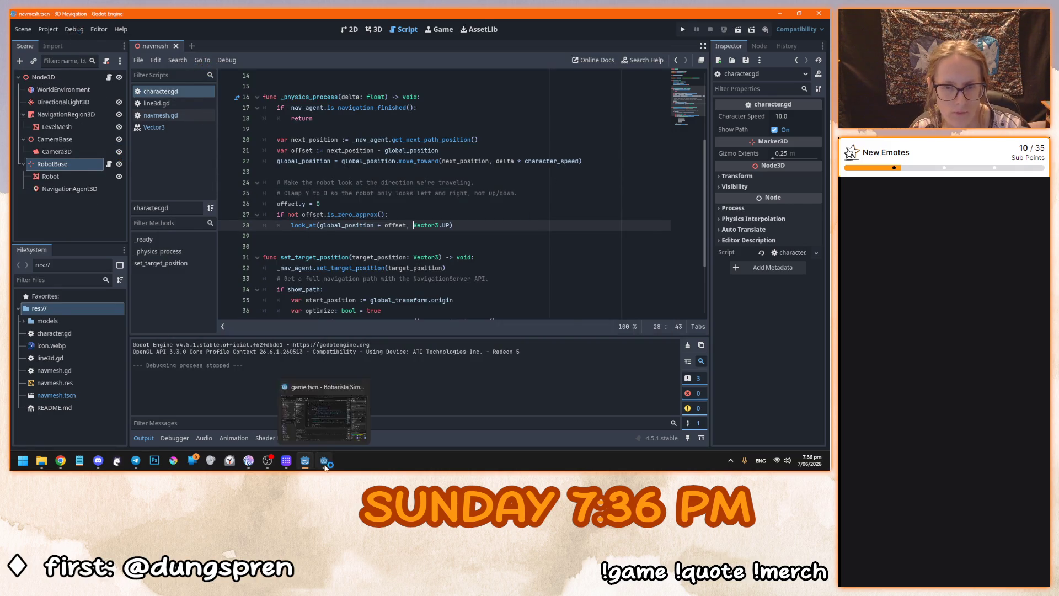
pyautogui.click(325, 466)
pyautogui.click(324, 468)
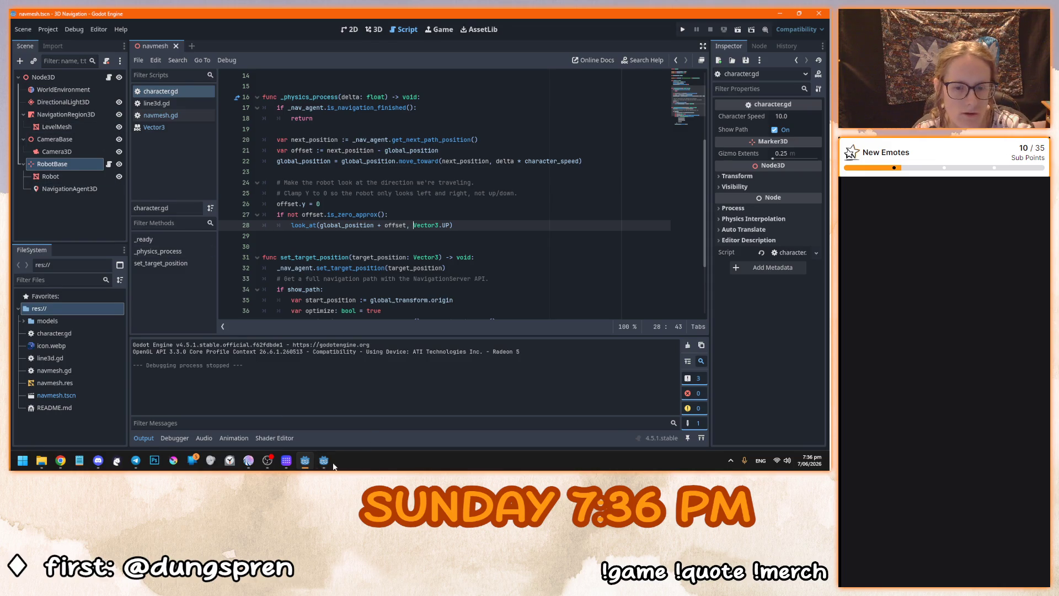
pyautogui.click(321, 463)
pyautogui.click(386, 208)
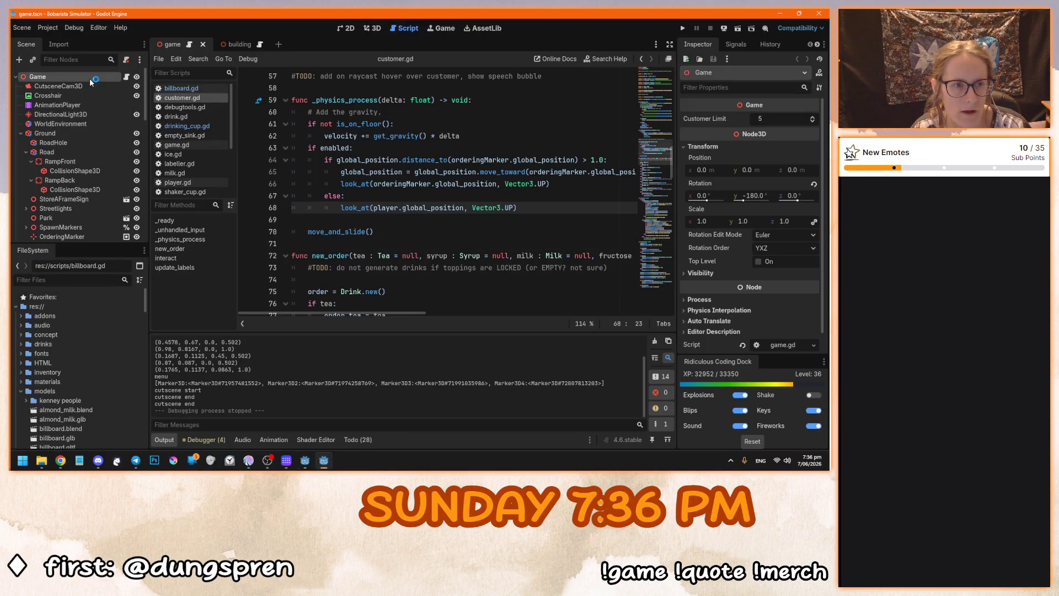
pyautogui.hotkey('ctrl', 'a')
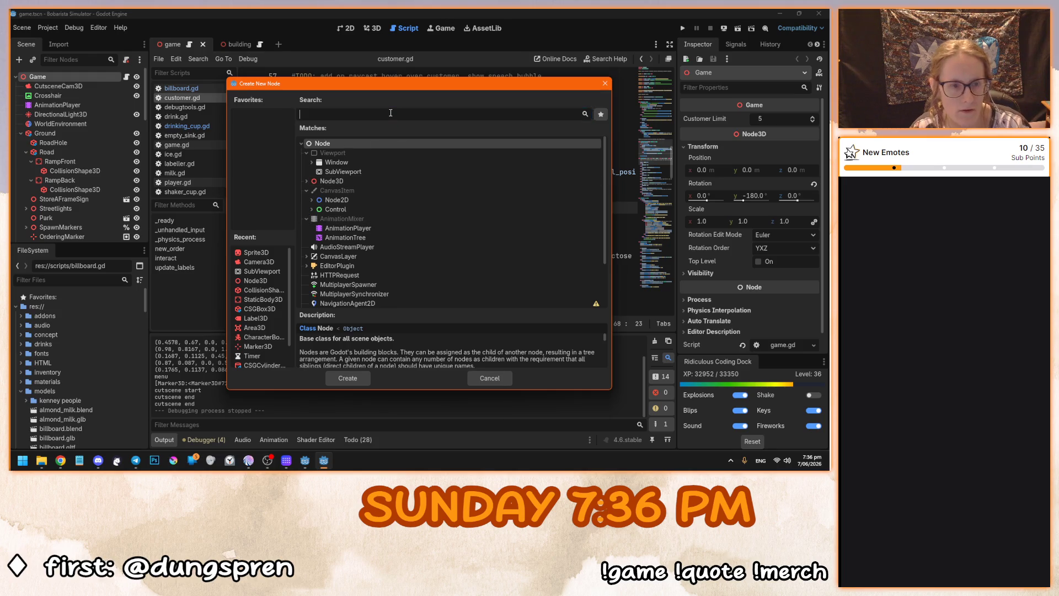
pyautogui.write('nag')
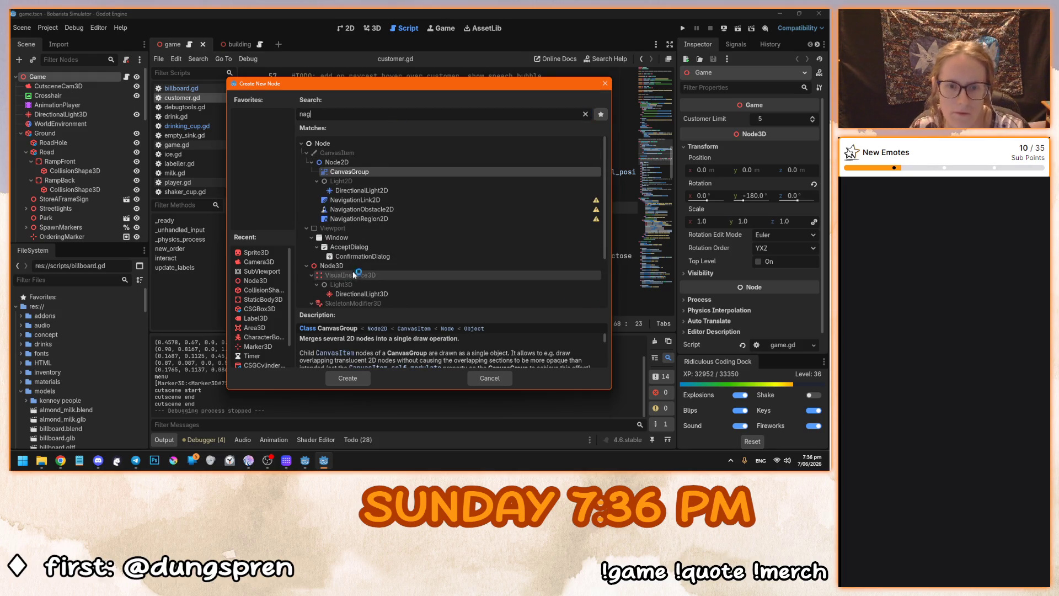
pyautogui.scroll(-3, 383, 222)
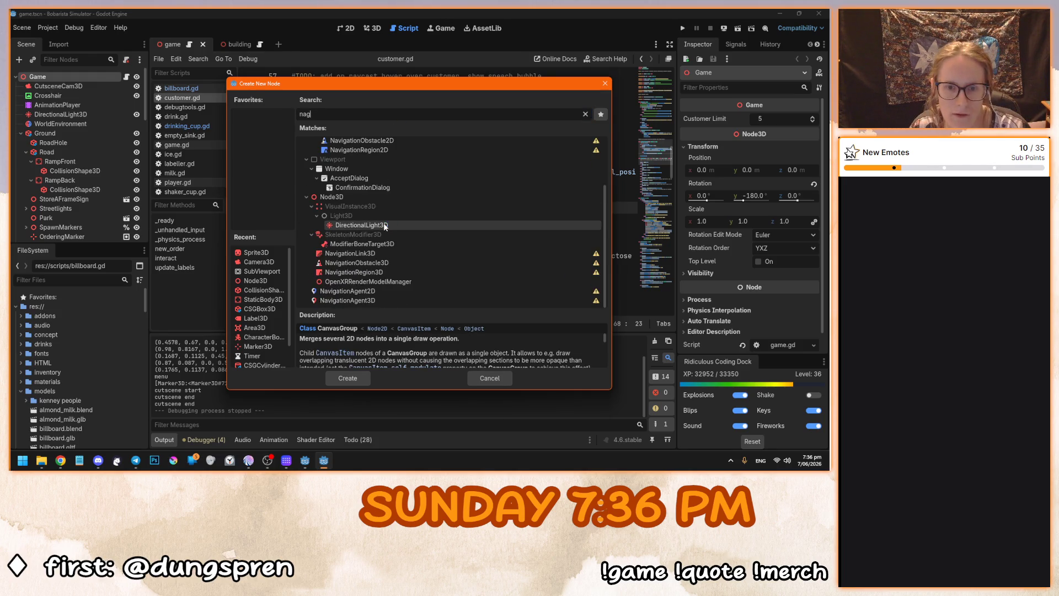
pyautogui.click(402, 273)
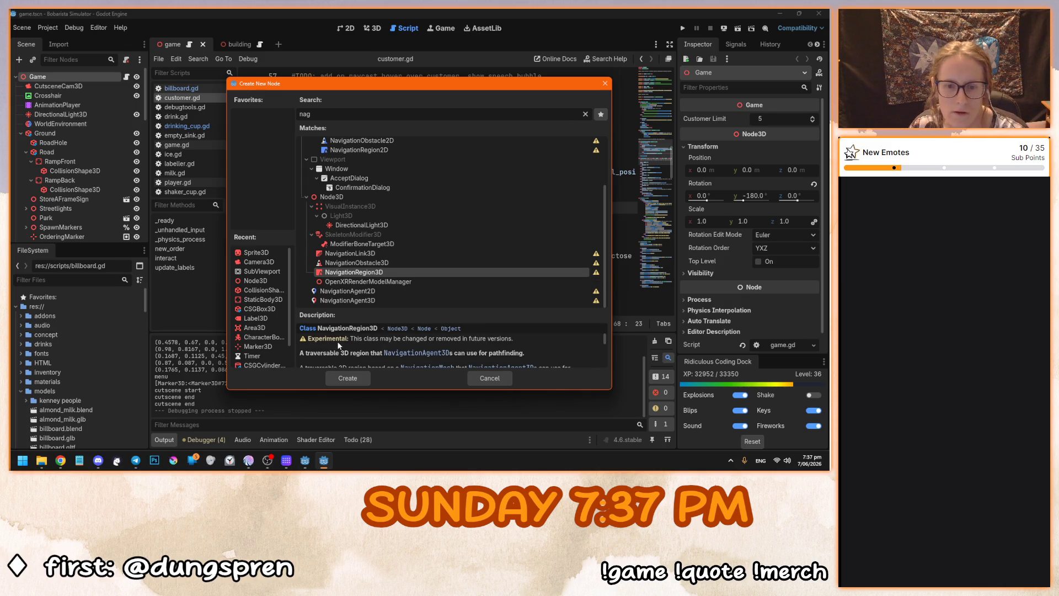
pyautogui.scroll(-2, 441, 356)
pyautogui.scroll(-2, 442, 358)
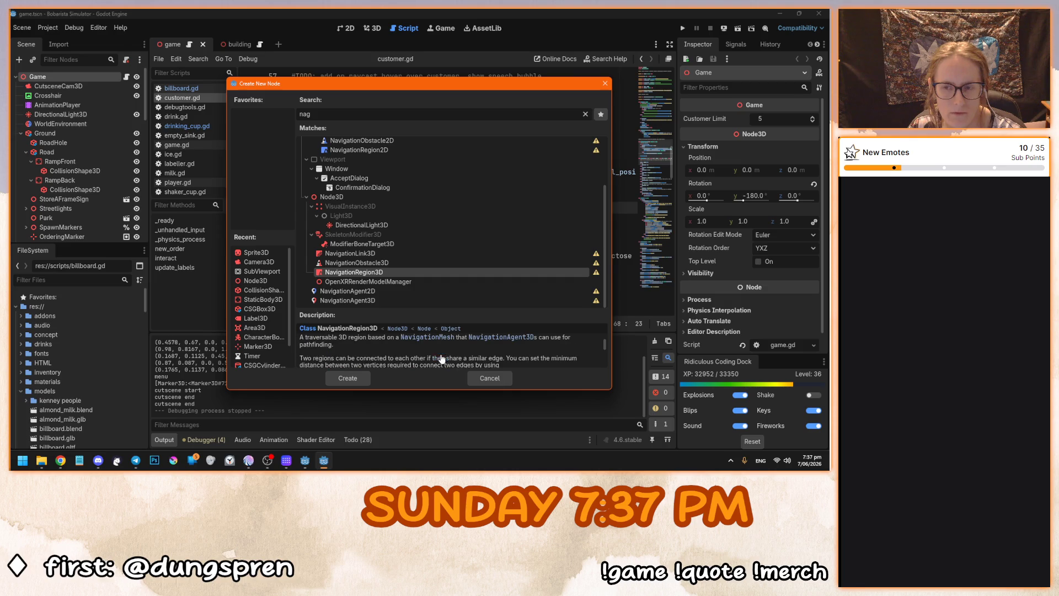
pyautogui.click(495, 376)
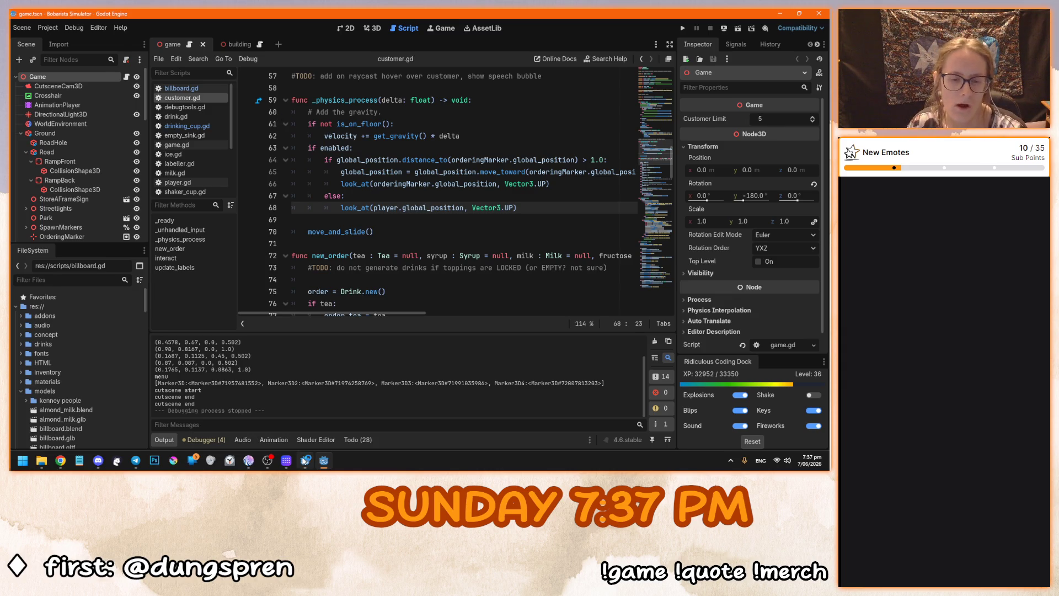
# In the 3D Navigation project, select CameraBase, run the demo with F5, then stop it with F8.
pyautogui.click(305, 460)
pyautogui.scroll(5, 295, 165)
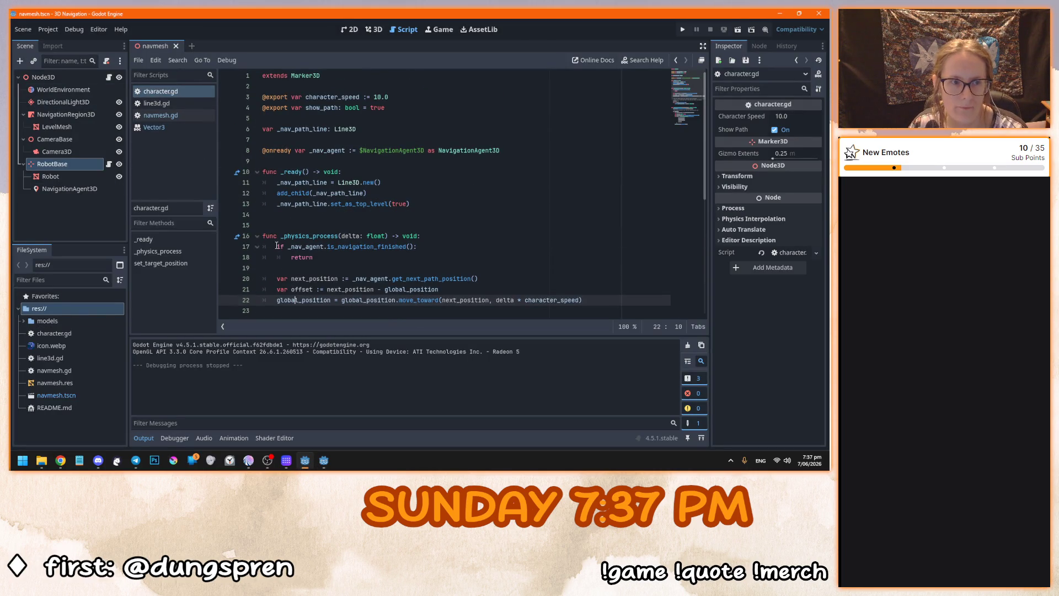
pyautogui.click(55, 139)
pyautogui.press('F5')
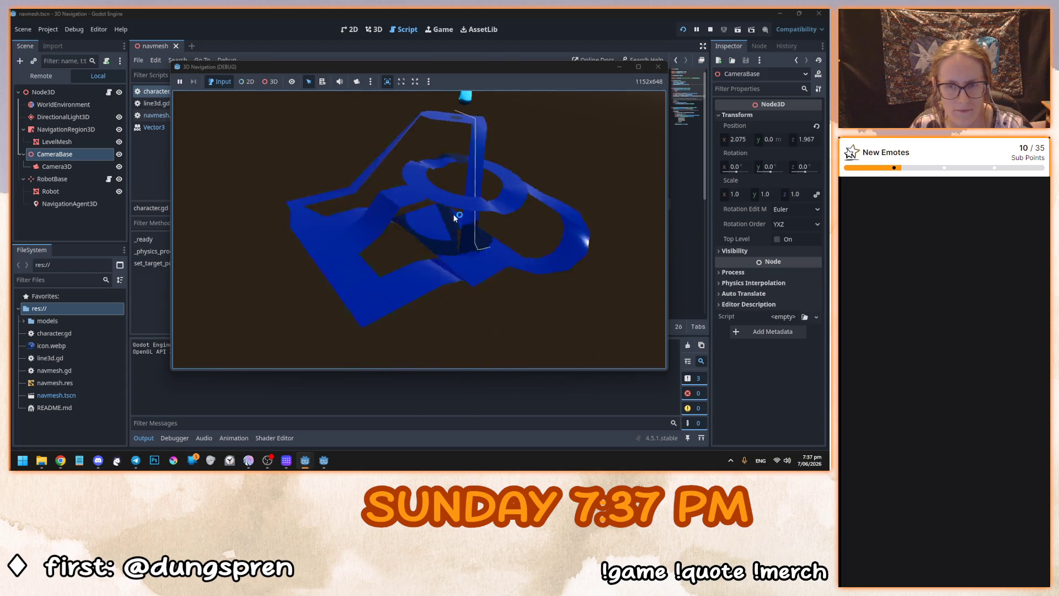
pyautogui.press('F8')
pyautogui.click(338, 195)
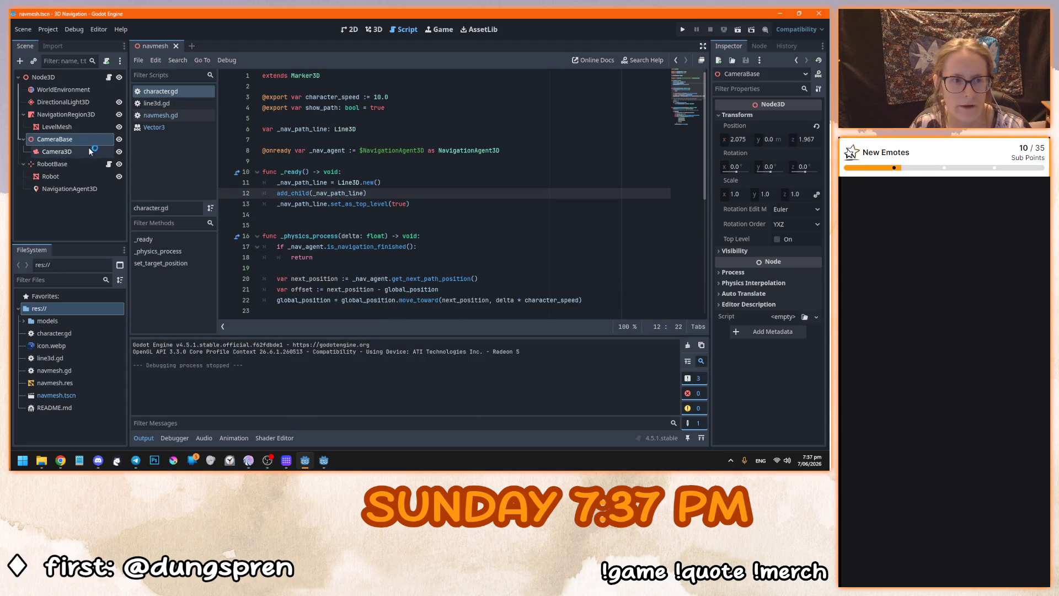
# Open the root node's navmesh.gd script and read through its declarations and click handler.
pyautogui.click(78, 165)
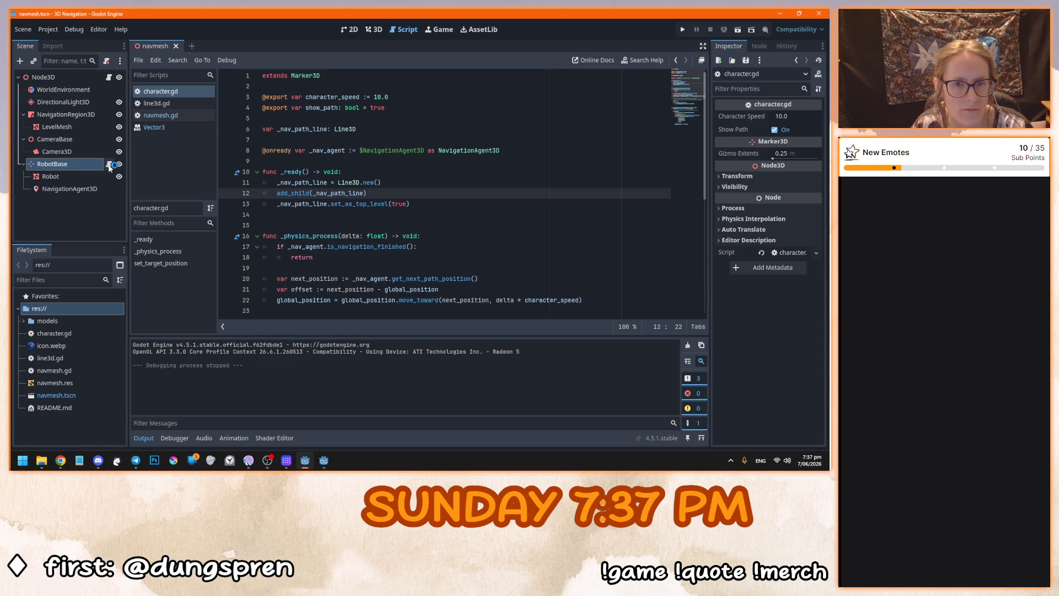
pyautogui.click(109, 77)
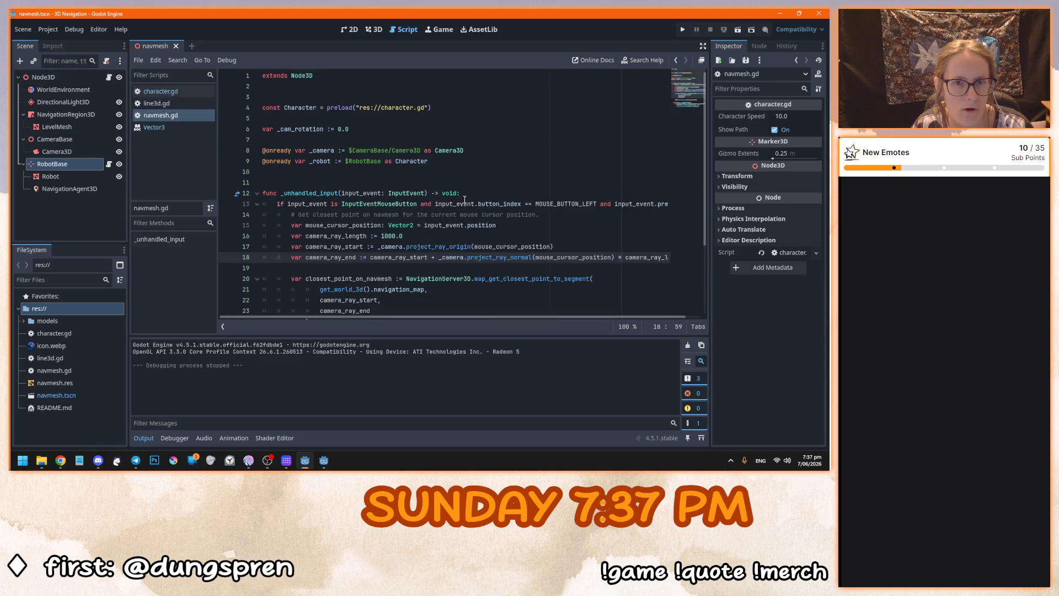
pyautogui.click(335, 150)
pyautogui.click(433, 162)
pyautogui.scroll(-1, 433, 162)
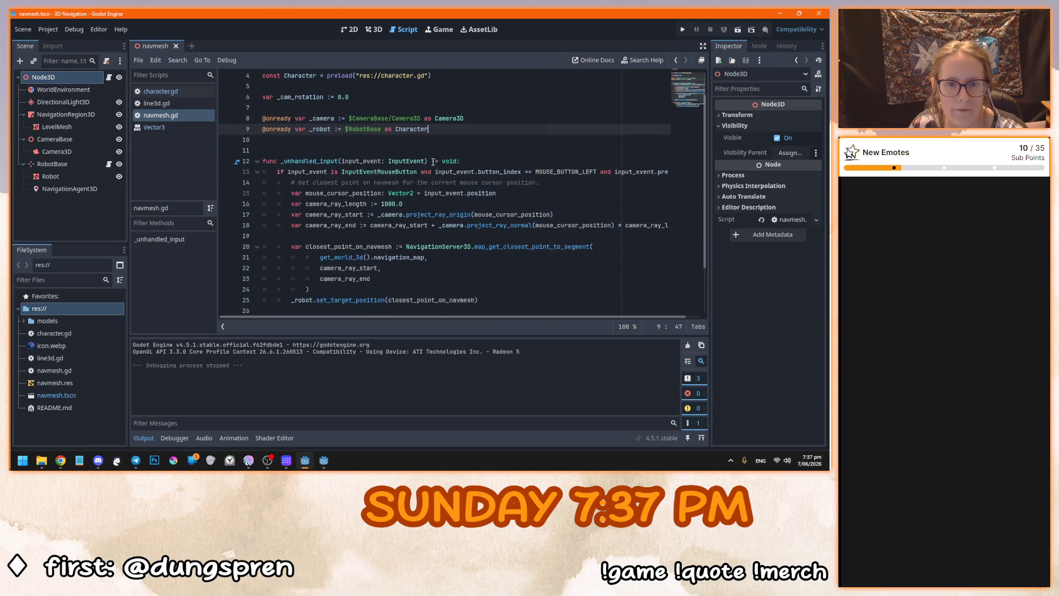
pyautogui.scroll(-2, 433, 162)
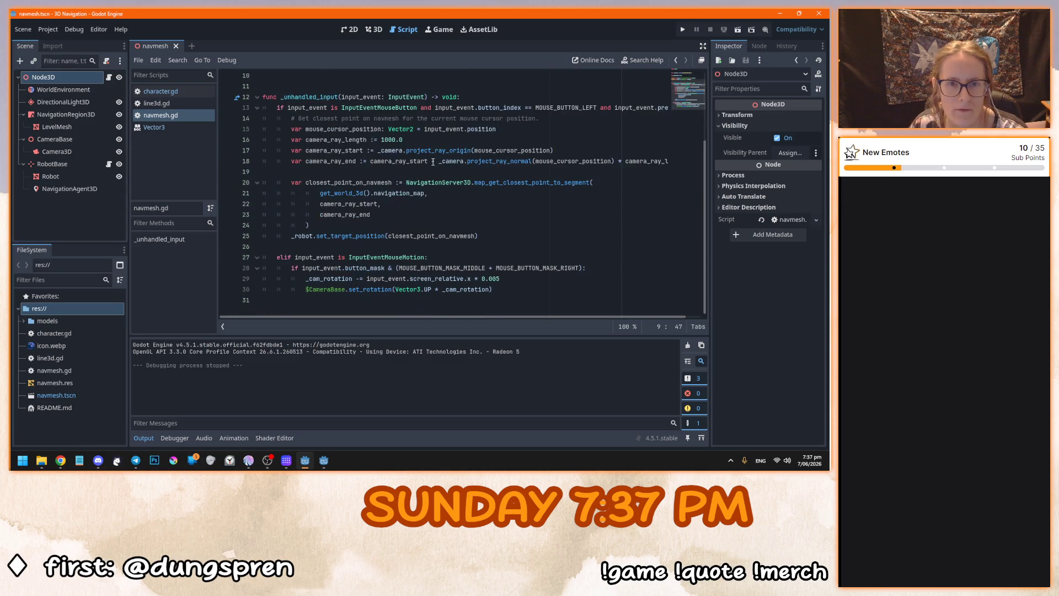
pyautogui.click(304, 110)
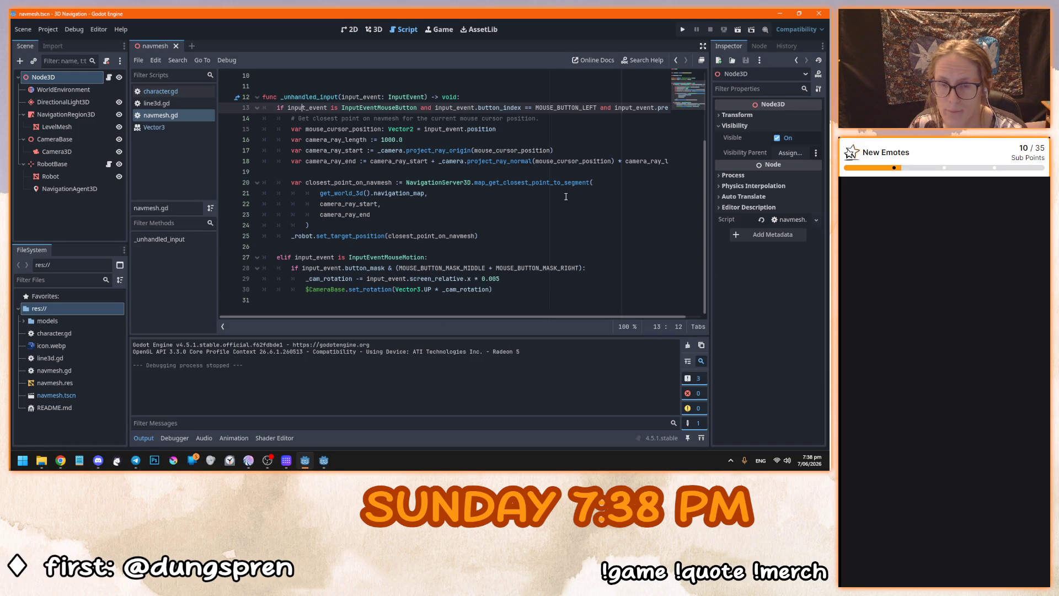
# Select the closest-point query on lines 20–24 and open map_get_closest_point_to_segment's documentation.
pyautogui.moveTo(295, 182); pyautogui.dragTo(344, 231)
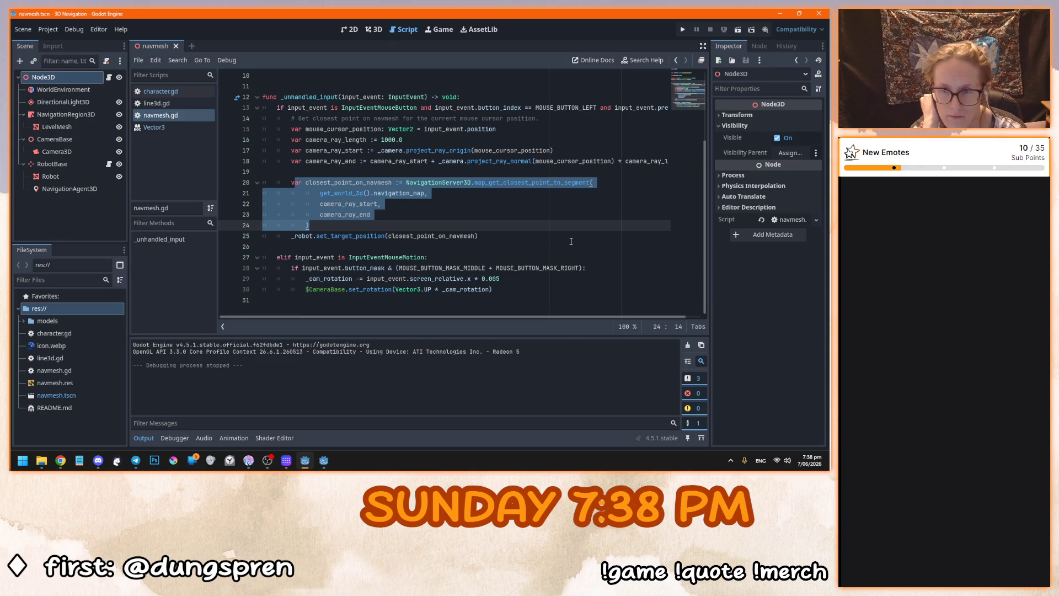
pyautogui.click(571, 241)
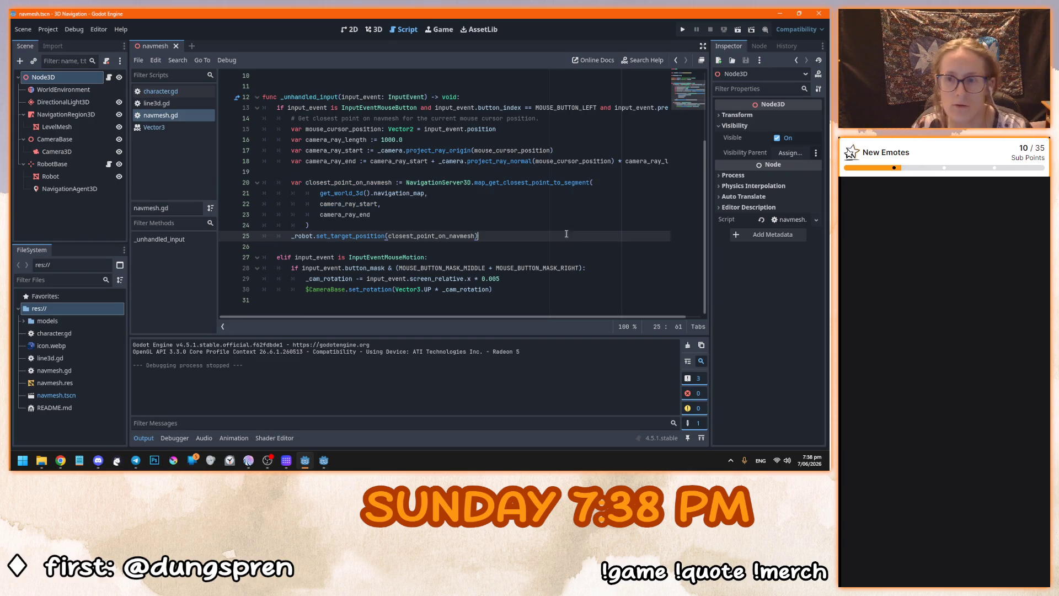
pyautogui.keyDown('ctrl'); pyautogui.click(548, 183); pyautogui.keyUp('ctrl')
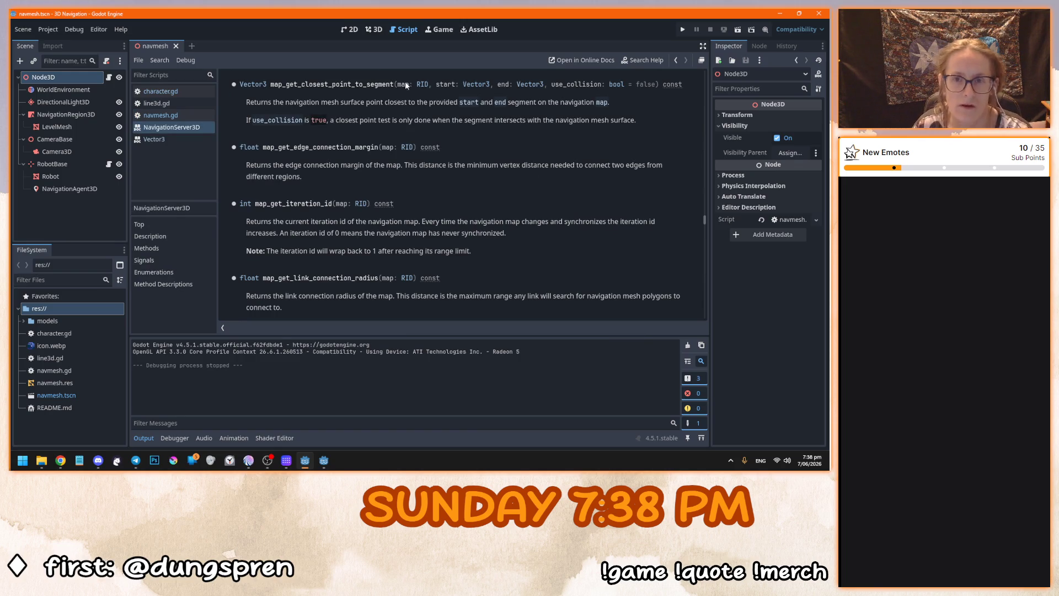
# Note the map parameter in the docs, then return to navmesh.gd and inspect query lines 21–25.
pyautogui.moveTo(398, 83); pyautogui.dragTo(417, 85)
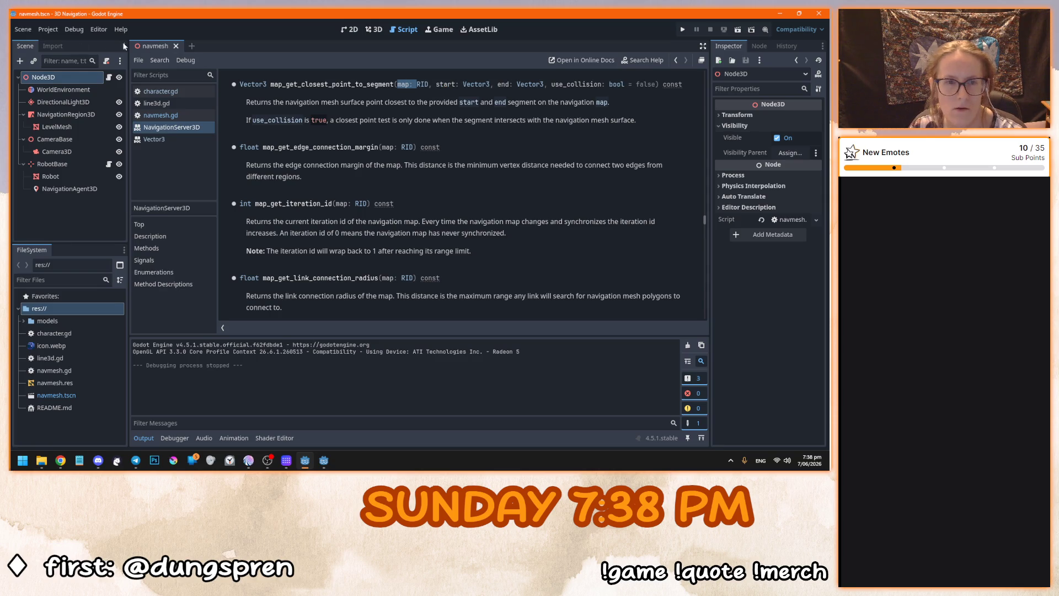
pyautogui.click(171, 115)
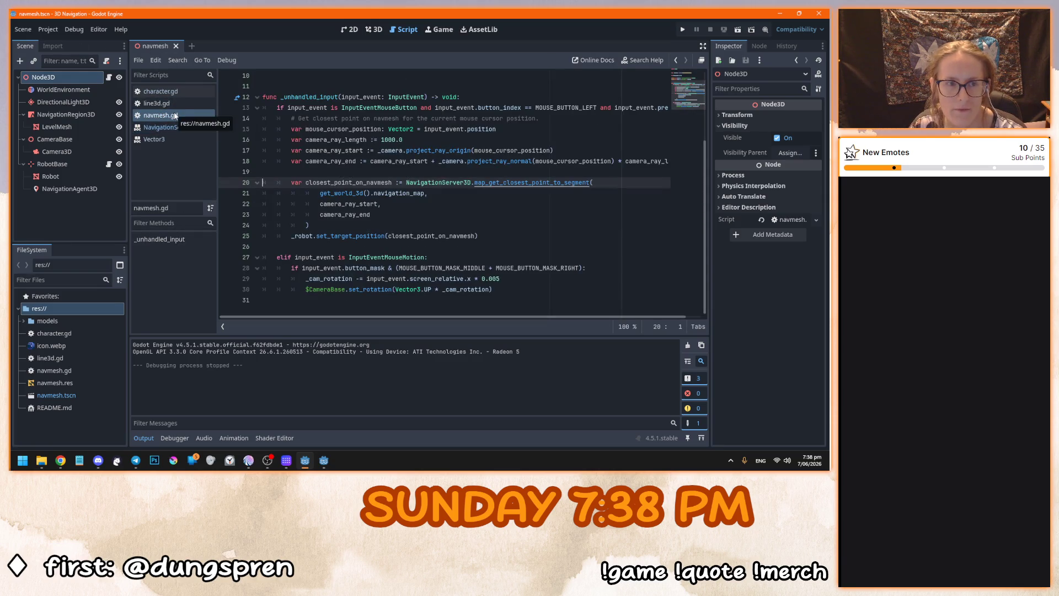
pyautogui.click(108, 78)
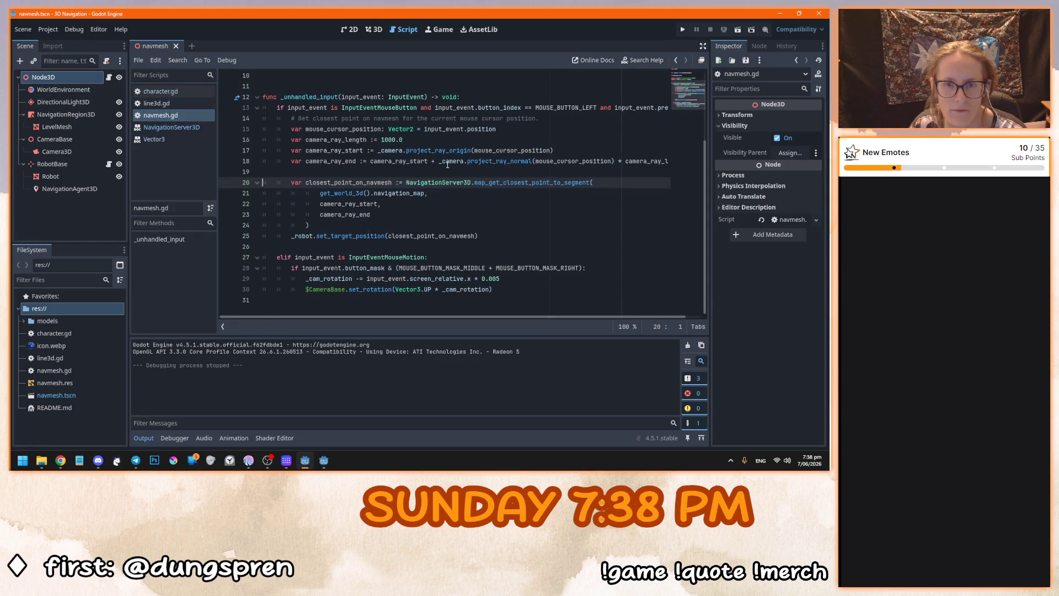
pyautogui.click(350, 192)
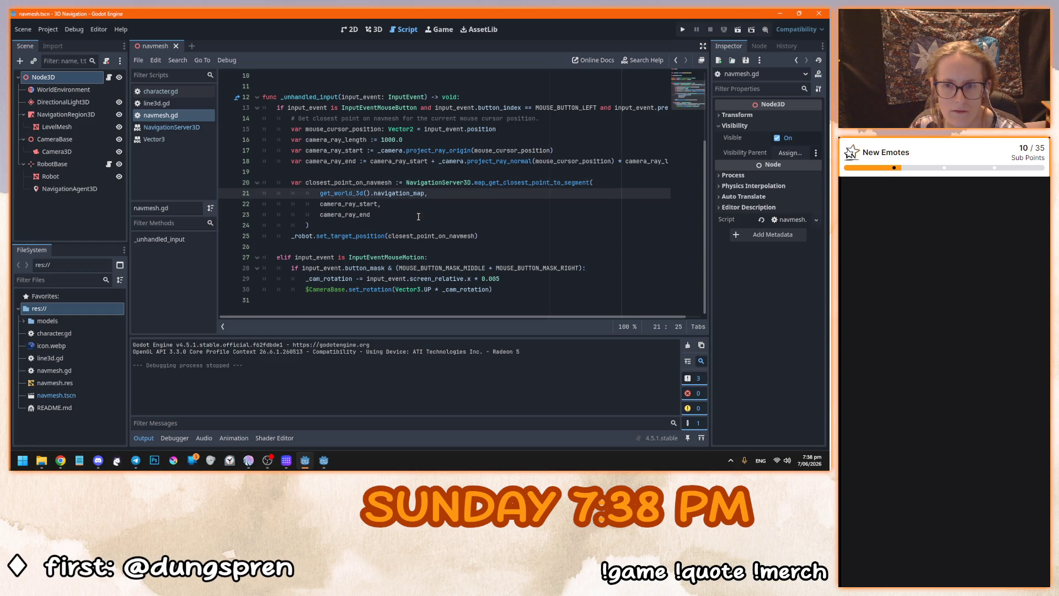
pyautogui.click(356, 203)
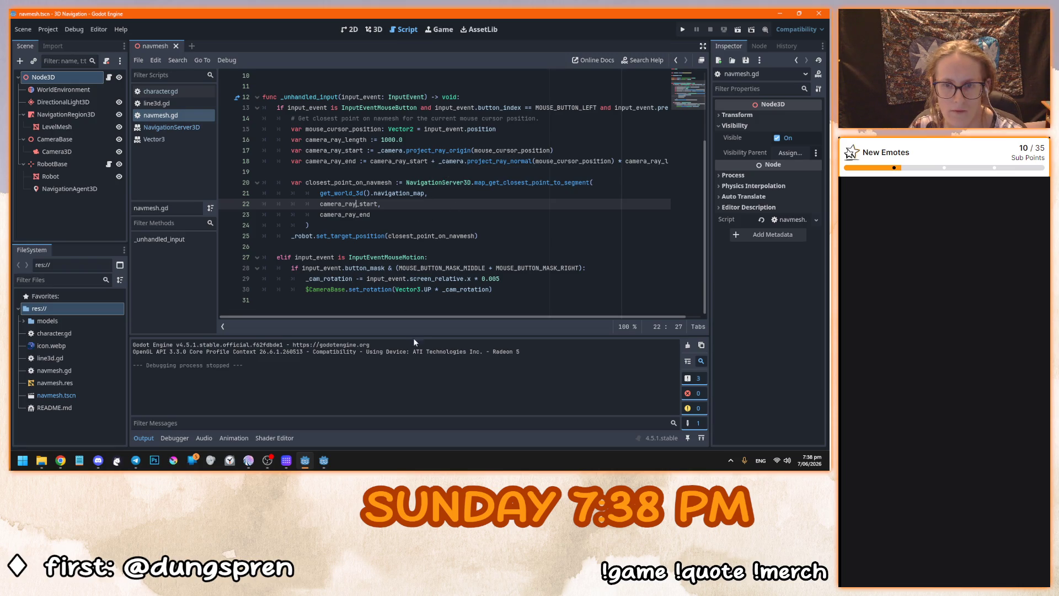
pyautogui.hscroll(2, 438, 318)
pyautogui.hscroll(-2, 475, 216)
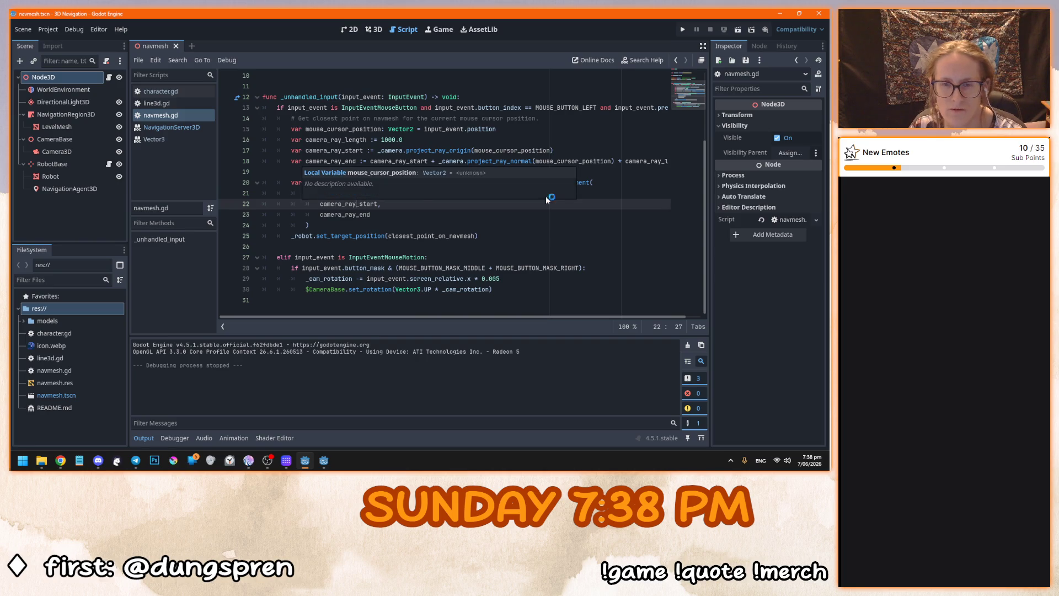
pyautogui.click(489, 234)
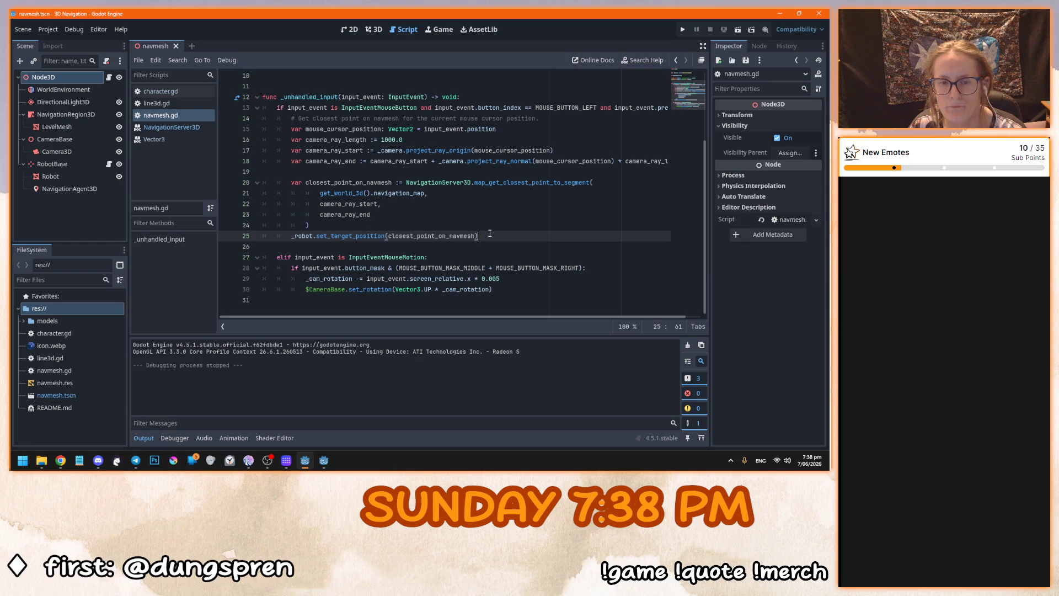
# Reselect the lines 20–24 query and reopen the map_get_closest_point_to_segment reference.
pyautogui.moveTo(347, 224)
pyautogui.mouseDown()
pyautogui.moveTo(350, 178)
pyautogui.moveTo(350, 222)
pyautogui.mouseUp()
pyautogui.click(353, 180)
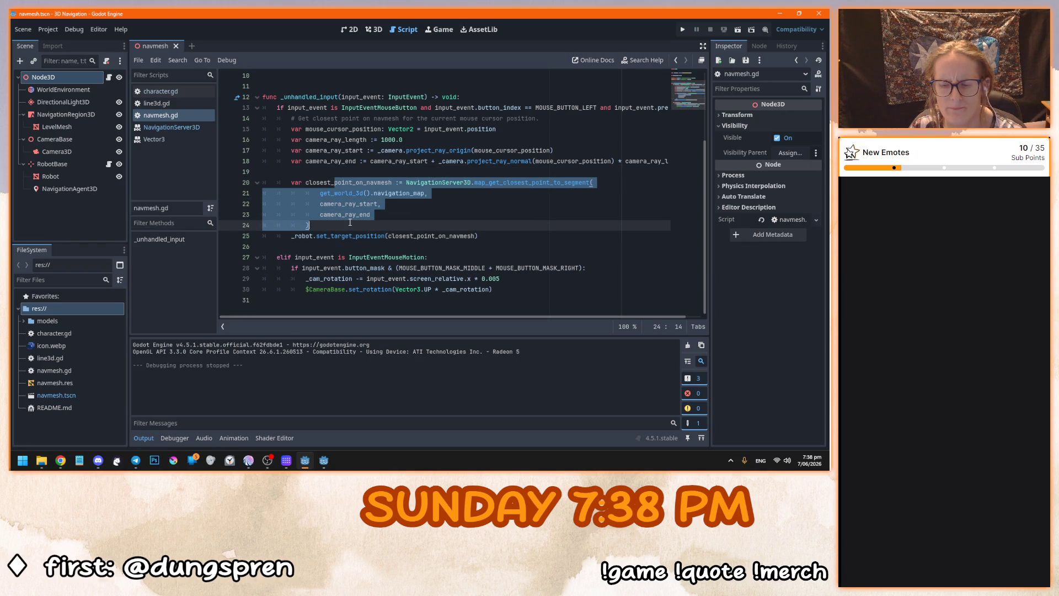
pyautogui.click(350, 222)
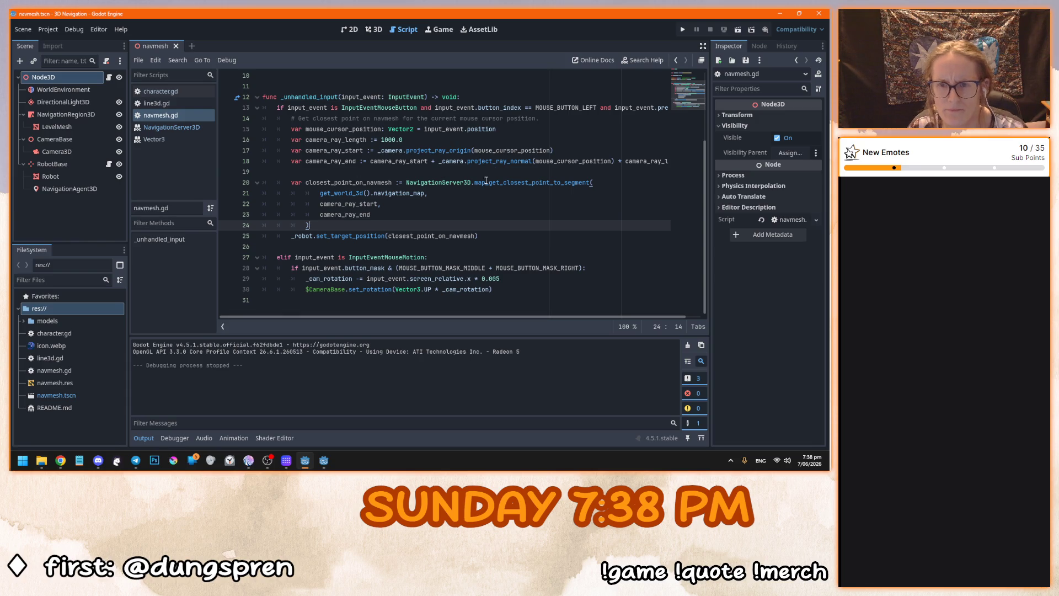
pyautogui.keyDown('ctrl'); pyautogui.click(487, 183); pyautogui.keyUp('ctrl')
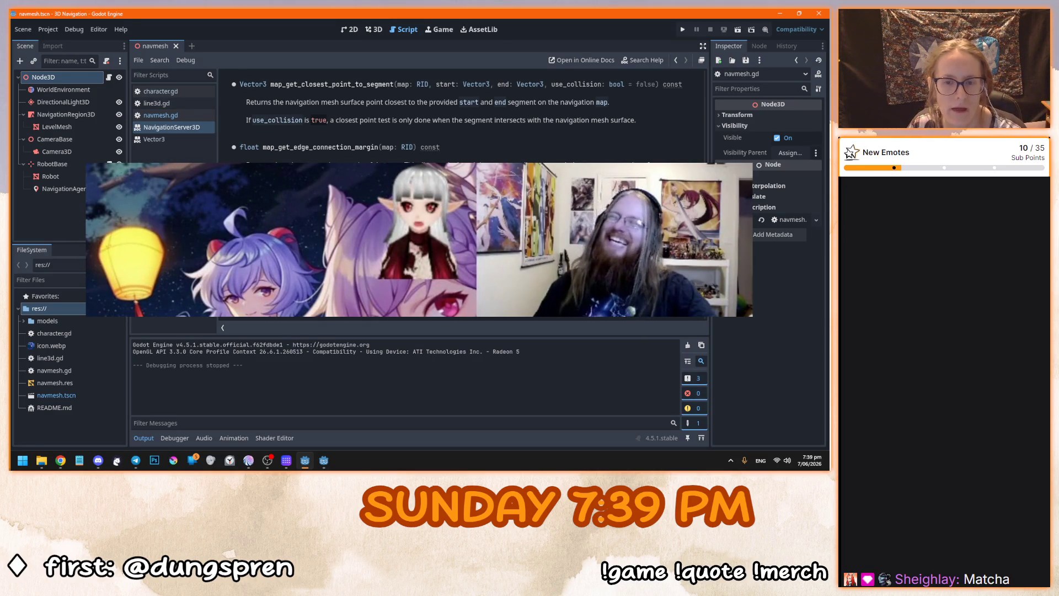
# Examine map_get_closest_point's map and to_point parameters in the docs, then open character.gd.
pyautogui.scroll(3, 464, 121)
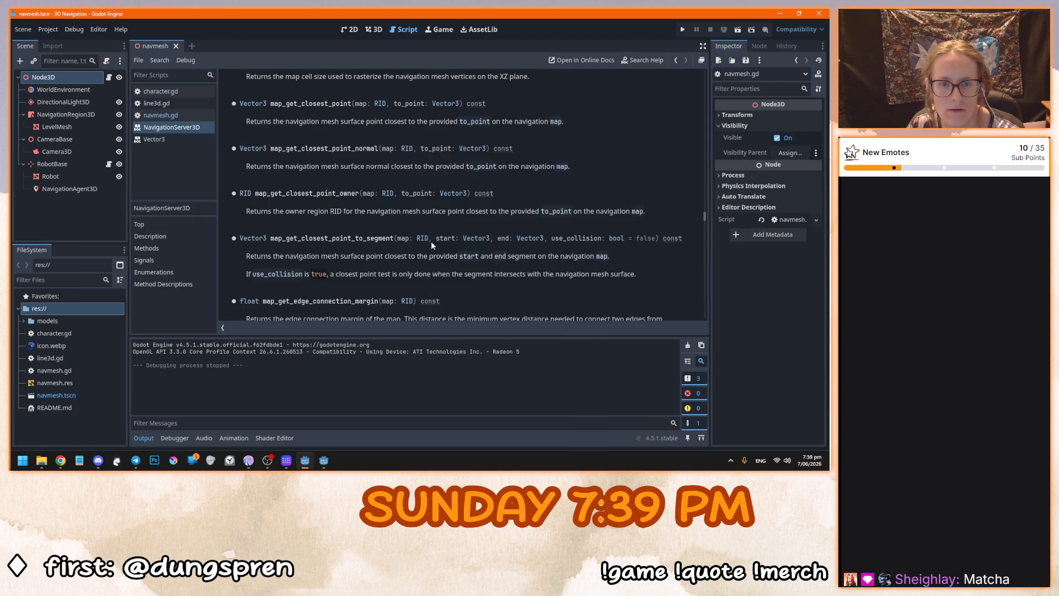
pyautogui.scroll(1, 430, 241)
pyautogui.tripleClick(341, 148)
pyautogui.click(549, 157)
pyautogui.doubleClick(359, 134)
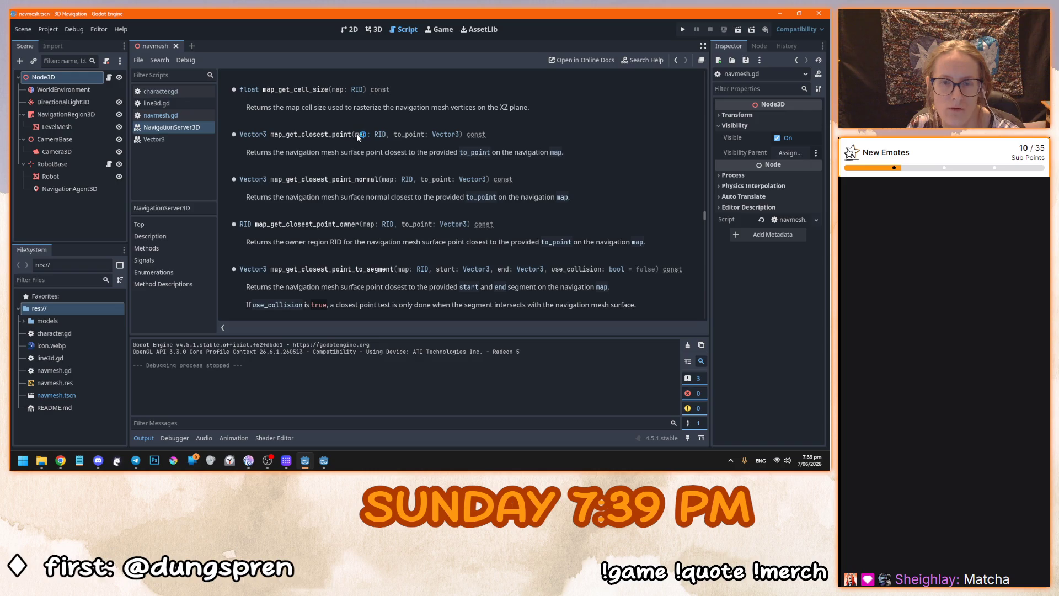
pyautogui.moveTo(358, 136); pyautogui.dragTo(429, 136)
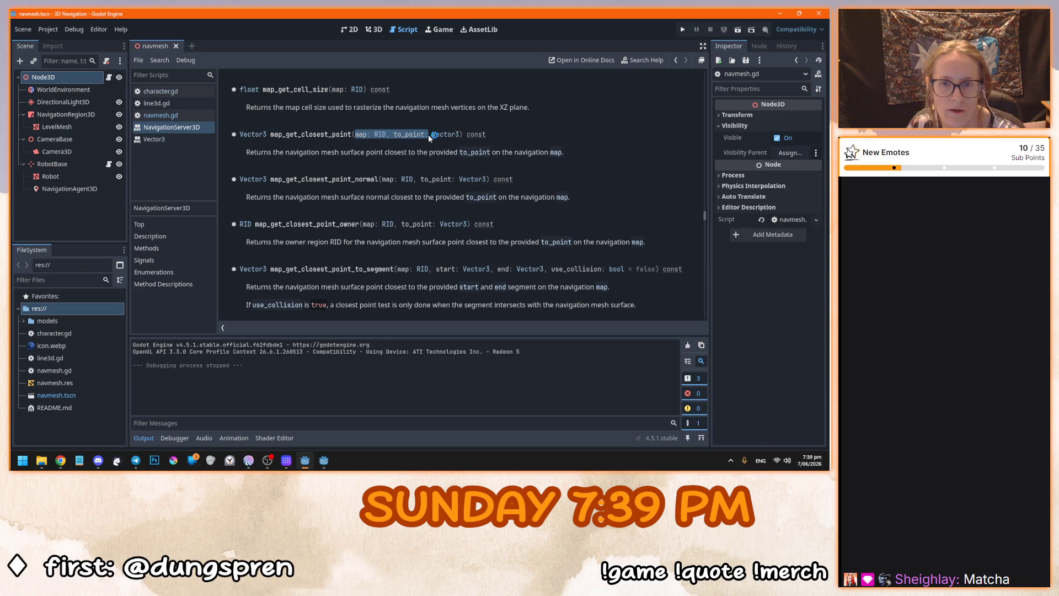
pyautogui.click(334, 159)
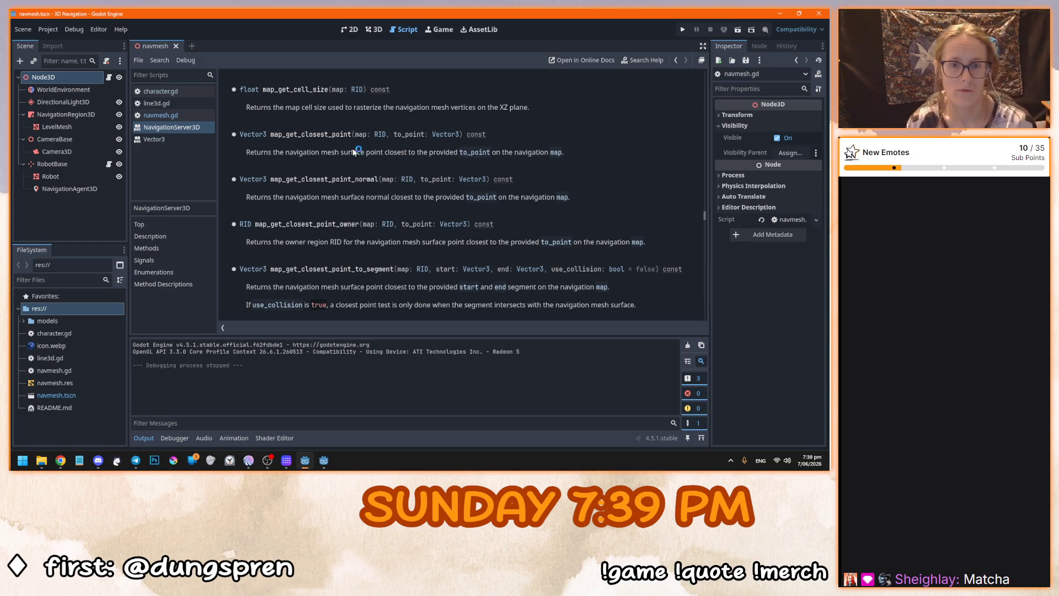
pyautogui.moveTo(298, 136); pyautogui.dragTo(460, 136)
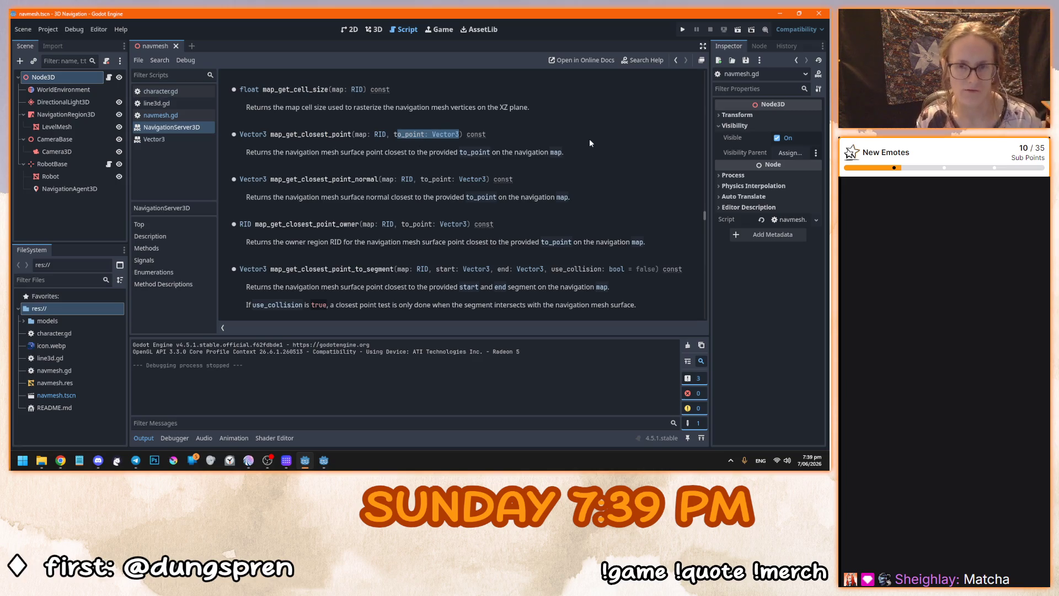
pyautogui.click(173, 93)
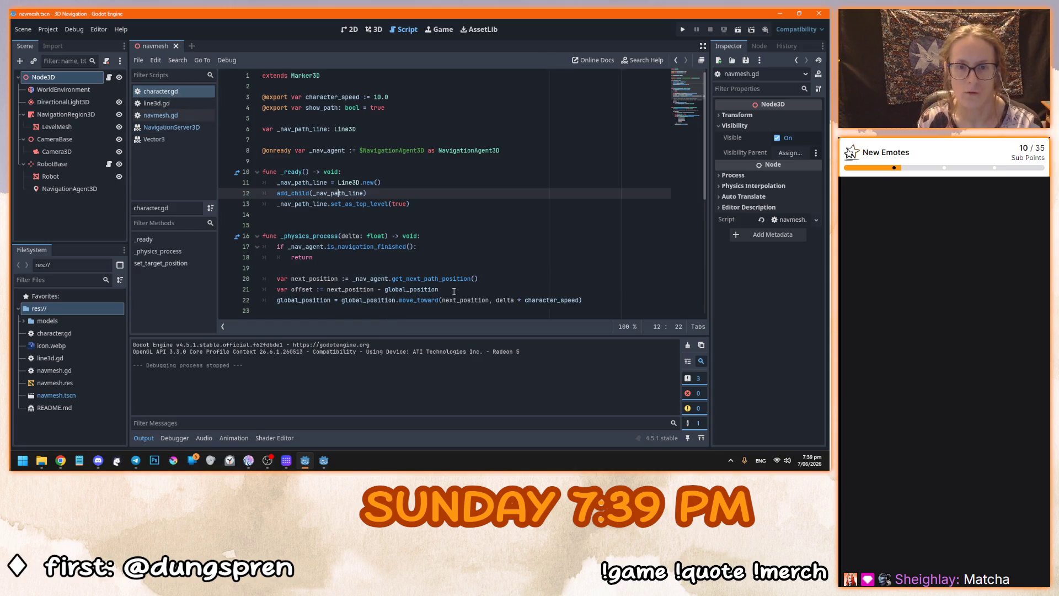
# Look over character.gd's _ready and _physics_process lines, then switch to the navmesh scene's 3D view.
pyautogui.scroll(4, 456, 289)
pyautogui.click(458, 201)
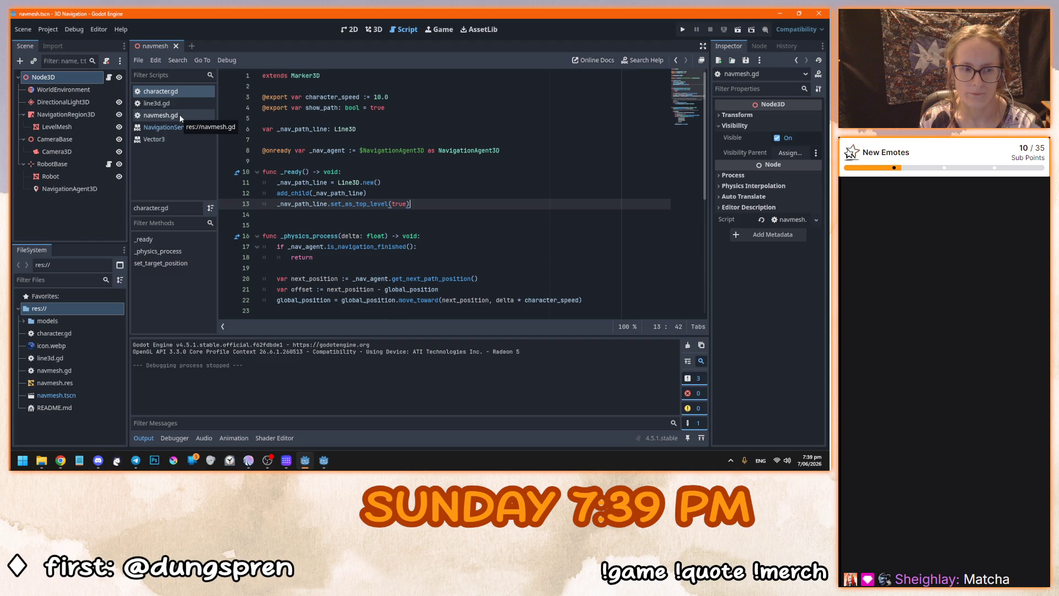
pyautogui.click(459, 169)
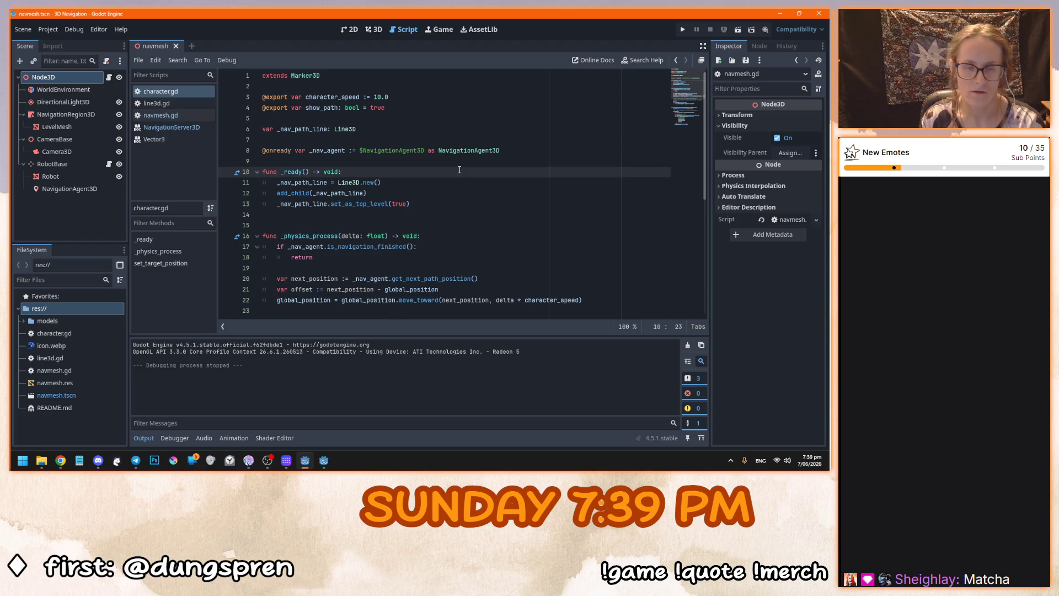
pyautogui.click(165, 92)
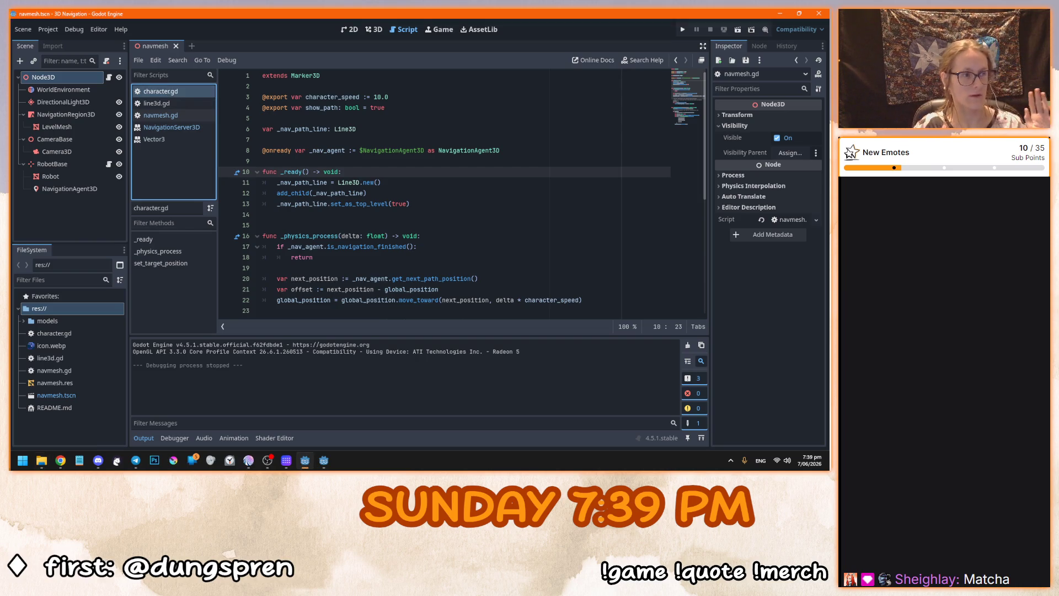
pyautogui.click(499, 240)
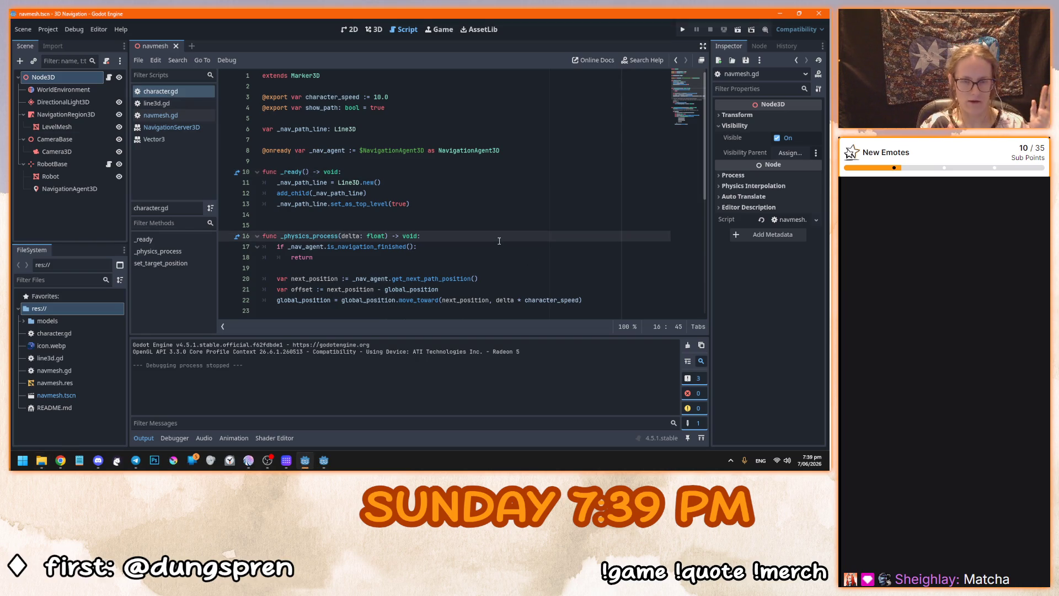
pyautogui.click(417, 217)
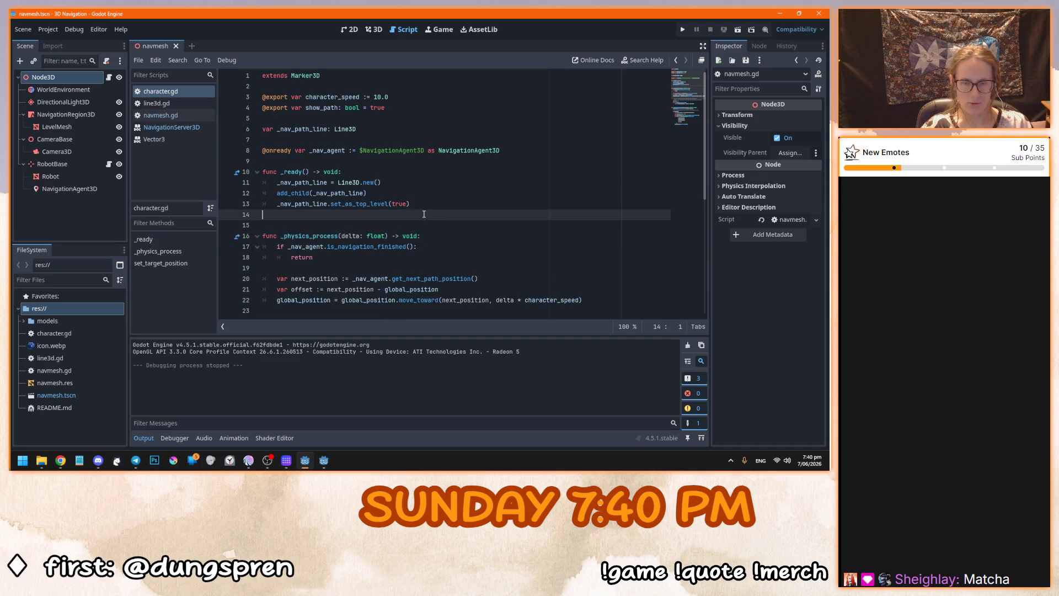
pyautogui.click(418, 204)
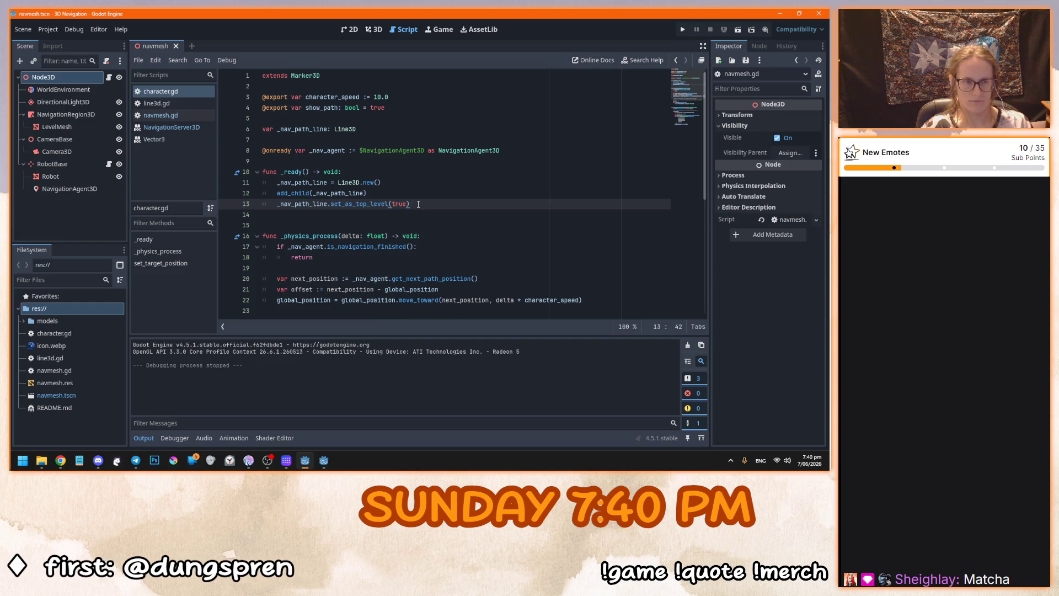
pyautogui.click(373, 29)
pyautogui.scroll(4, 367, 268)
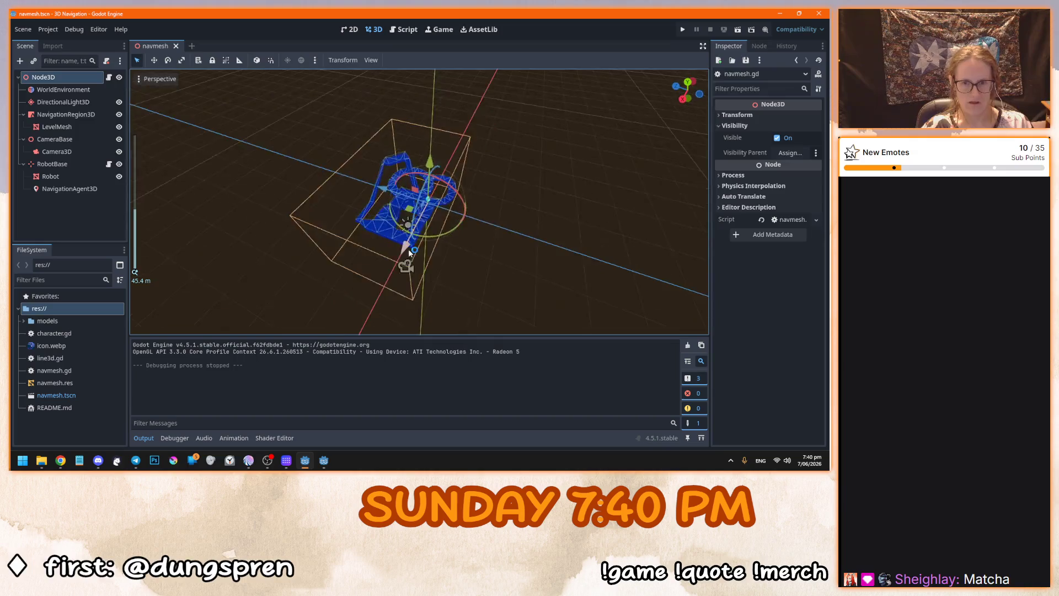
# Select the NavigationRegion3D and LevelMesh nodes and dismiss the Mesh options list.
pyautogui.click(88, 116)
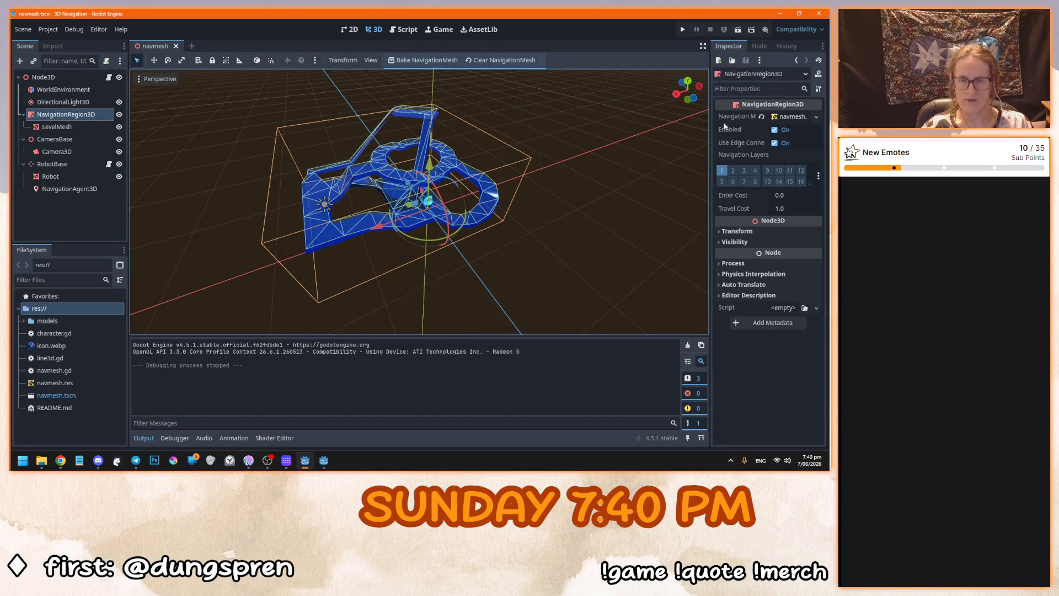
pyautogui.click(57, 127)
pyautogui.click(413, 62)
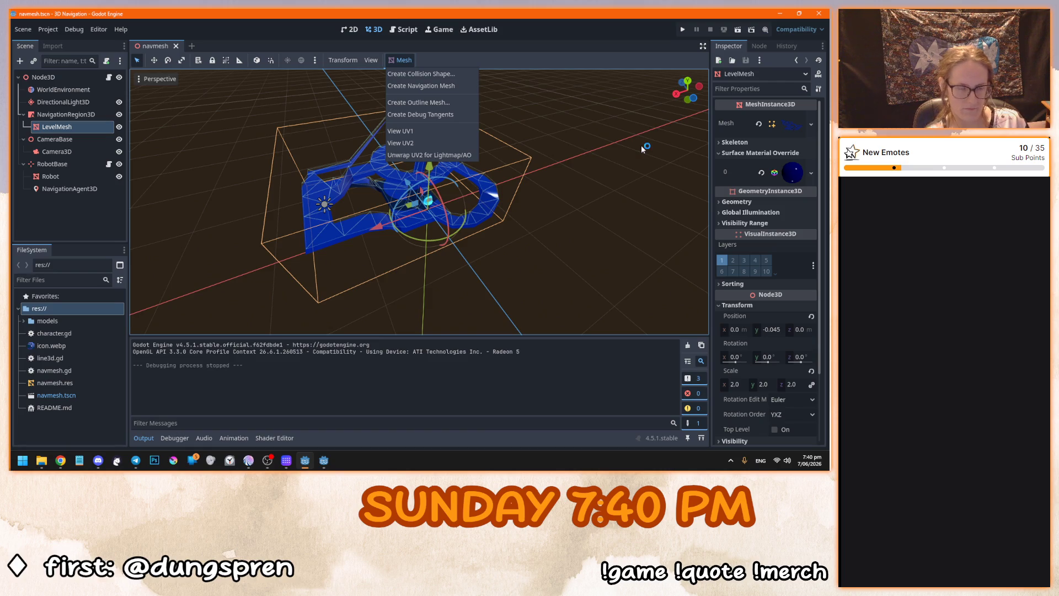
pyautogui.click(94, 114)
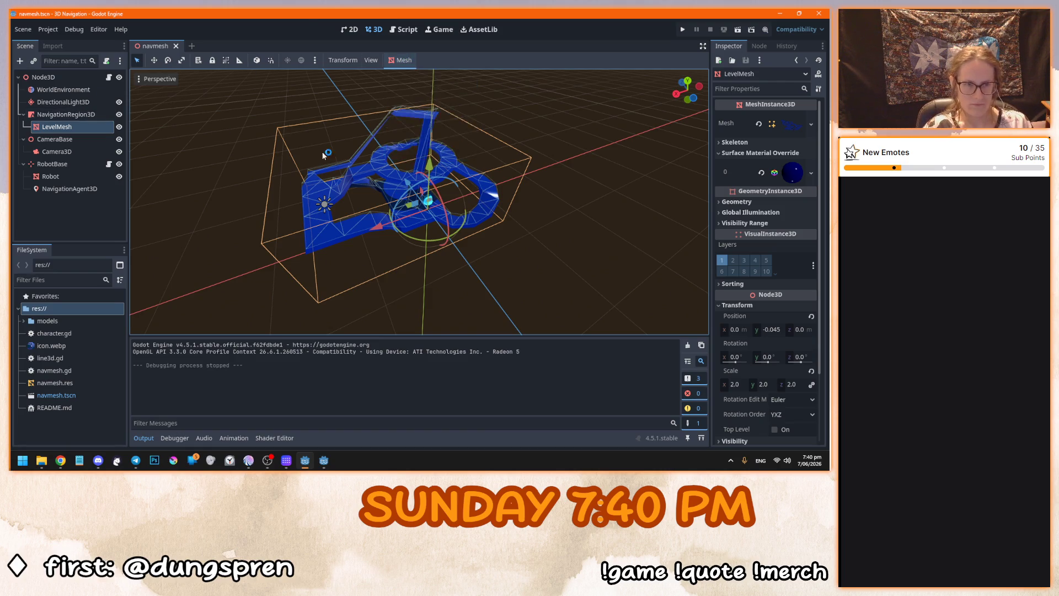
# Search 'mesh' in the Add Node dialog, read CSGMesh3D's description, and cancel without adding.
pyautogui.hotkey('ctrl', 'a')
pyautogui.write('mesh')
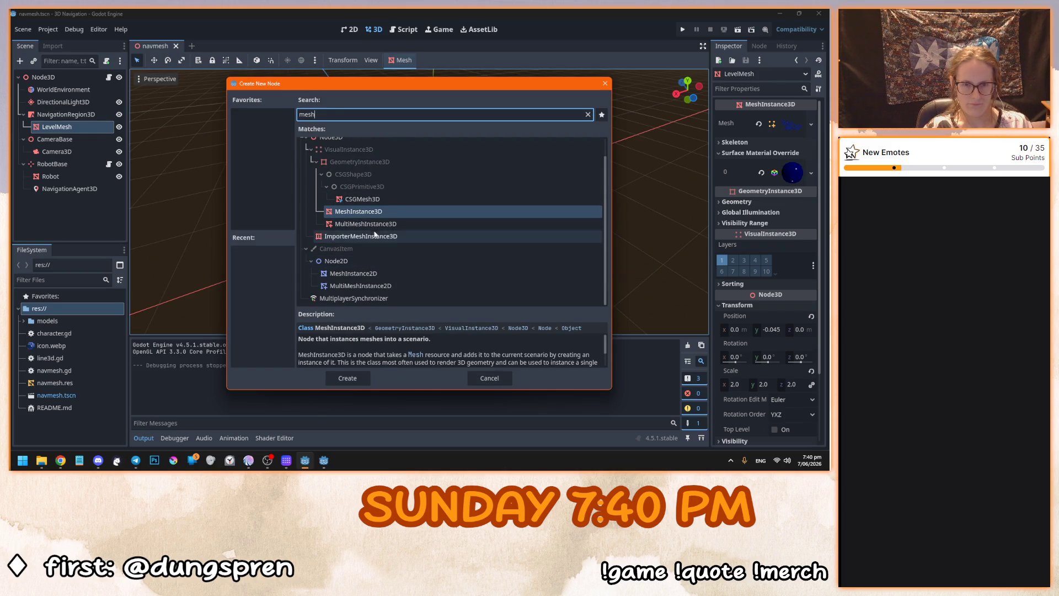
pyautogui.click(365, 200)
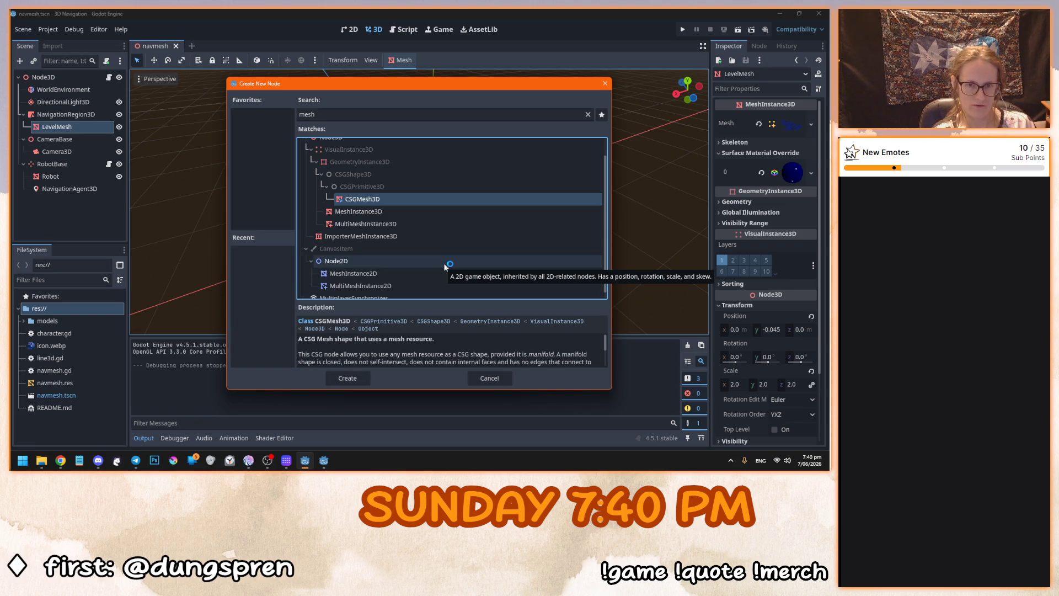
pyautogui.click(489, 380)
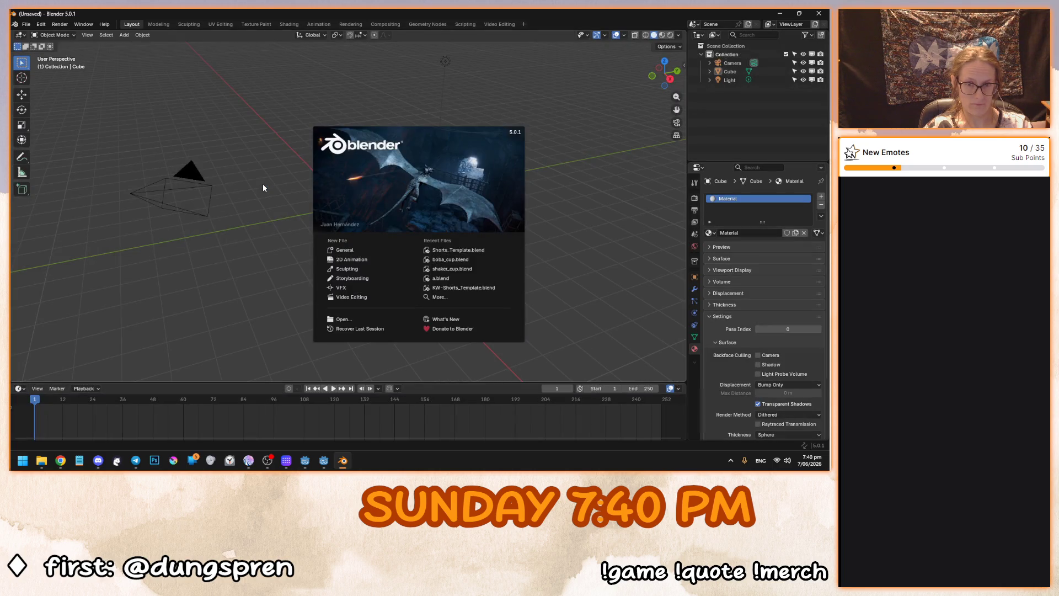
# Dismiss the welcome screen, delete the default cube, and add a mesh plane.
pyautogui.click(262, 183)
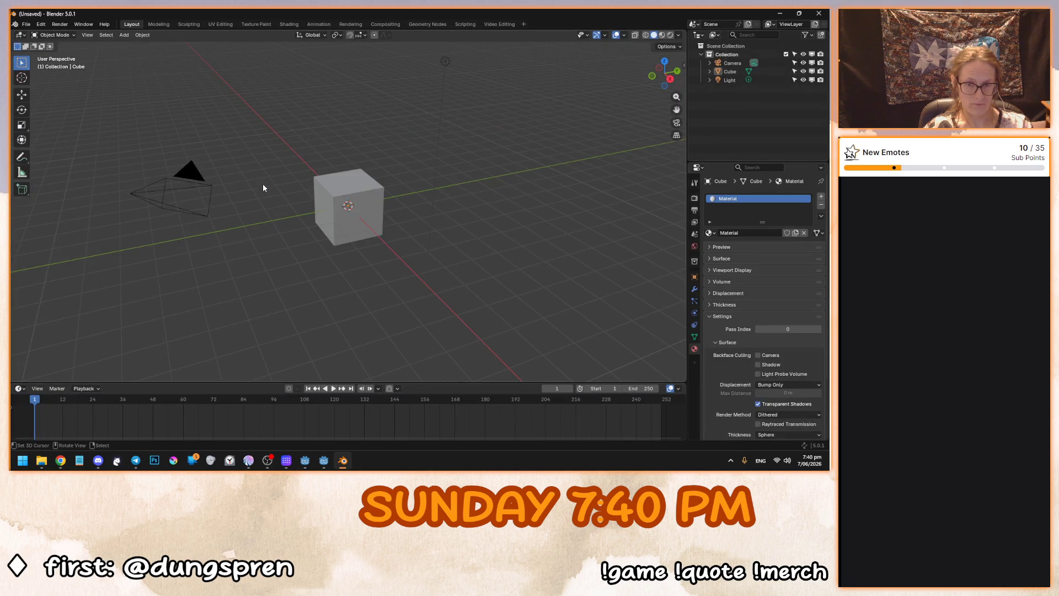
pyautogui.click(336, 226)
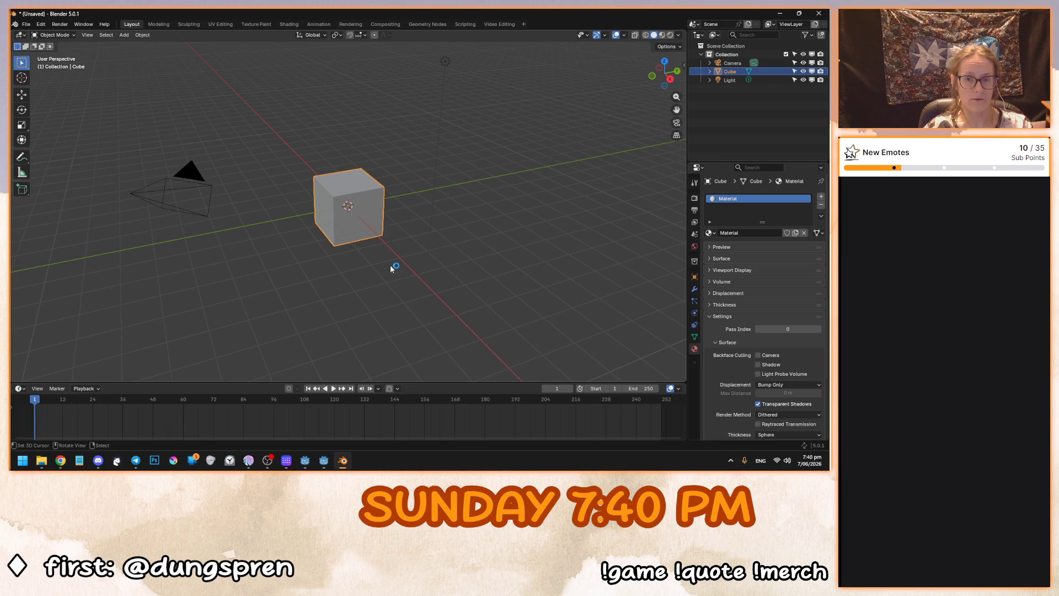
pyautogui.press('Delete')
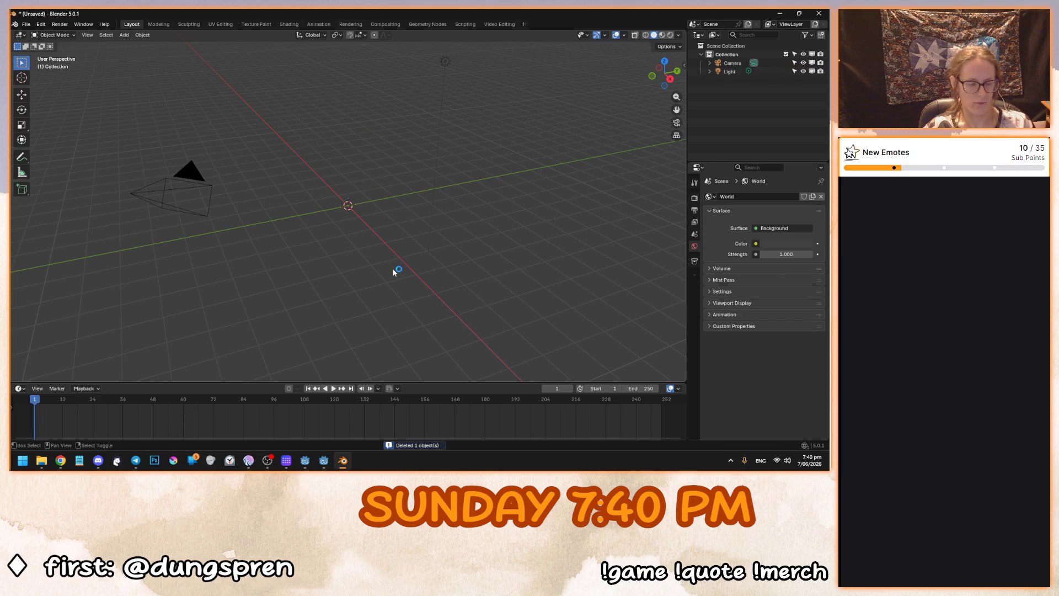
pyautogui.hotkey('shift', 'a')
pyautogui.moveTo(397, 273)
pyautogui.click(444, 273)
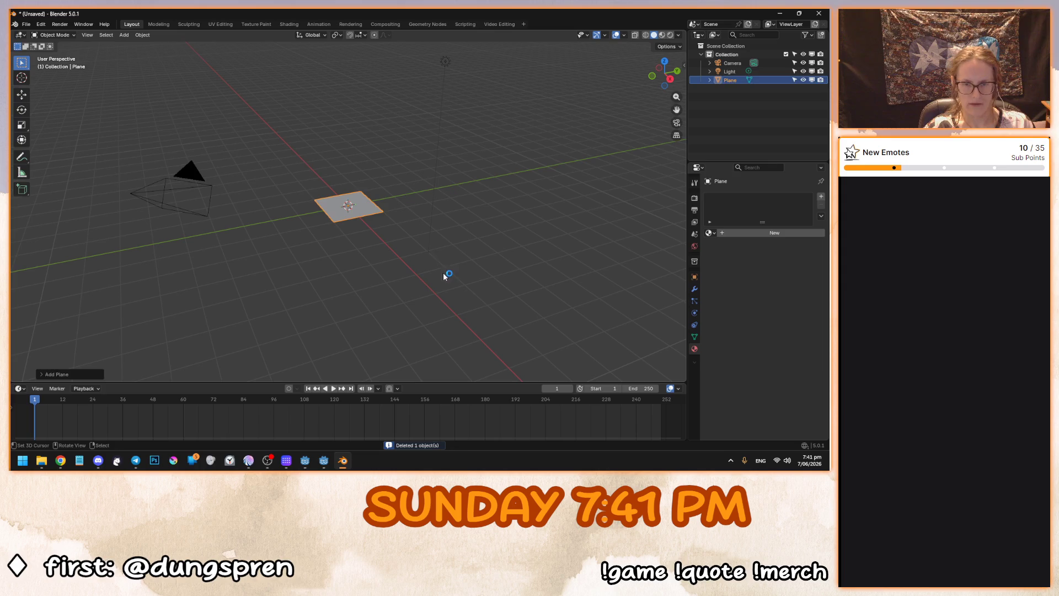
# Scale the plane up by a factor of 10.
pyautogui.press('s')
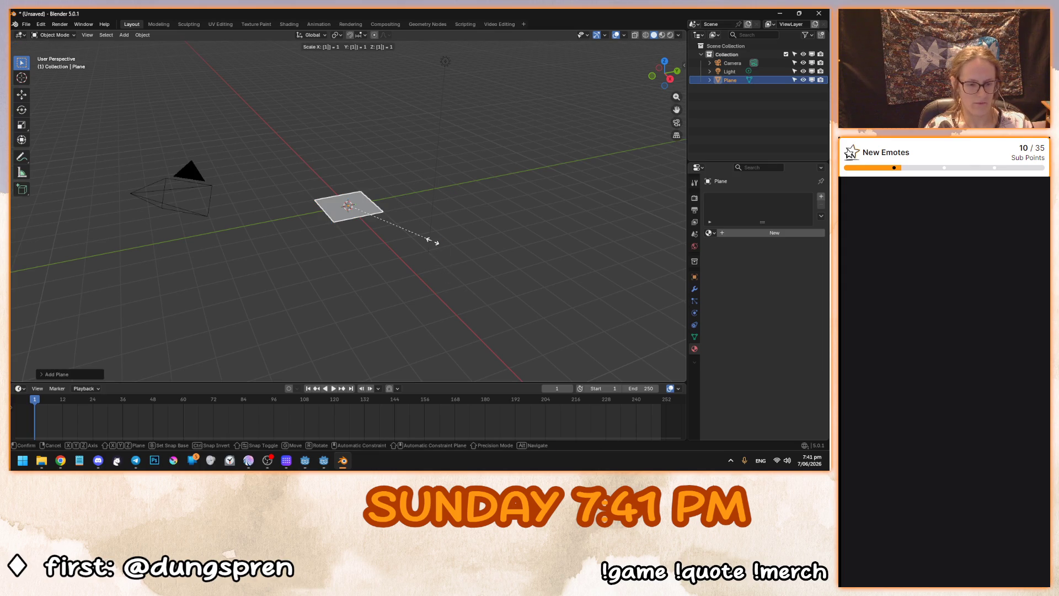
pyautogui.write('10')
pyautogui.press('Return')
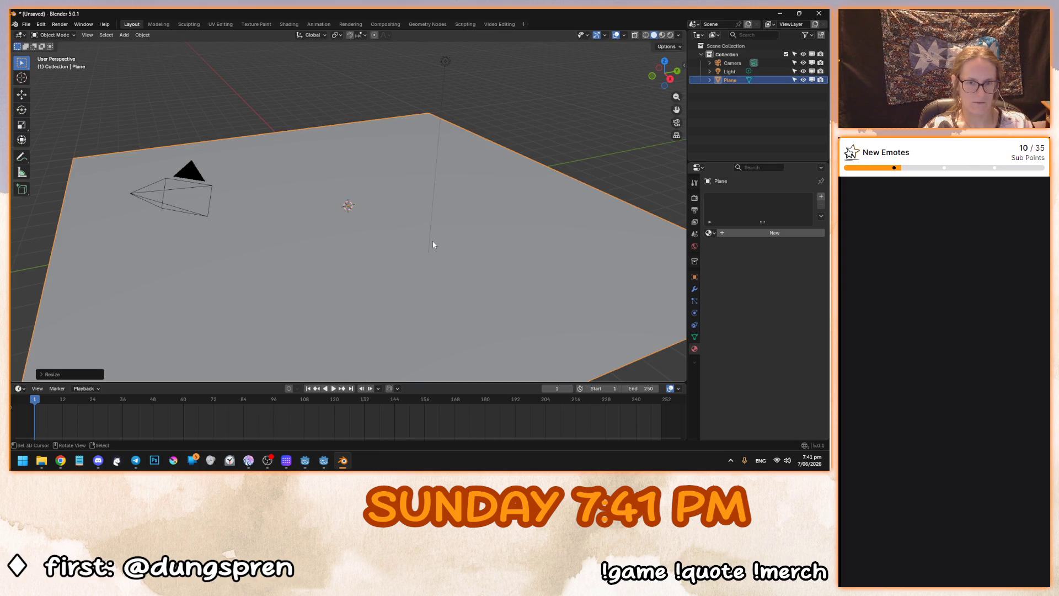
pyautogui.scroll(-6, 432, 240)
pyautogui.scroll(3, 431, 240)
# In Edit Mode, subdivide the plane with 5 cuts and return to Object Mode.
pyautogui.press('Tab')
pyautogui.rightClick(412, 245)
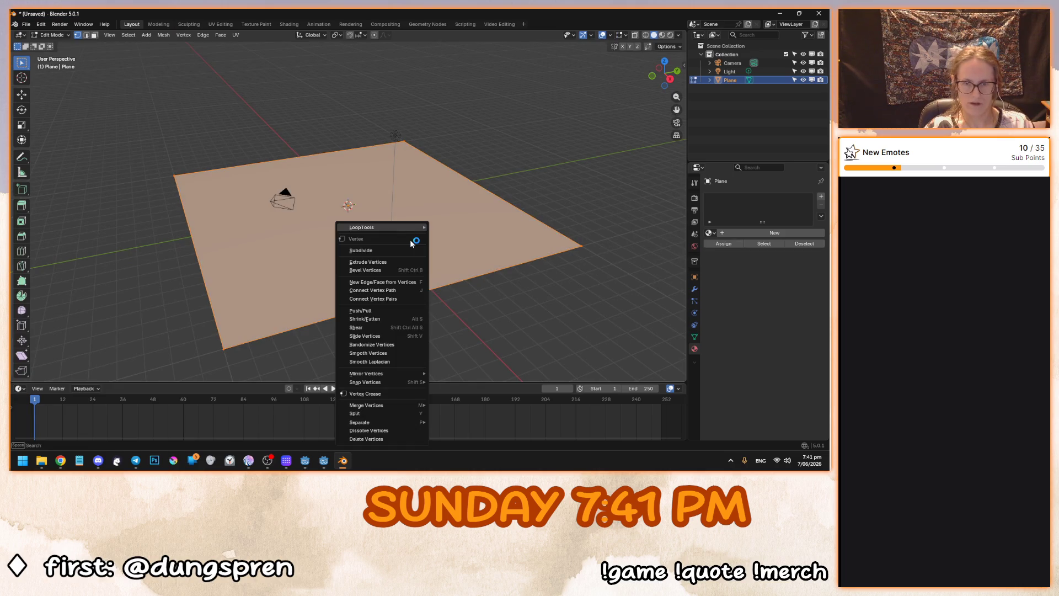
pyautogui.click(407, 251)
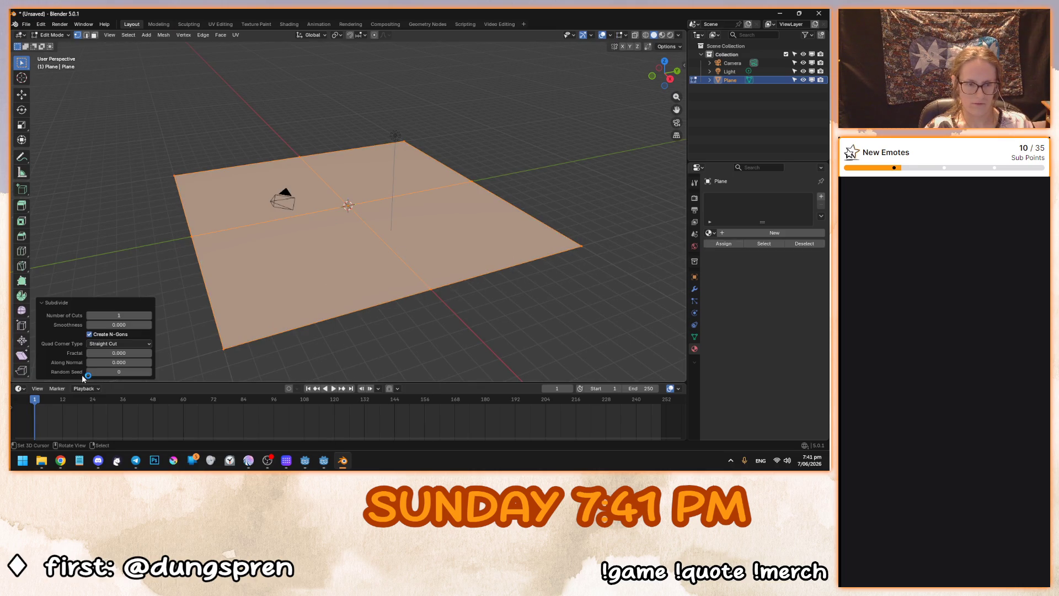
pyautogui.click(118, 315)
pyautogui.write('5')
pyautogui.press('Return')
pyautogui.click(114, 315)
pyautogui.press('Return')
pyautogui.moveTo(276, 248)
pyautogui.mouseDown()
pyautogui.moveTo(389, 189)
pyautogui.moveTo(397, 165)
pyautogui.moveTo(362, 260)
pyautogui.moveTo(294, 176)
pyautogui.mouseUp()
pyautogui.press('Tab')
# Apply all transforms to the plane via Object > Apply > All Transforms.
pyautogui.scroll(3, 362, 260)
pyautogui.scroll(2, 262, 225)
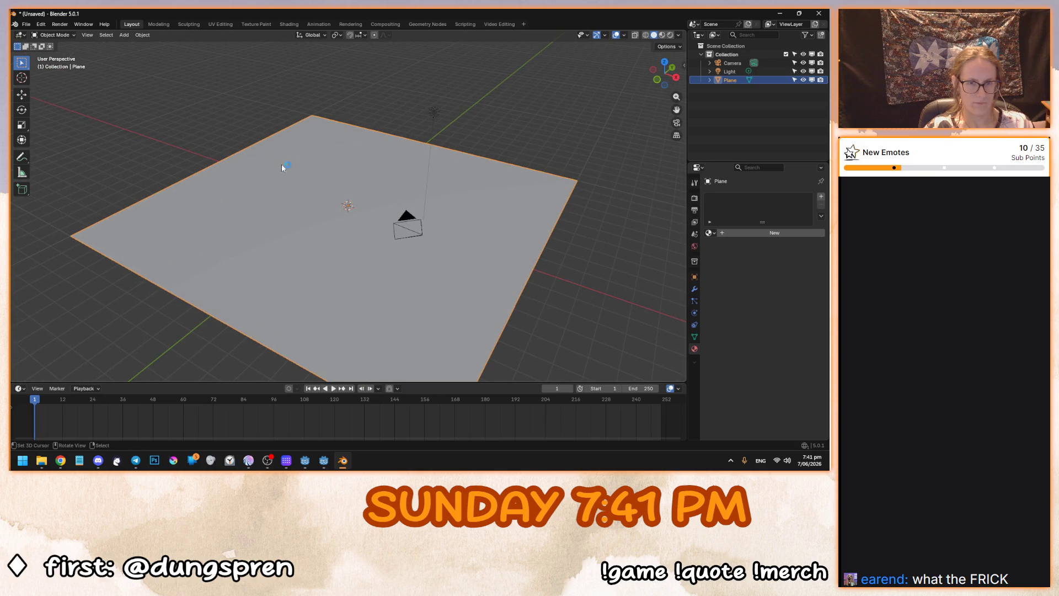
pyautogui.click(126, 36)
pyautogui.click(142, 34)
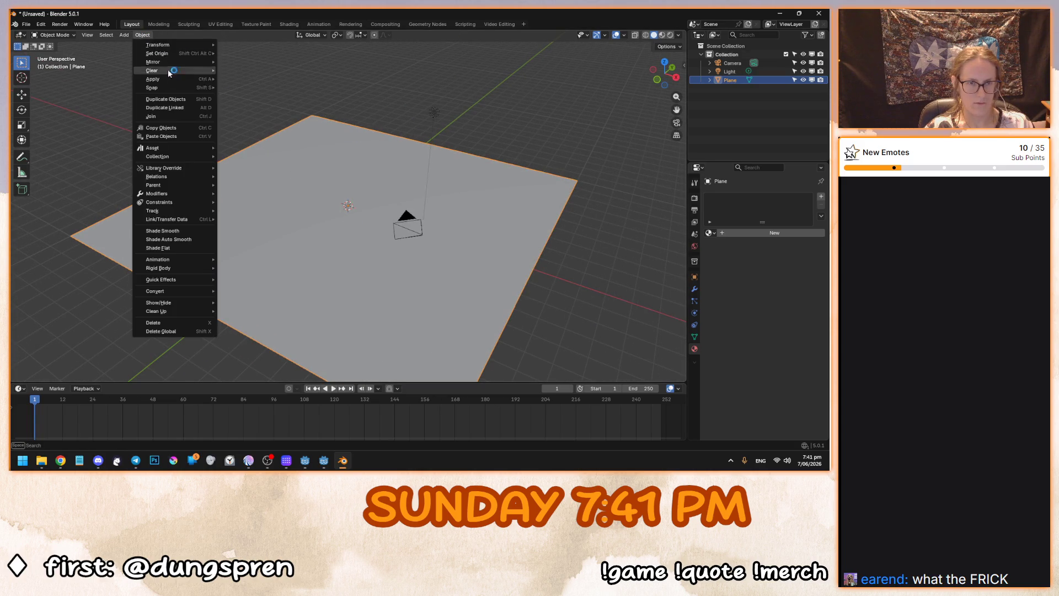
pyautogui.moveTo(154, 79)
pyautogui.click(263, 106)
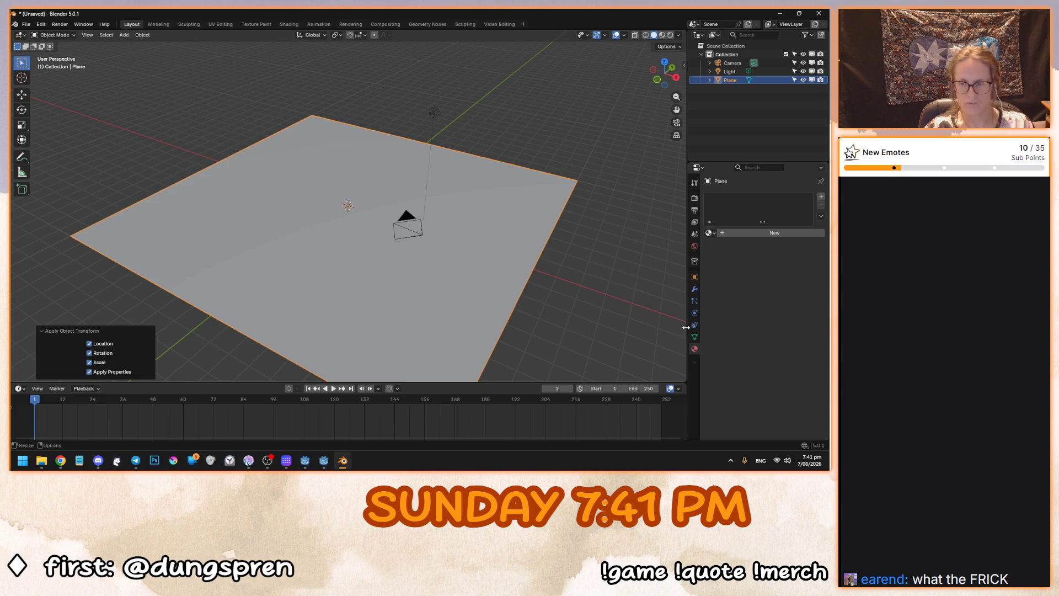
pyautogui.click(694, 288)
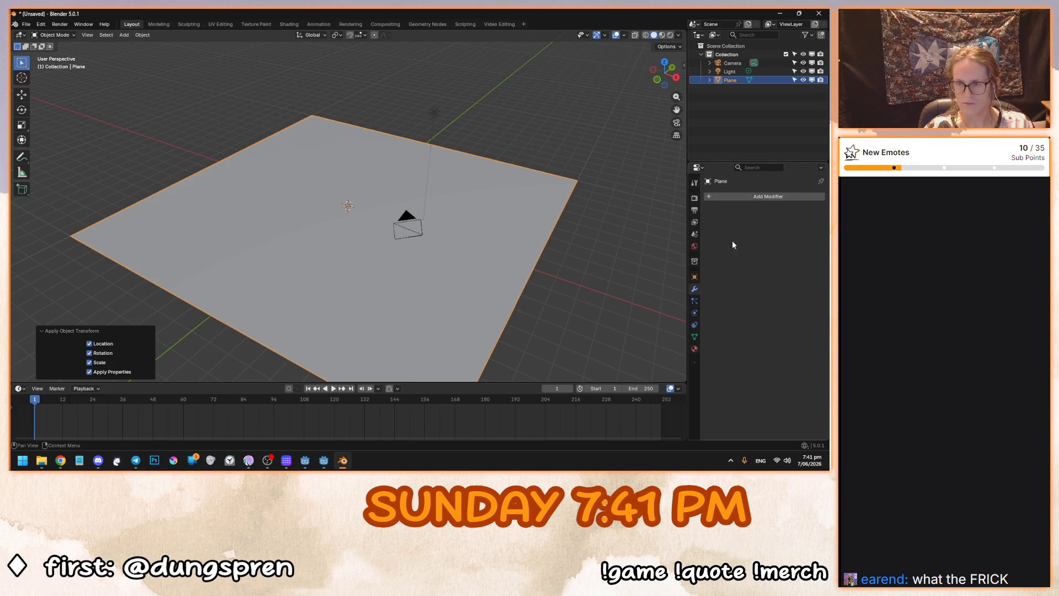
# Add a Displace modifier to the plane, driven by a new Voronoi texture.
pyautogui.click(743, 197)
pyautogui.write('disp')
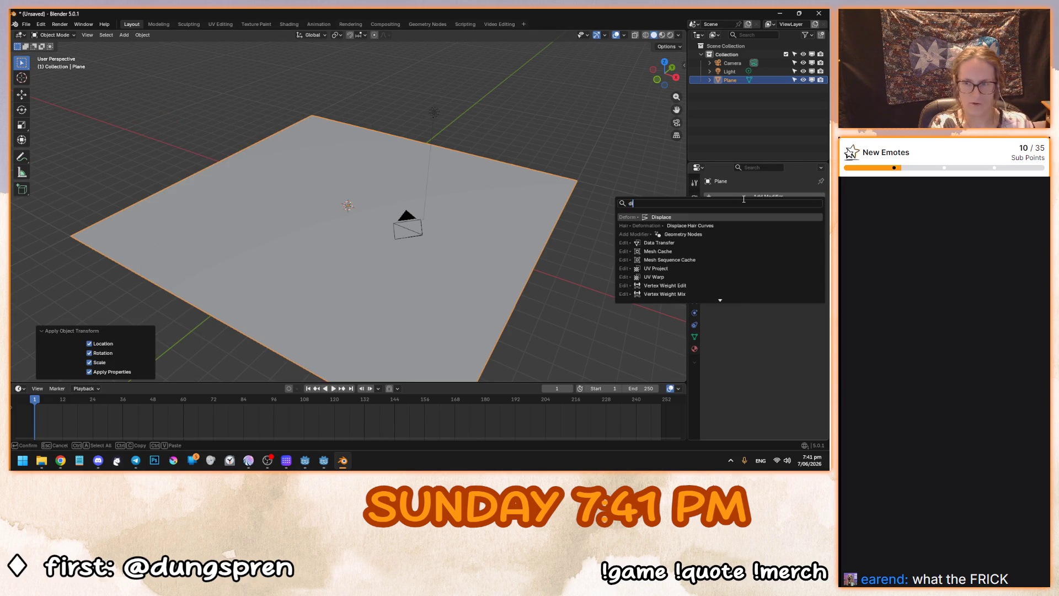
pyautogui.press('Return')
pyautogui.click(772, 223)
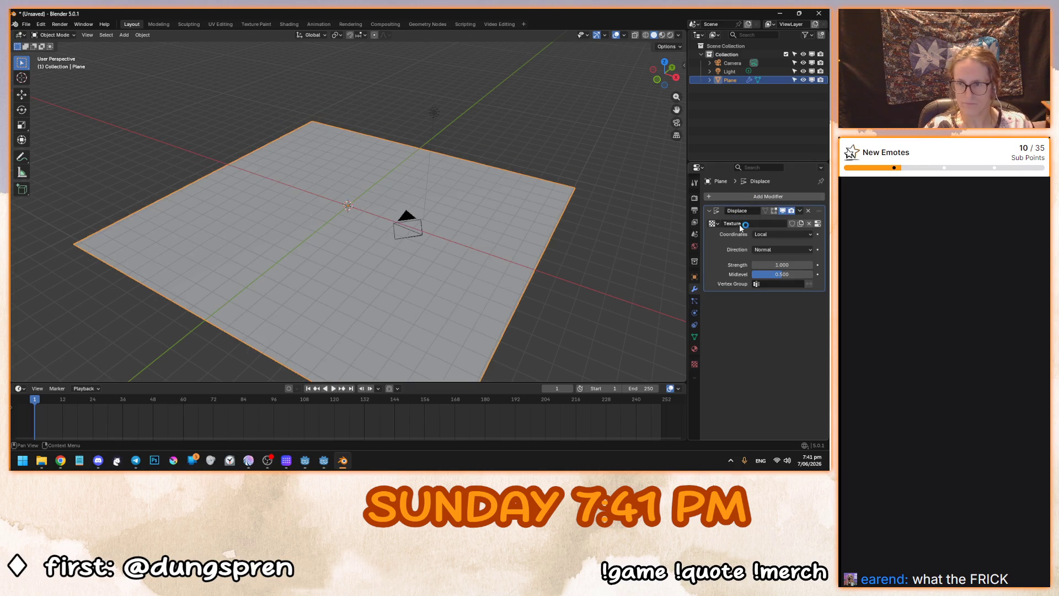
pyautogui.click(695, 364)
pyautogui.click(758, 222)
pyautogui.click(754, 326)
pyautogui.moveTo(463, 259)
pyautogui.mouseDown()
pyautogui.moveTo(508, 261)
pyautogui.moveTo(504, 269)
pyautogui.mouseUp()
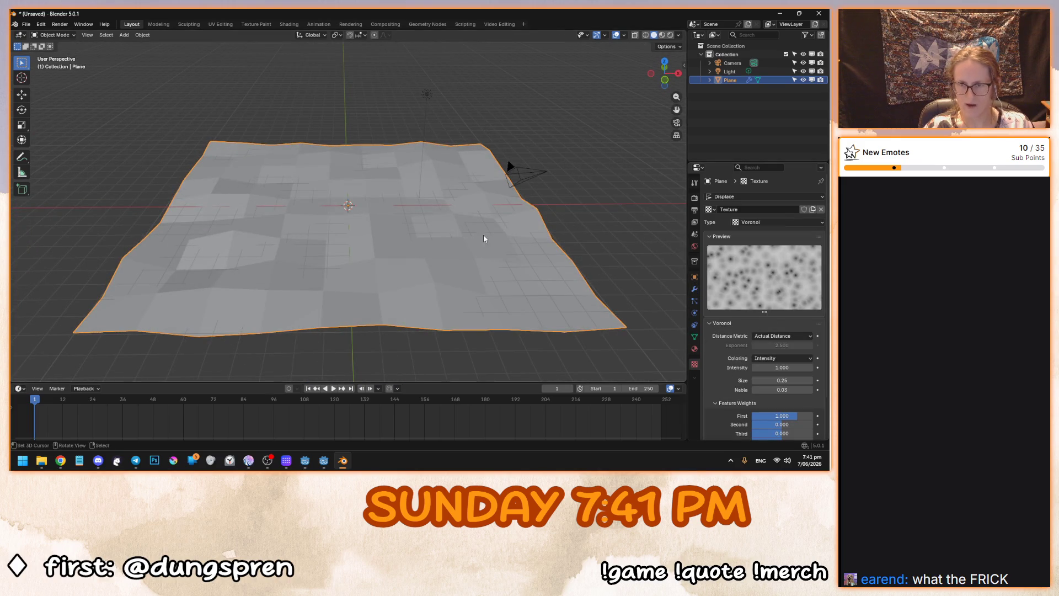
pyautogui.moveTo(512, 246); pyautogui.dragTo(474, 229)
# Set the Displace modifier strength to 2.5.
pyautogui.click(694, 289)
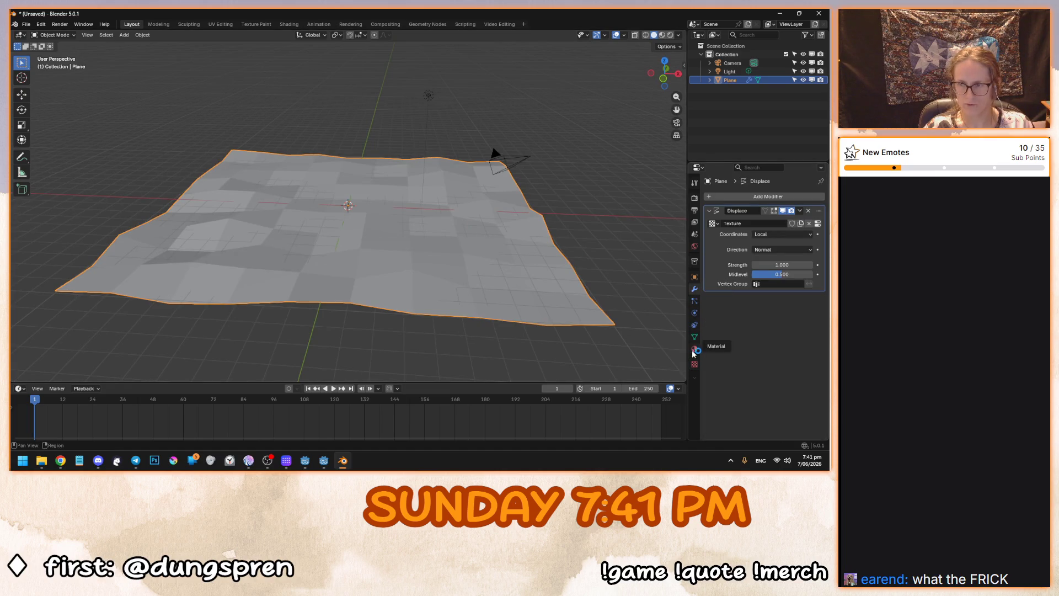
pyautogui.click(694, 349)
pyautogui.click(694, 276)
pyautogui.click(695, 289)
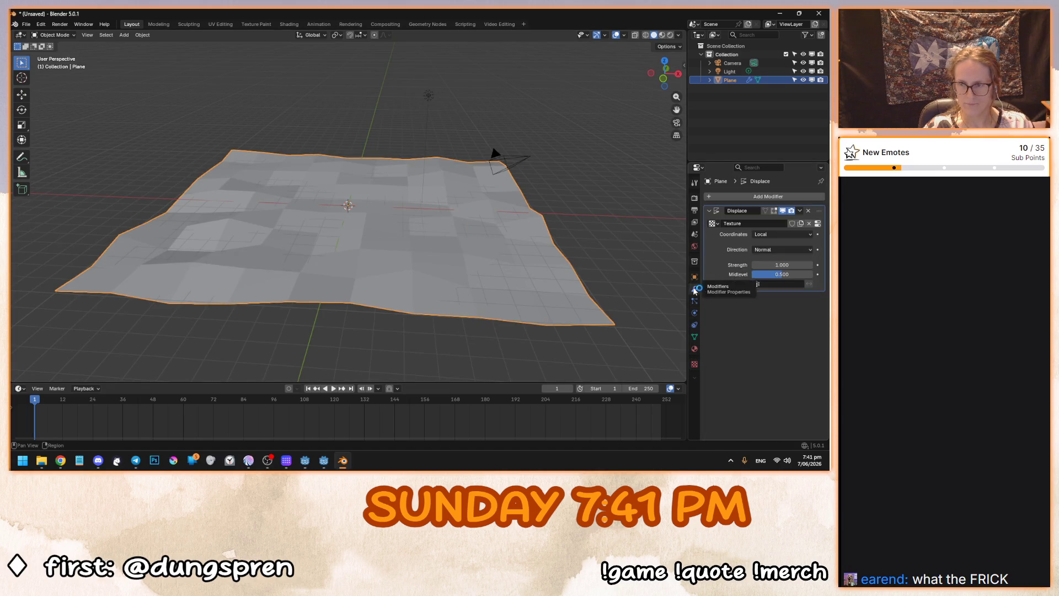
pyautogui.moveTo(778, 265); pyautogui.dragTo(800, 265)
pyautogui.click(794, 265)
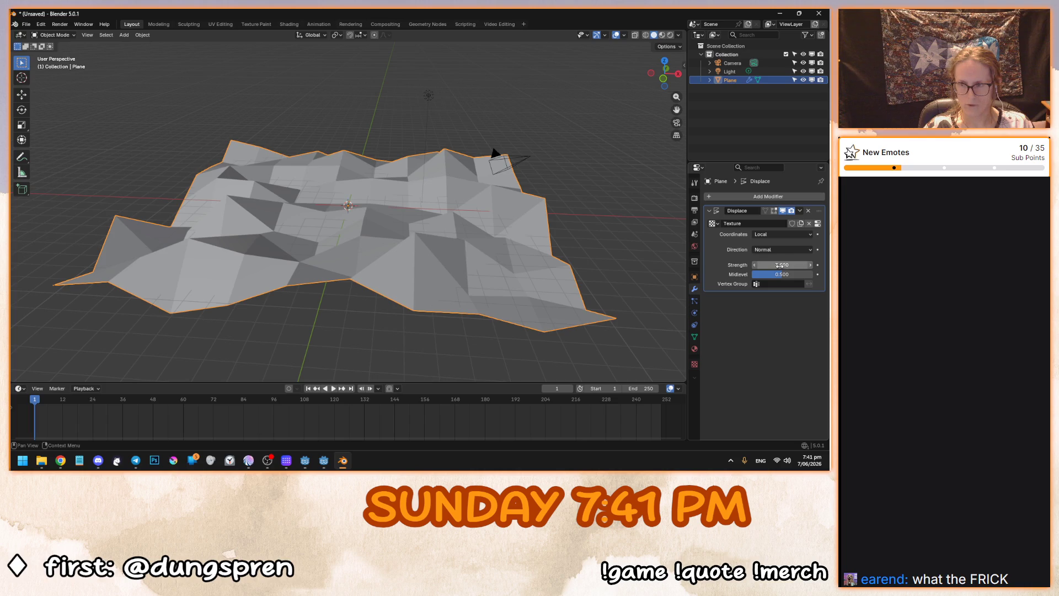
pyautogui.write('2.5')
pyautogui.press('Return')
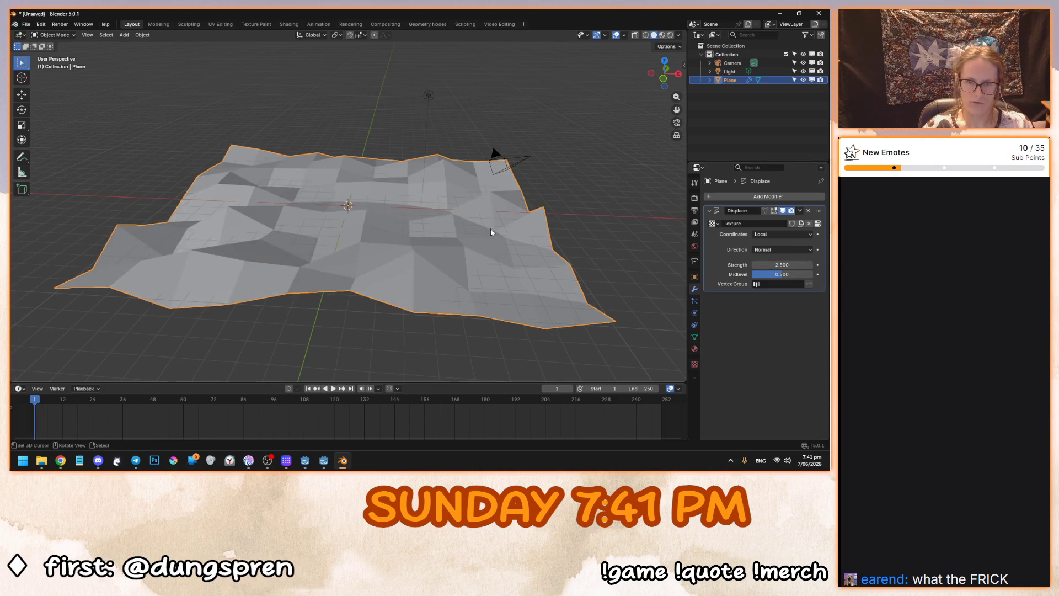
# Shade the displaced terrain plane smooth.
pyautogui.rightClick(372, 210)
pyautogui.click(374, 212)
pyautogui.moveTo(372, 217)
pyautogui.mouseDown()
pyautogui.moveTo(353, 243)
pyautogui.moveTo(339, 219)
pyautogui.moveTo(377, 248)
pyautogui.moveTo(421, 230)
pyautogui.moveTo(408, 255)
pyautogui.mouseUp()
pyautogui.rightClick(409, 255)
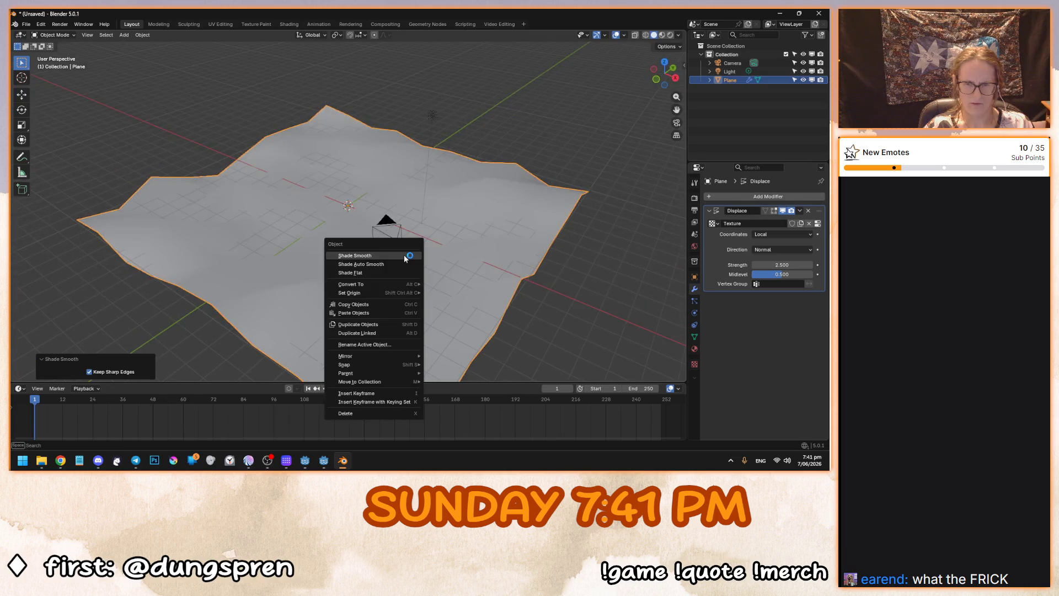
# Subdivide the plane's geometry again with more cuts.
pyautogui.press('Tab')
pyautogui.rightClick(404, 213)
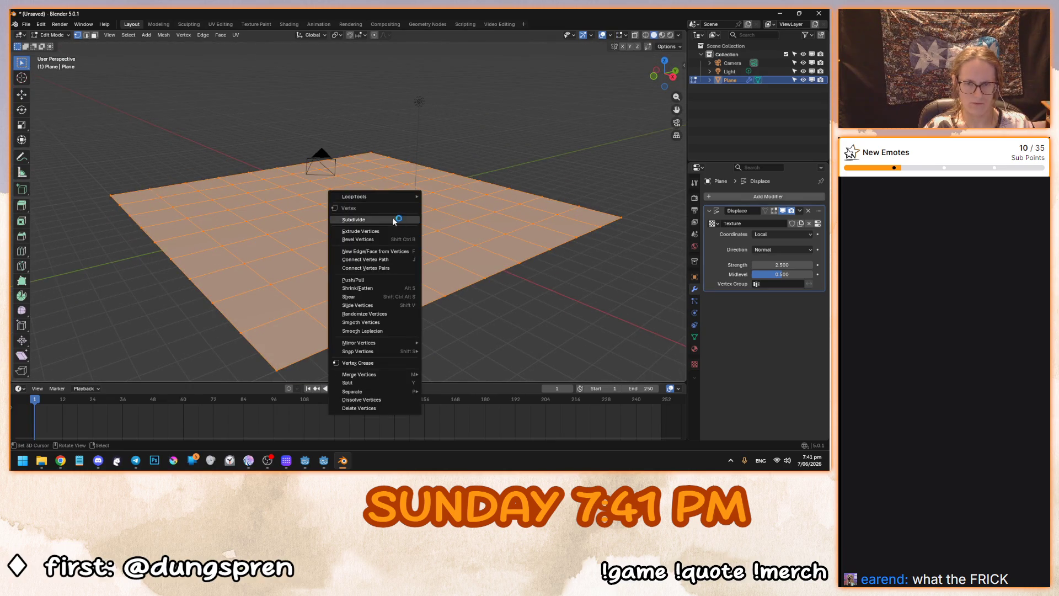
pyautogui.click(405, 215)
pyautogui.moveTo(118, 315); pyautogui.dragTo(143, 315)
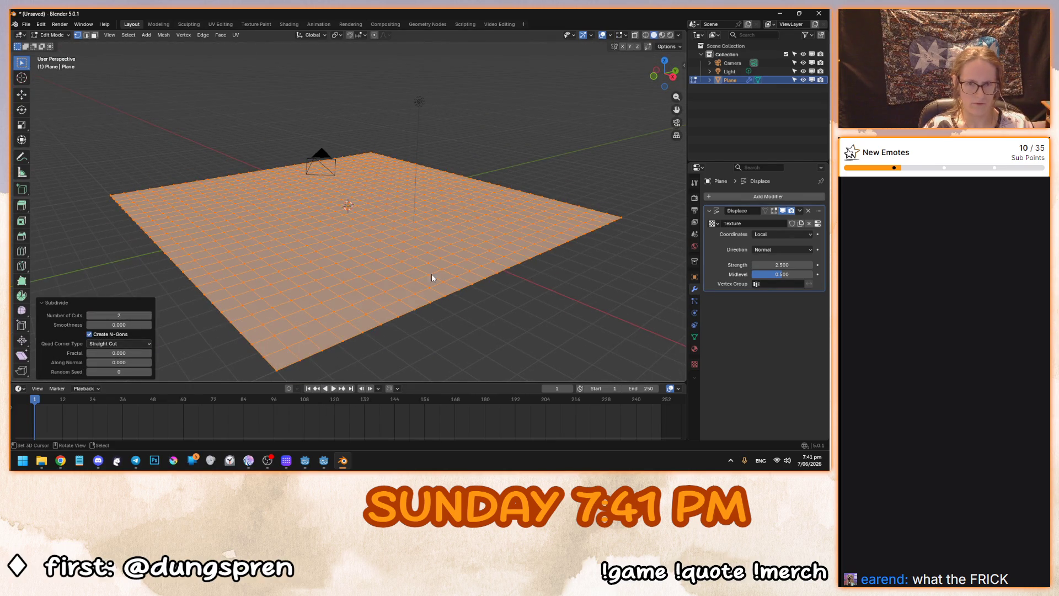
pyautogui.press('Tab')
pyautogui.moveTo(389, 275); pyautogui.dragTo(386, 265)
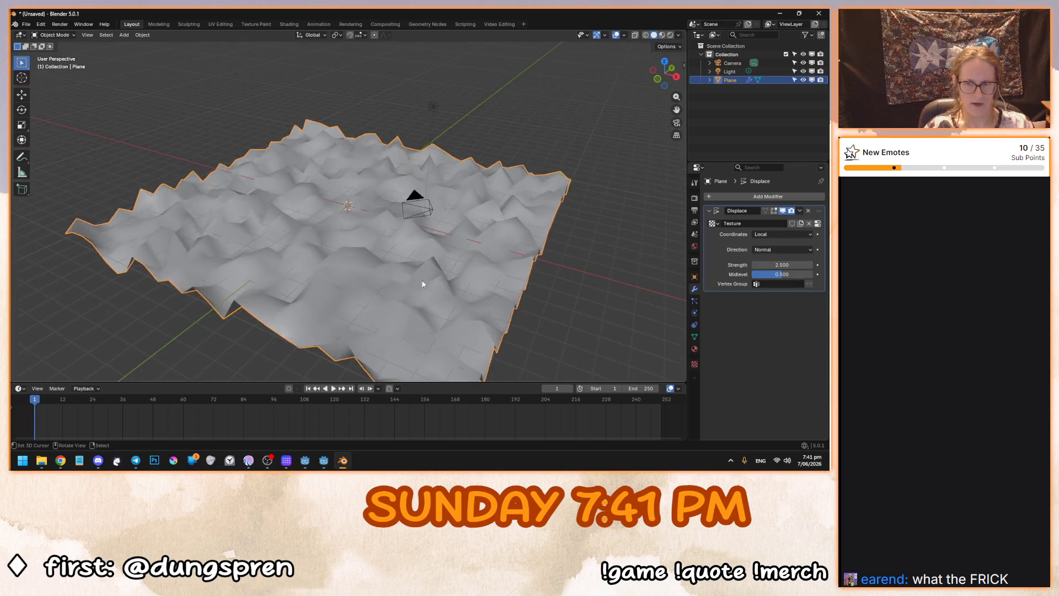
# Re-enter a Displace strength of 2.5 on the subdivided terrain.
pyautogui.moveTo(778, 265); pyautogui.dragTo(772, 265)
pyautogui.doubleClick(777, 264)
pyautogui.write('2.5')
pyautogui.moveTo(468, 236)
pyautogui.mouseDown()
pyautogui.moveTo(489, 217)
pyautogui.moveTo(506, 230)
pyautogui.mouseUp()
pyautogui.press('Return')
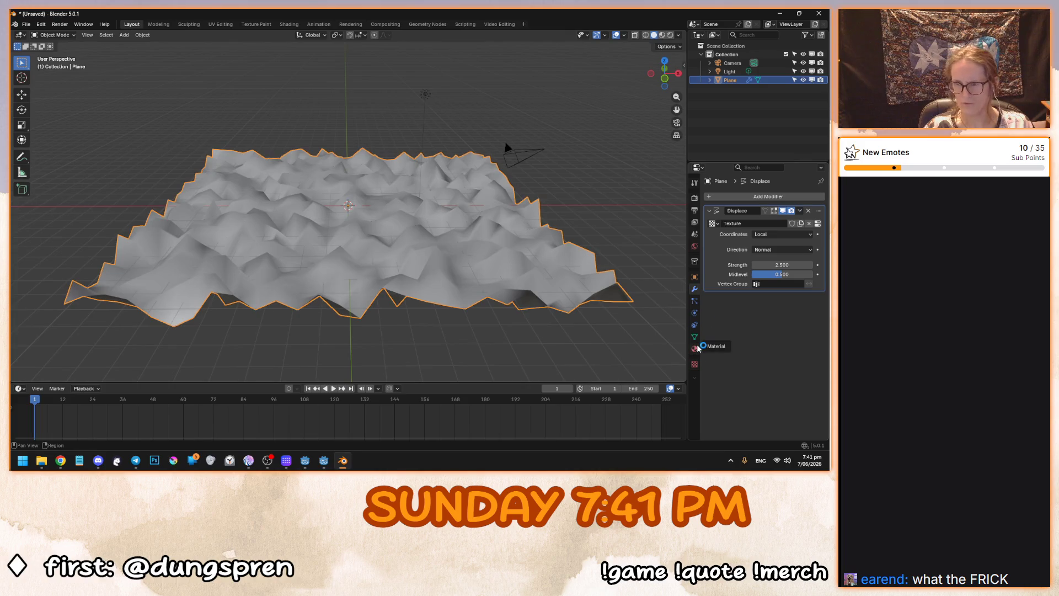
# Raise the Voronoi texture size to 2.00 and try different intensity values.
pyautogui.click(694, 349)
pyautogui.click(694, 364)
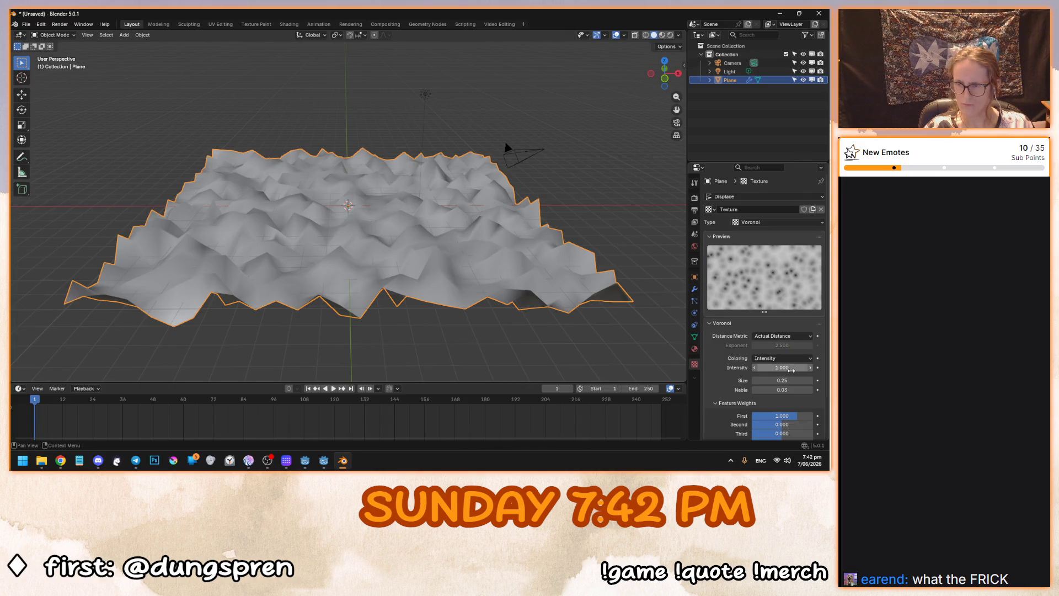
pyautogui.moveTo(788, 382)
pyautogui.mouseDown()
pyautogui.moveTo(750, 382)
pyautogui.moveTo(822, 381)
pyautogui.mouseUp()
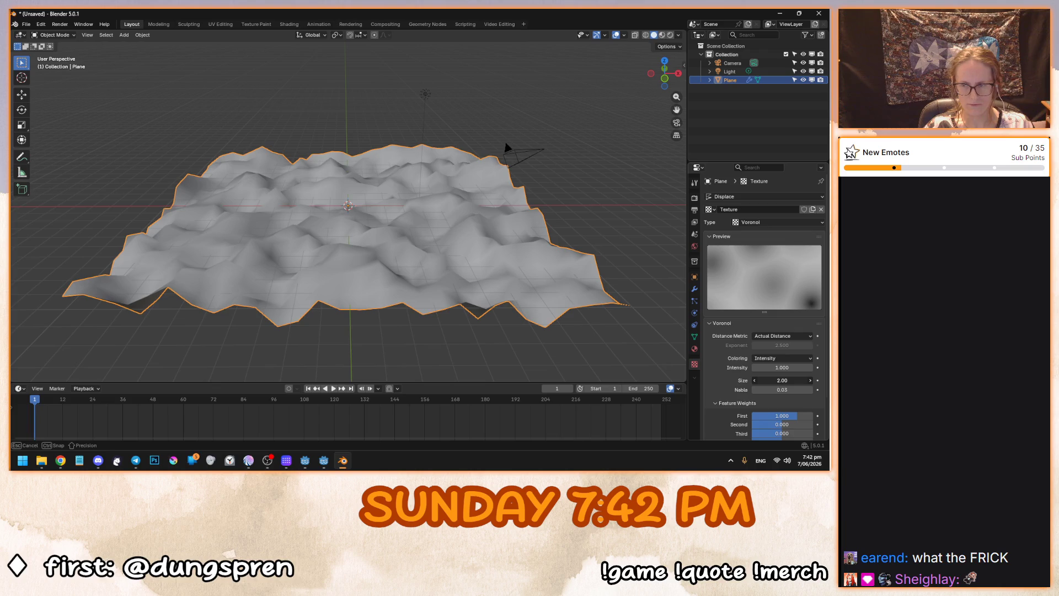
pyautogui.moveTo(485, 282)
pyautogui.mouseDown()
pyautogui.moveTo(448, 306)
pyautogui.moveTo(421, 236)
pyautogui.moveTo(480, 286)
pyautogui.mouseUp()
pyautogui.moveTo(777, 368)
pyautogui.mouseDown()
pyautogui.moveTo(761, 368)
pyautogui.moveTo(794, 367)
pyautogui.moveTo(782, 368)
pyautogui.mouseUp()
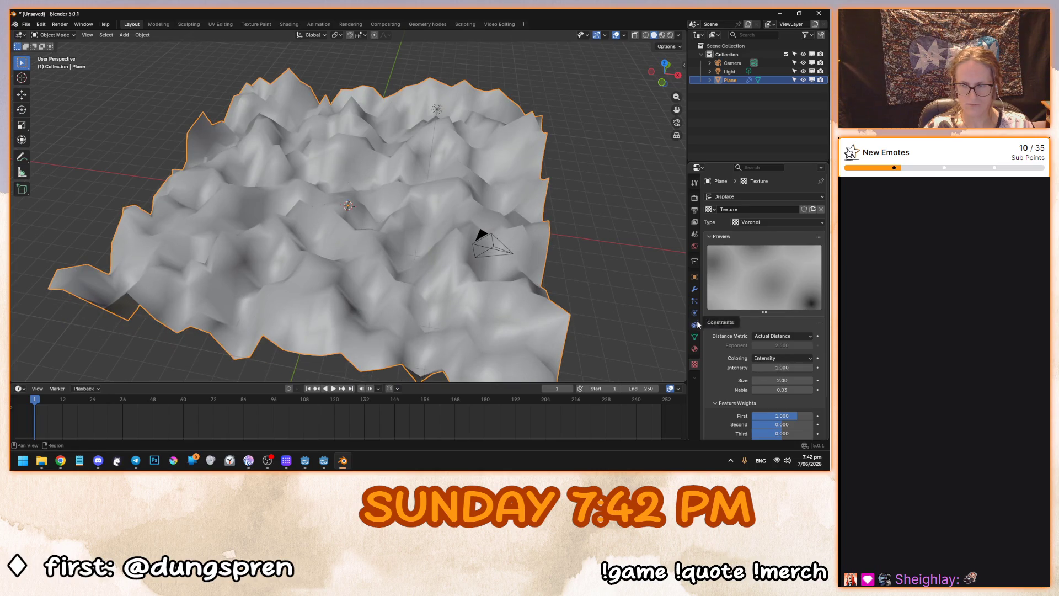
# Lower the Displace strength to 2 and inspect the terrain from a low angle.
pyautogui.click(695, 289)
pyautogui.moveTo(783, 265)
pyautogui.mouseDown()
pyautogui.moveTo(761, 264)
pyautogui.moveTo(795, 264)
pyautogui.moveTo(783, 265)
pyautogui.mouseUp()
pyautogui.click(782, 265)
pyautogui.write('2')
pyautogui.press('Return')
pyautogui.moveTo(408, 204)
pyautogui.mouseDown()
pyautogui.moveTo(449, 237)
pyautogui.moveTo(442, 218)
pyautogui.moveTo(441, 232)
pyautogui.mouseUp()
pyautogui.moveTo(366, 228); pyautogui.dragTo(215, 157)
pyautogui.scroll(-4, 215, 157)
pyautogui.click(800, 210)
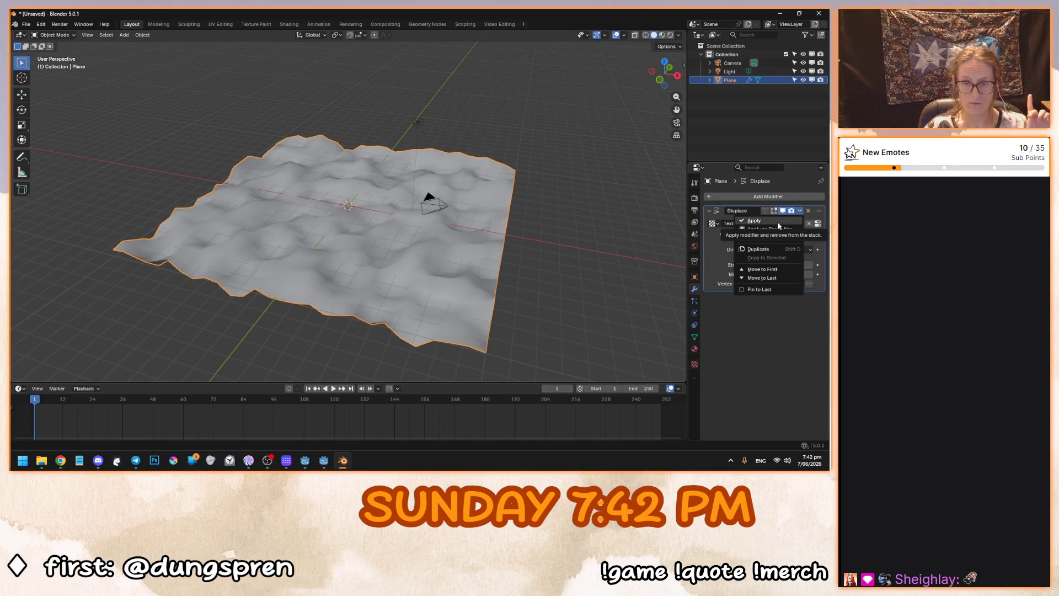
# Apply the Displace modifier to make the terrain bumps permanent.
pyautogui.click(777, 220)
pyautogui.scroll(3, 373, 257)
pyautogui.moveTo(372, 257)
pyautogui.mouseDown()
pyautogui.moveTo(360, 240)
pyautogui.moveTo(372, 287)
pyautogui.mouseUp()
pyautogui.scroll(-5, 373, 287)
# Save the Blender file as test.blend and switch to Godot.
pyautogui.click(26, 24)
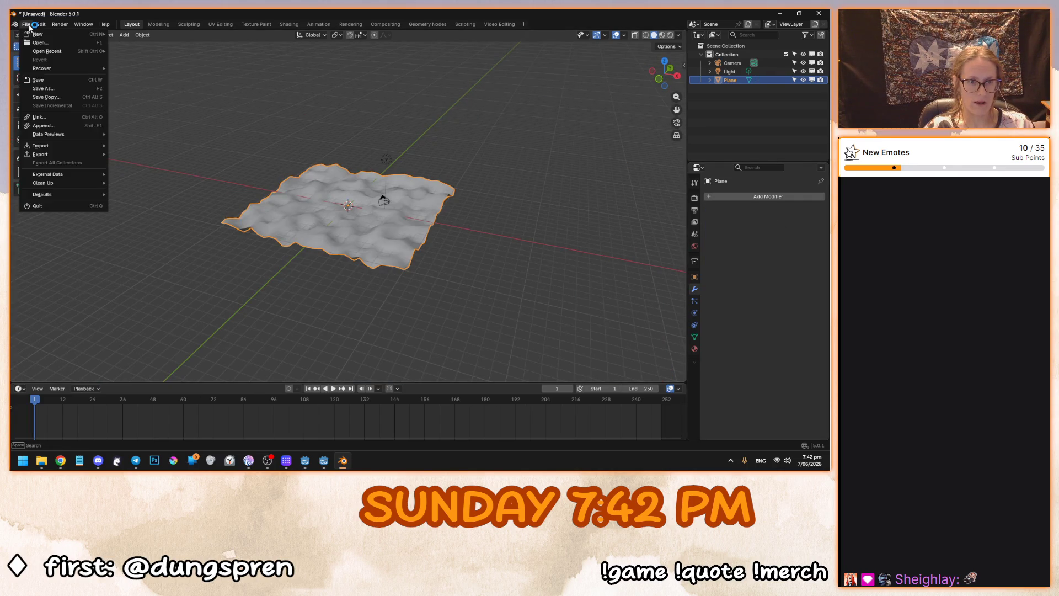
pyautogui.click(80, 88)
pyautogui.press('Escape')
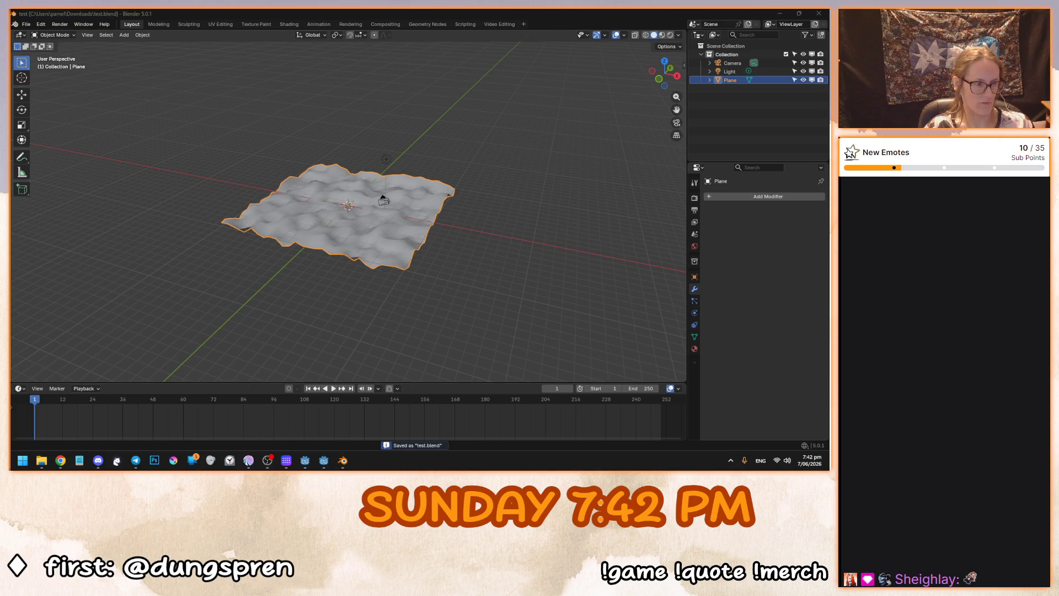
pyautogui.hotkey('alt', 'Tab')
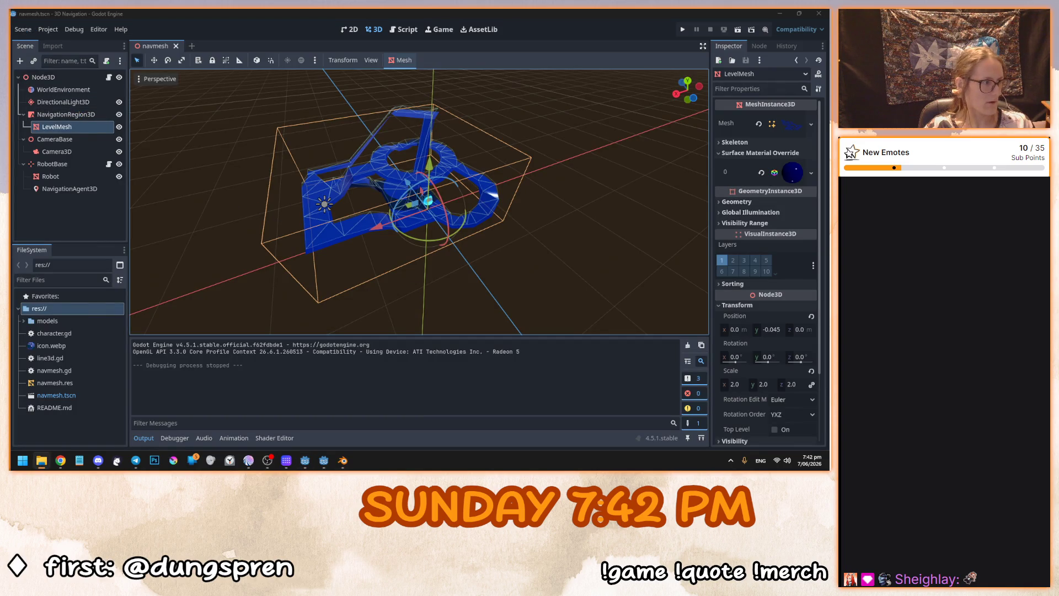
# Add test.blend to the project's models folder and select it.
pyautogui.moveTo(199, 301)
pyautogui.mouseDown()
pyautogui.moveTo(66, 312)
pyautogui.moveTo(63, 322)
pyautogui.mouseUp()
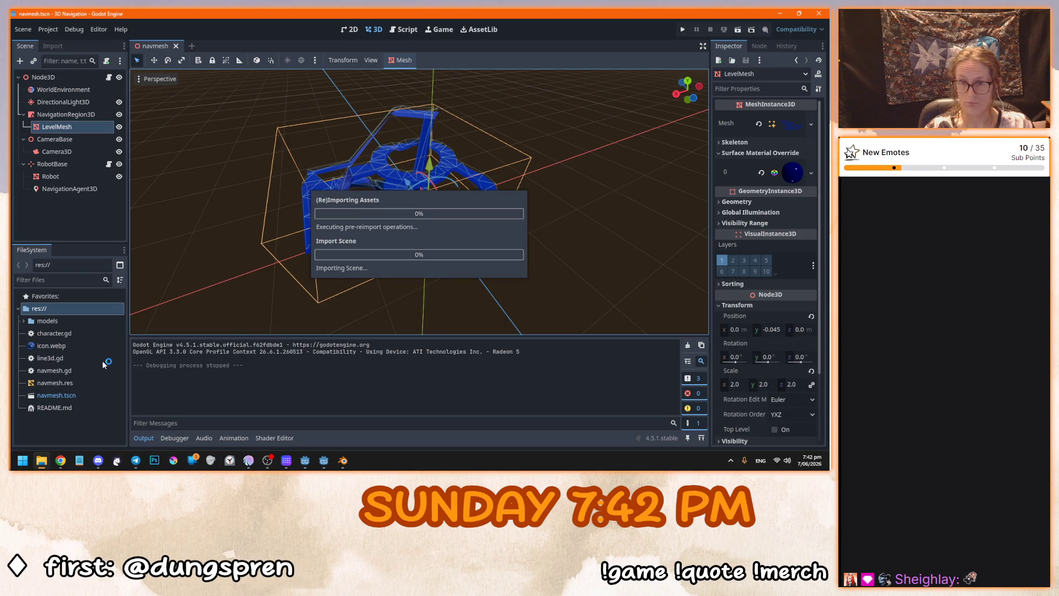
pyautogui.click(24, 321)
pyautogui.click(54, 347)
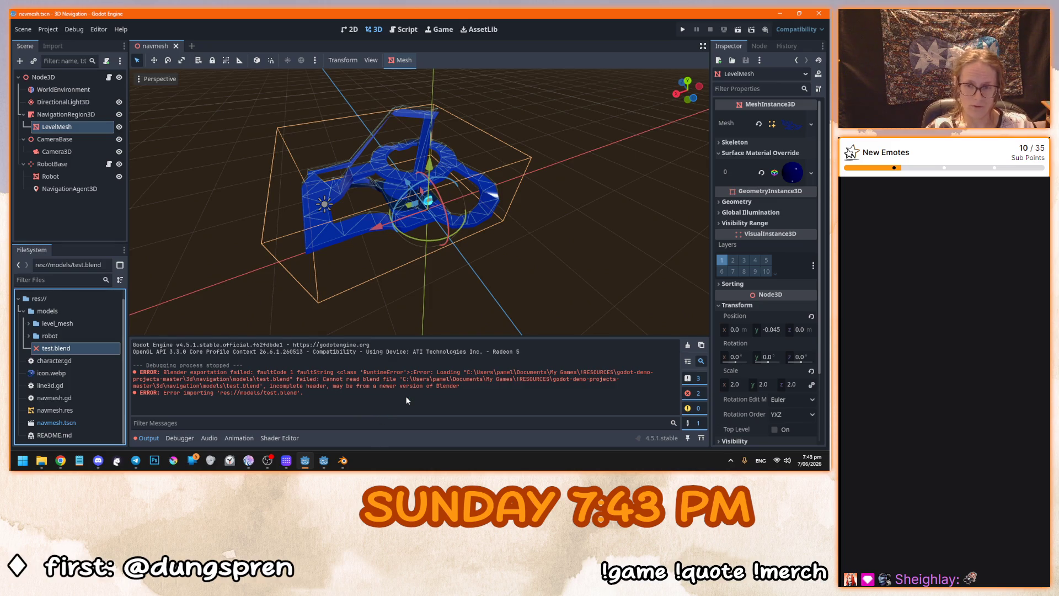
pyautogui.moveTo(372, 308); pyautogui.dragTo(331, 276)
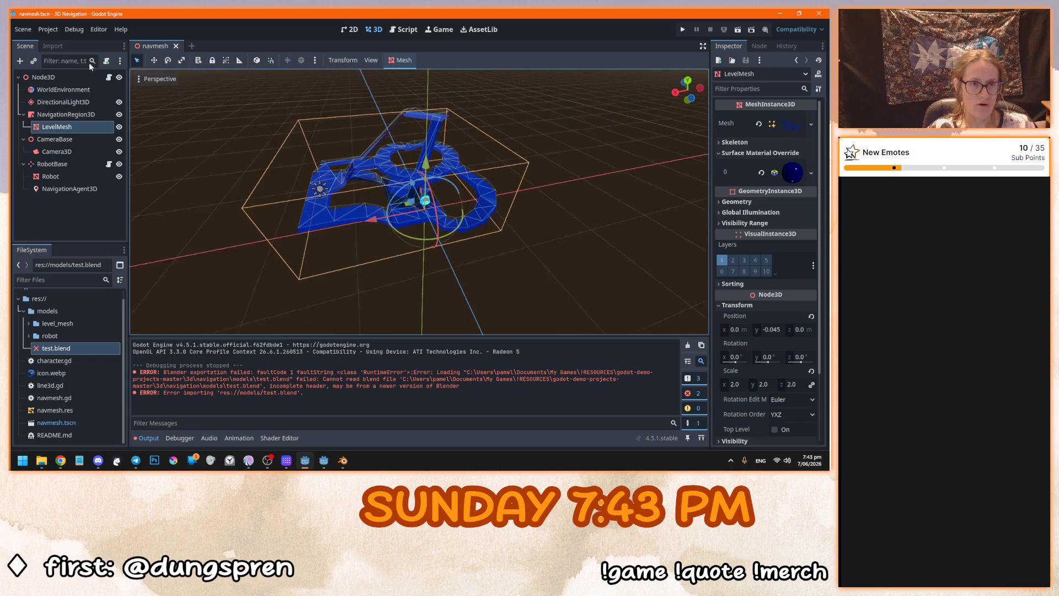
# Start Save Scene As, then cancel the dialog.
pyautogui.click(27, 31)
pyautogui.click(65, 121)
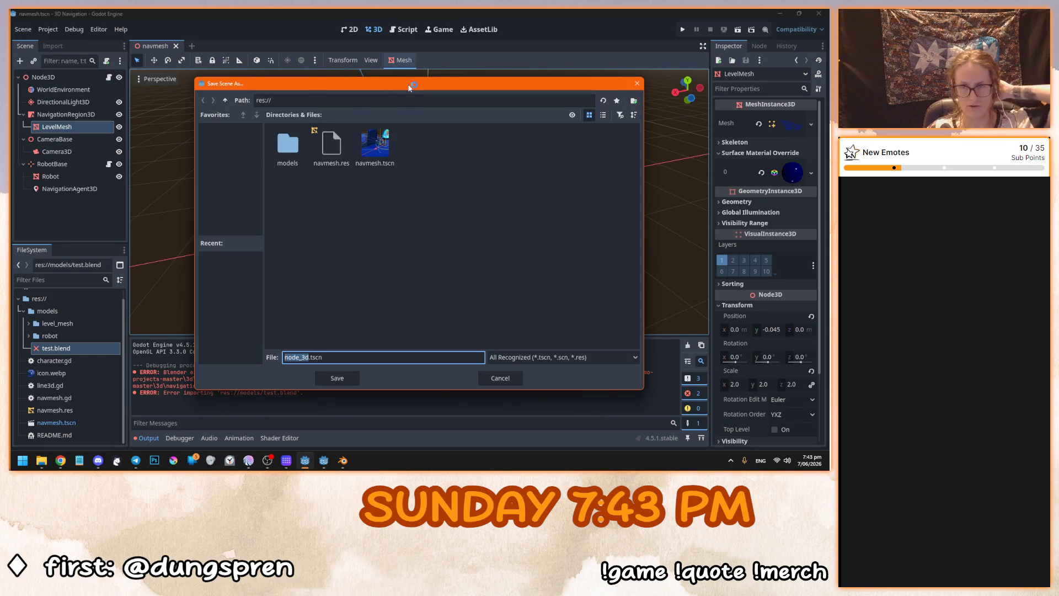
pyautogui.press('Escape')
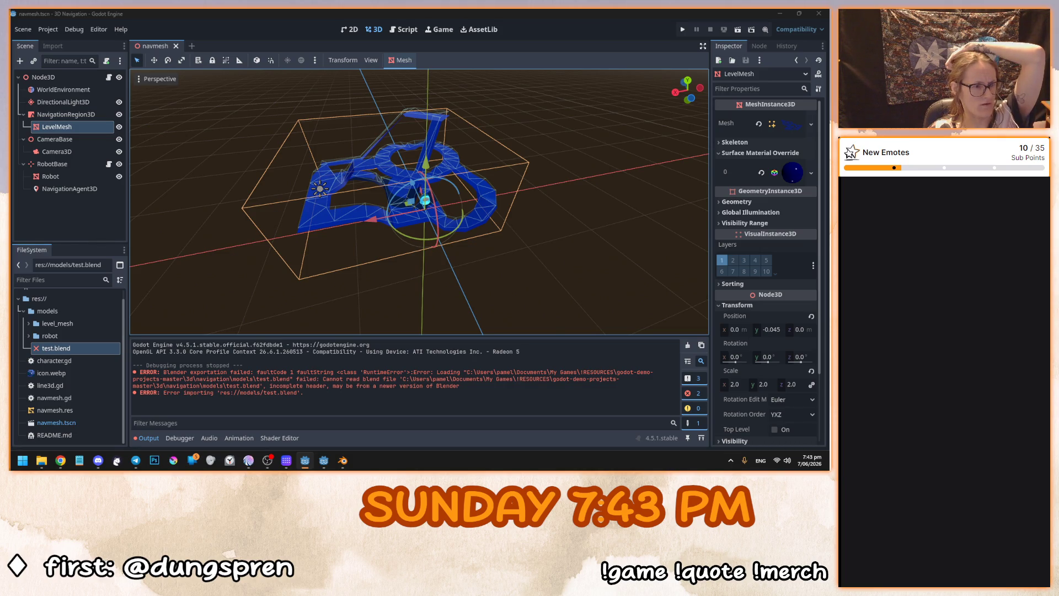
# Quit the navigation demo editor.
pyautogui.click(24, 29)
pyautogui.click(46, 30)
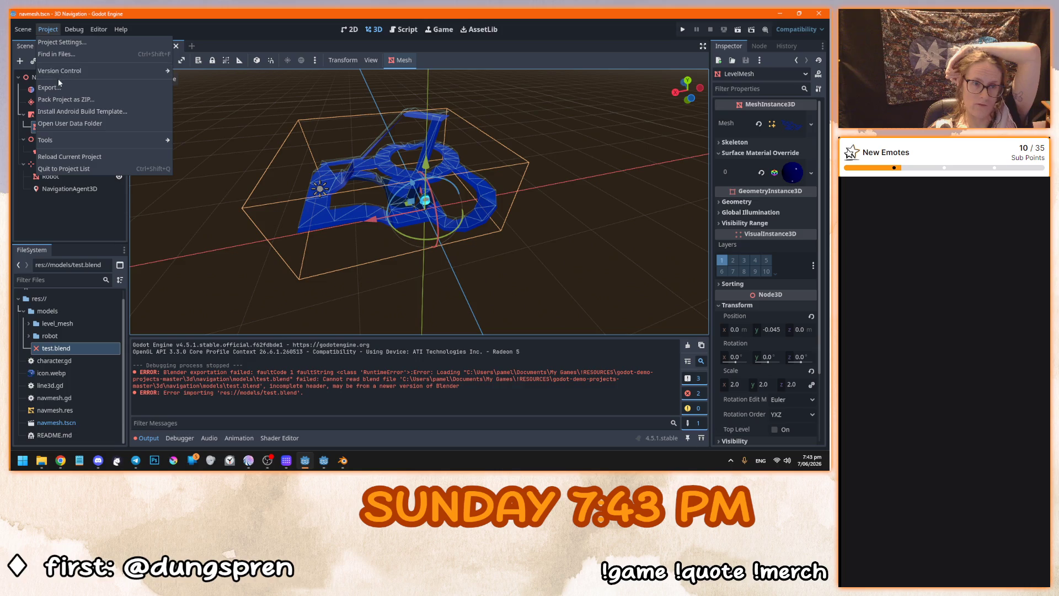
pyautogui.click(262, 25)
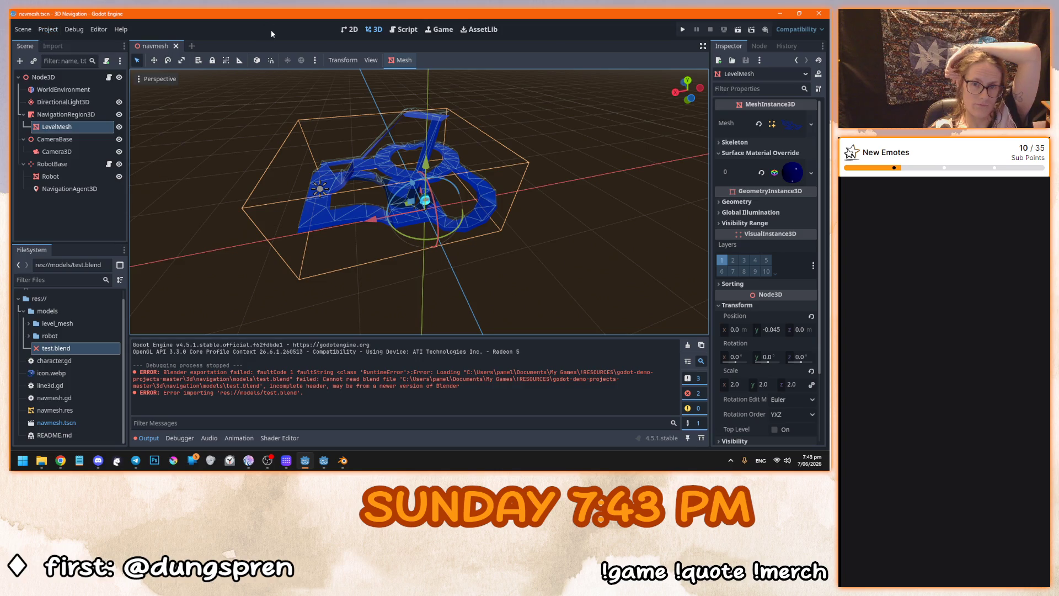
pyautogui.click(817, 14)
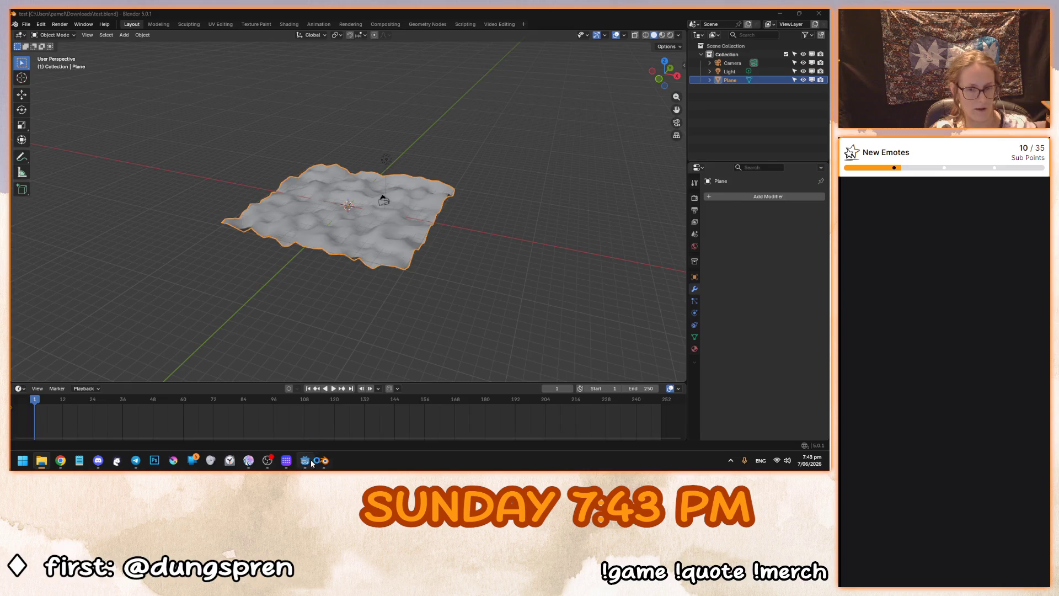
# Launch a new Godot Project Manager from the taskbar and edit the 3D Navigation project.
pyautogui.click(305, 461)
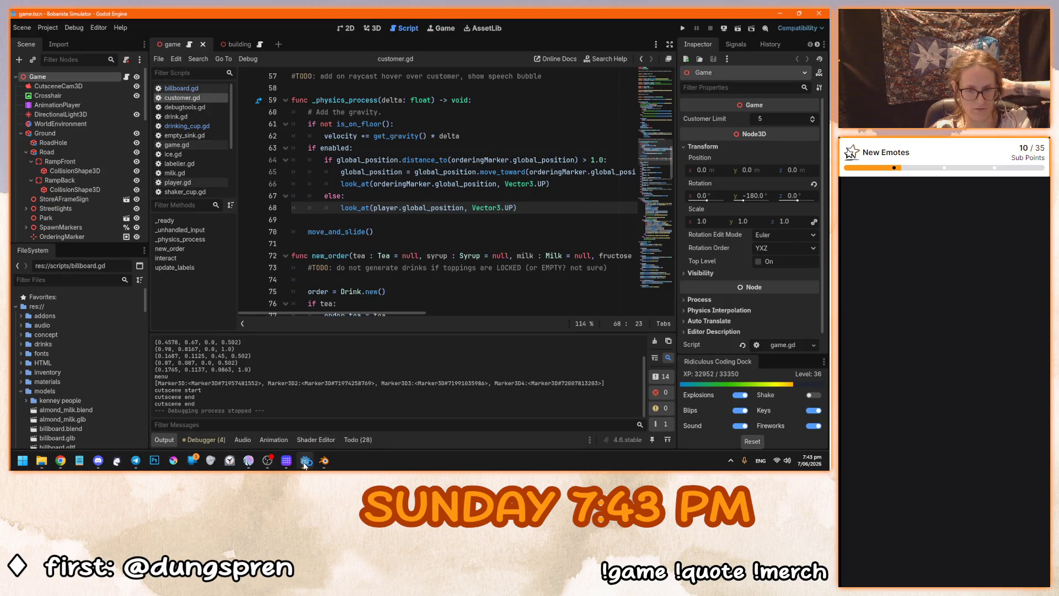
pyautogui.rightClick(306, 462)
pyautogui.click(306, 410)
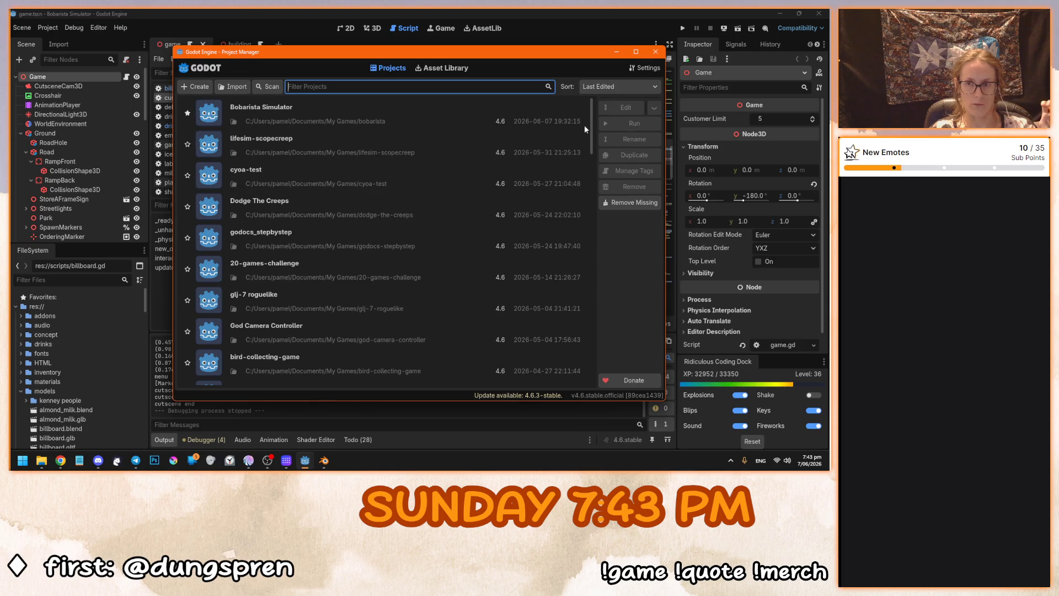
pyautogui.moveTo(232, 52); pyautogui.dragTo(11, 109)
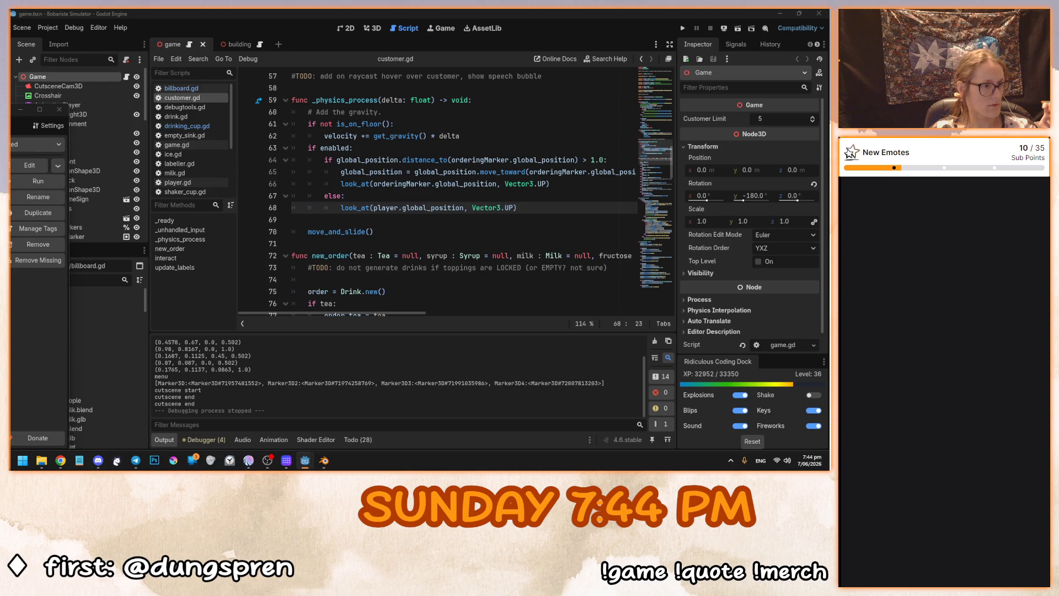
pyautogui.click(36, 163)
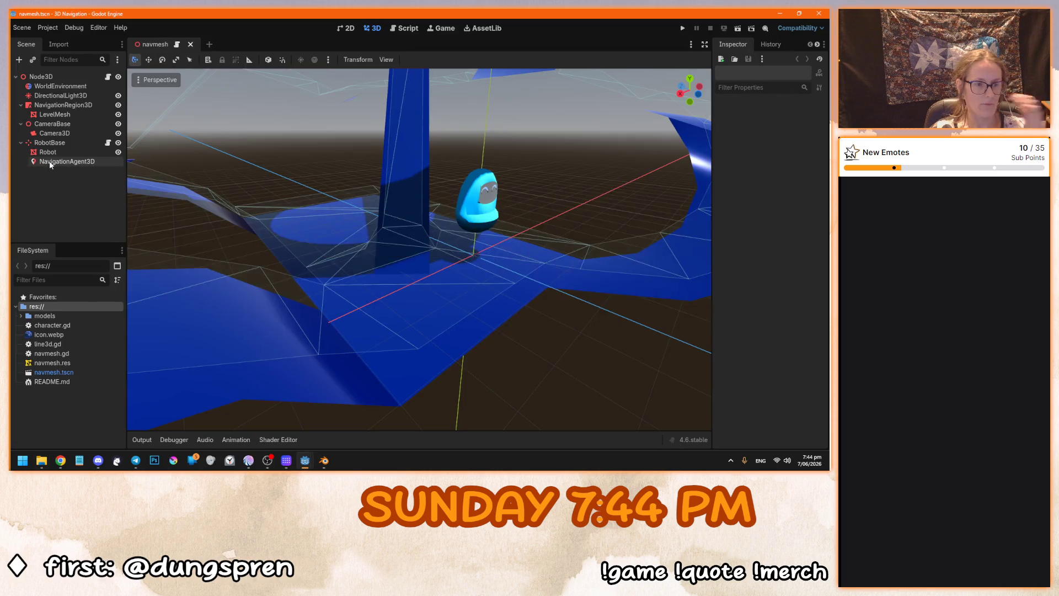
# Run the demo, send the robot to four spots on the lower and upper levels, then stop it.
pyautogui.scroll(-5, 417, 249)
pyautogui.press('F5')
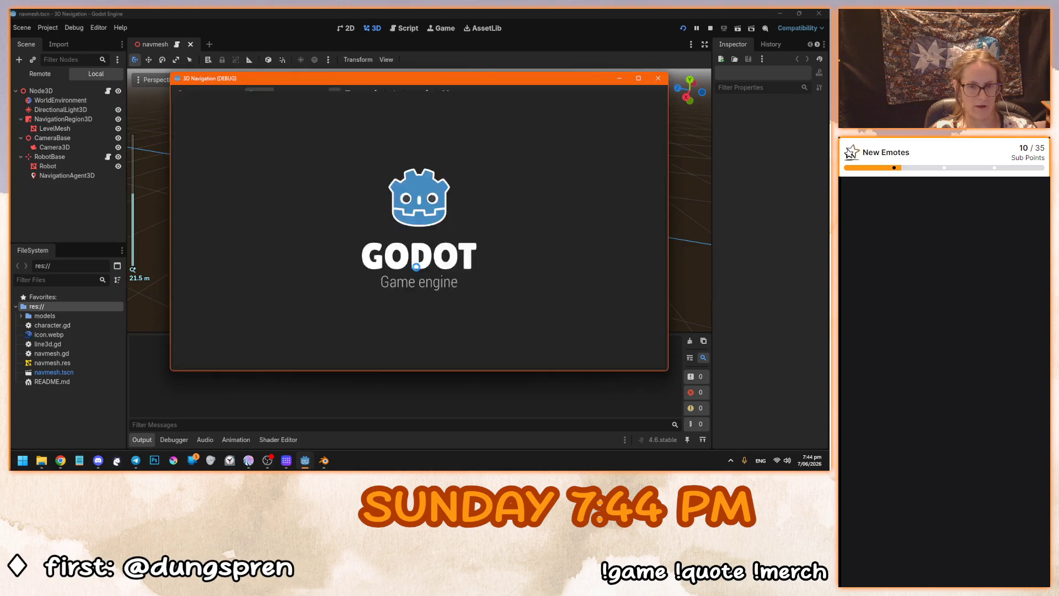
pyautogui.click(370, 298)
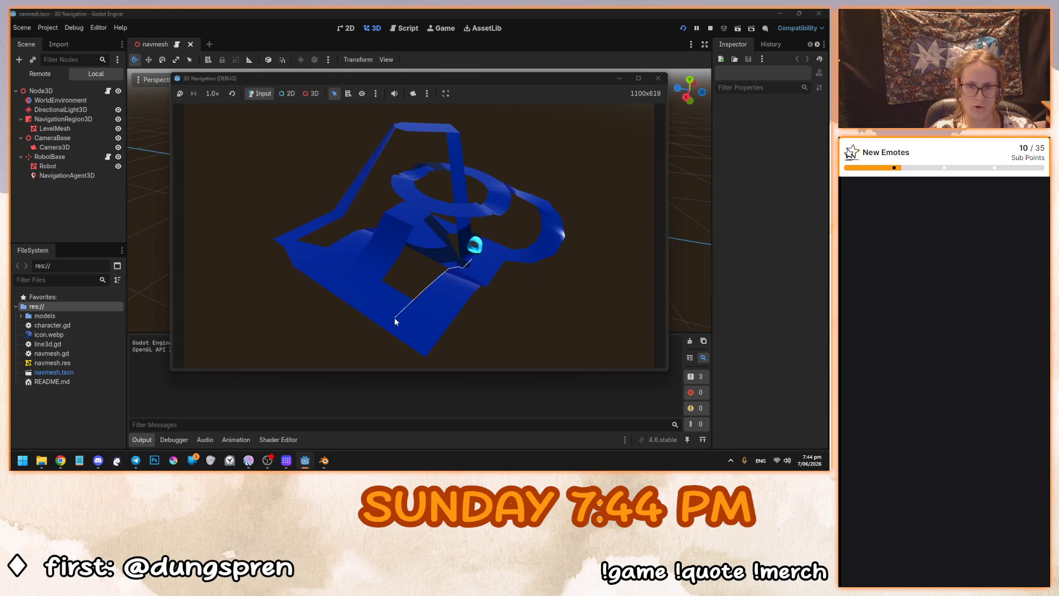
pyautogui.click(435, 317)
pyautogui.click(442, 200)
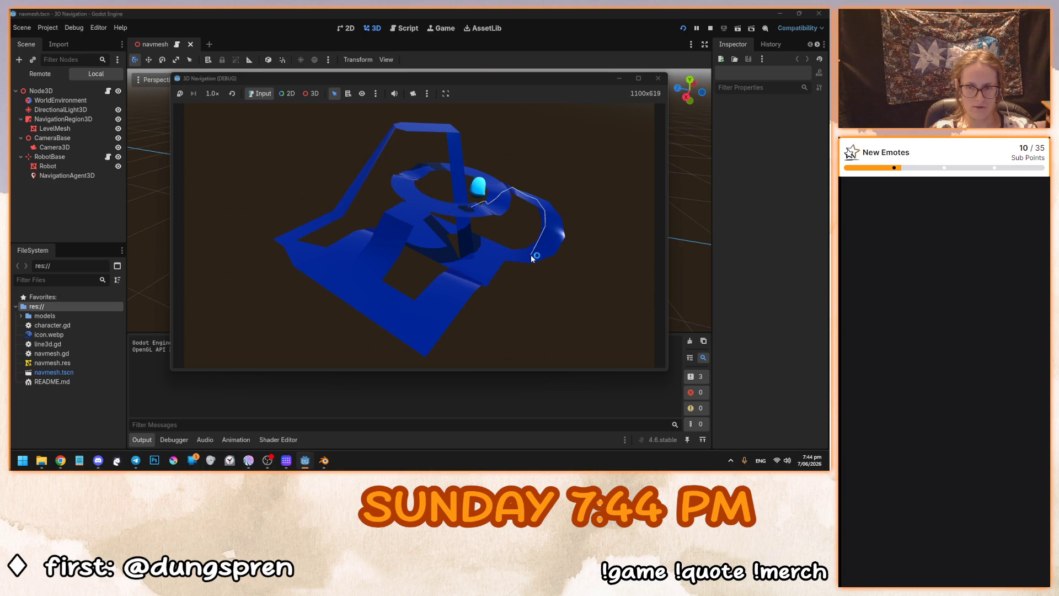
pyautogui.click(449, 298)
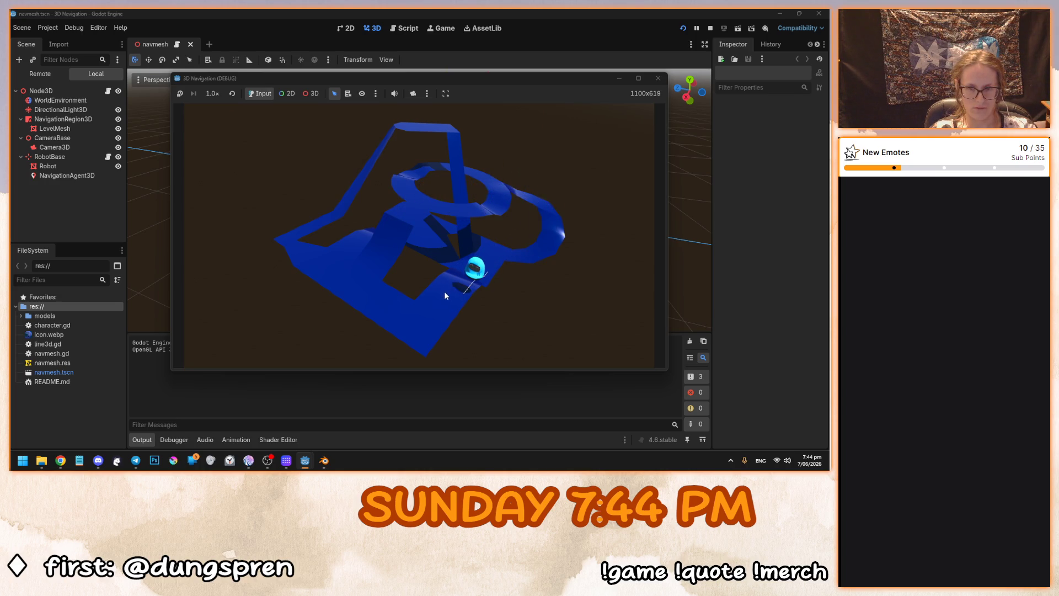
pyautogui.press('F8')
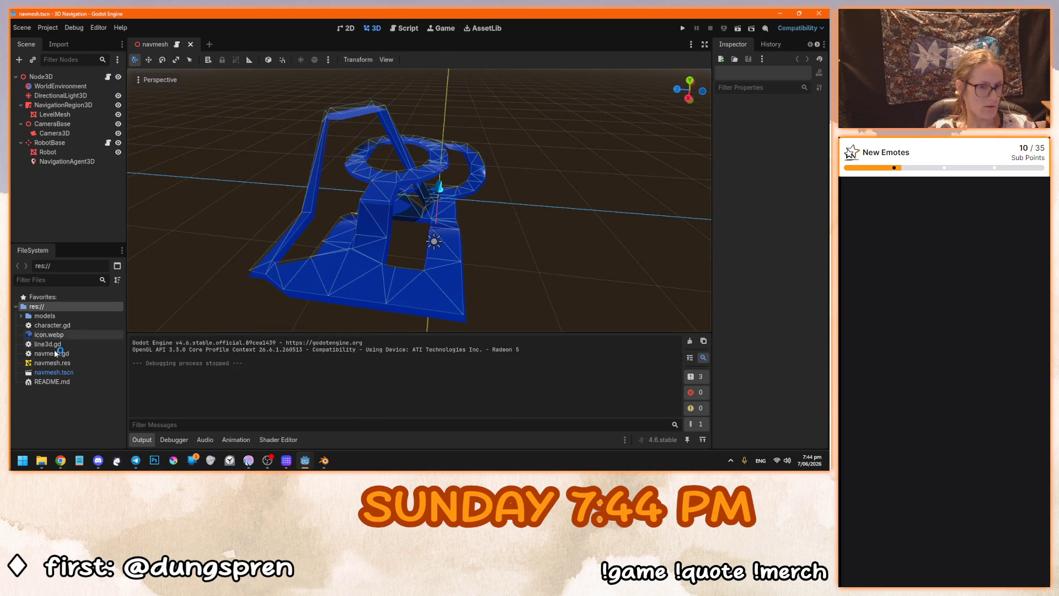
# Delete the failed test.blend import from the models folder.
pyautogui.click(21, 318)
pyautogui.click(51, 344)
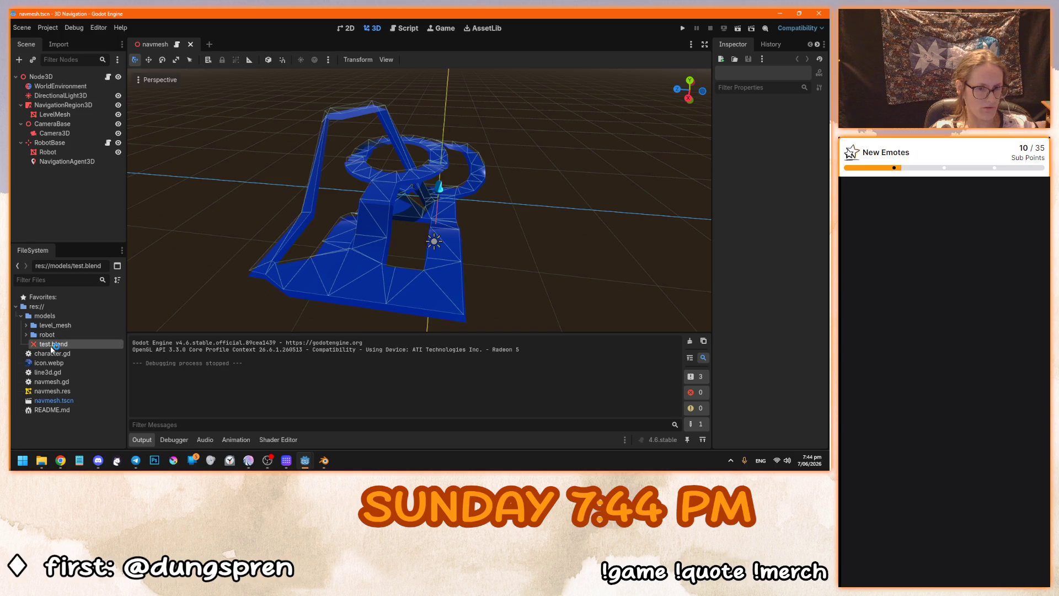
pyautogui.press('Delete')
pyautogui.click(354, 280)
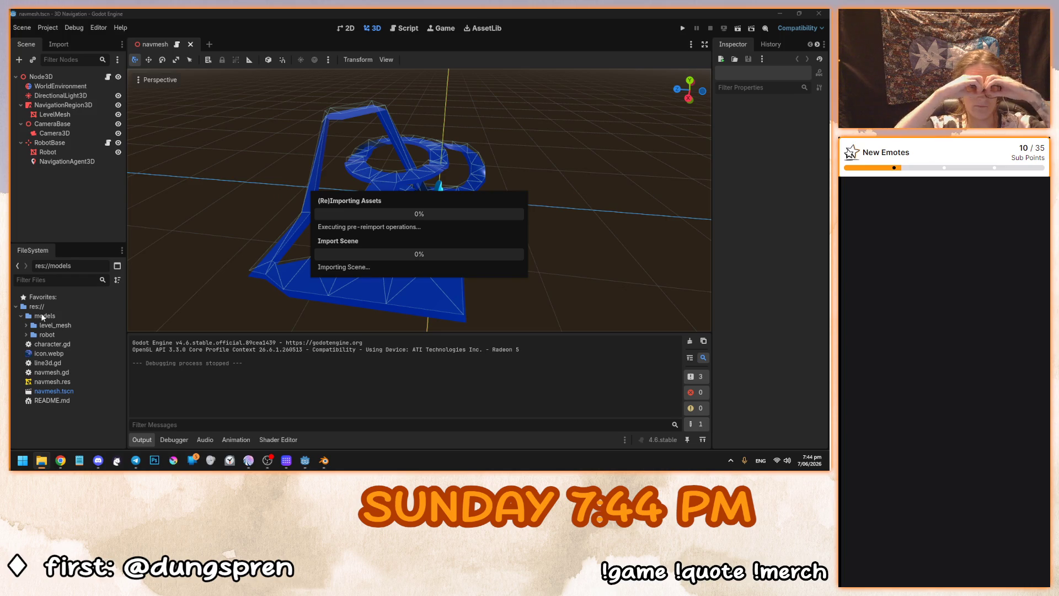
# Instance test.blend, make it local, reparent Plane to NavigationRegion3D, and delete the leftover test node.
pyautogui.click(53, 343)
pyautogui.moveTo(71, 345)
pyautogui.mouseDown()
pyautogui.moveTo(132, 257)
pyautogui.moveTo(53, 77)
pyautogui.mouseUp()
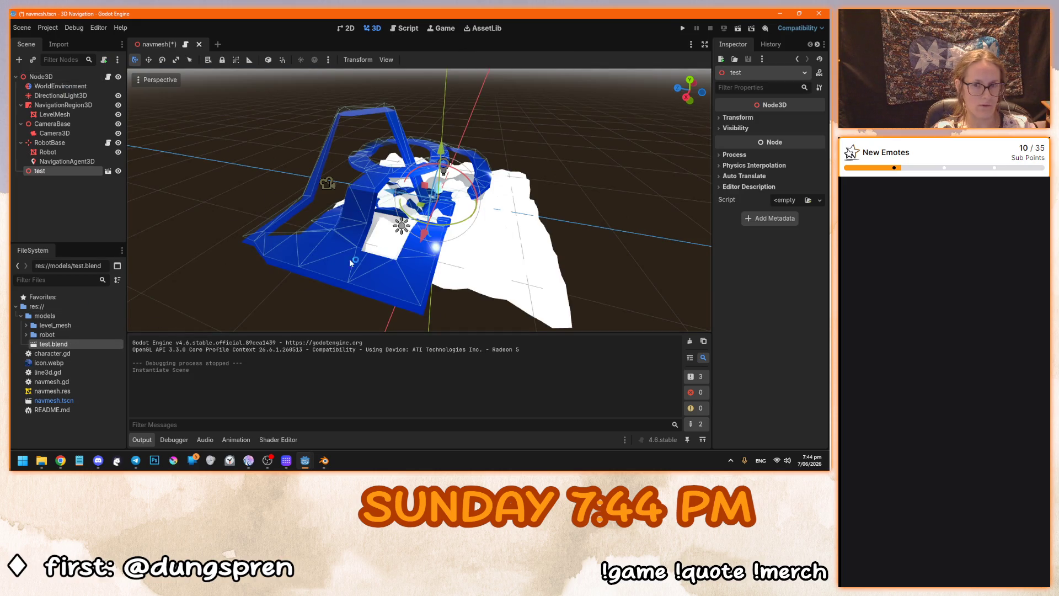
pyautogui.rightClick(77, 171)
pyautogui.click(118, 363)
pyautogui.moveTo(77, 200)
pyautogui.mouseDown()
pyautogui.moveTo(47, 201)
pyautogui.moveTo(69, 114)
pyautogui.mouseUp()
pyautogui.click(55, 180)
pyautogui.press('Delete')
pyautogui.click(388, 246)
# Compare the terrain with LevelMesh, then select and delete LevelMesh.
pyautogui.scroll(-3, 384, 257)
pyautogui.click(342, 241)
pyautogui.moveTo(342, 241); pyautogui.dragTo(379, 240)
pyautogui.click(446, 229)
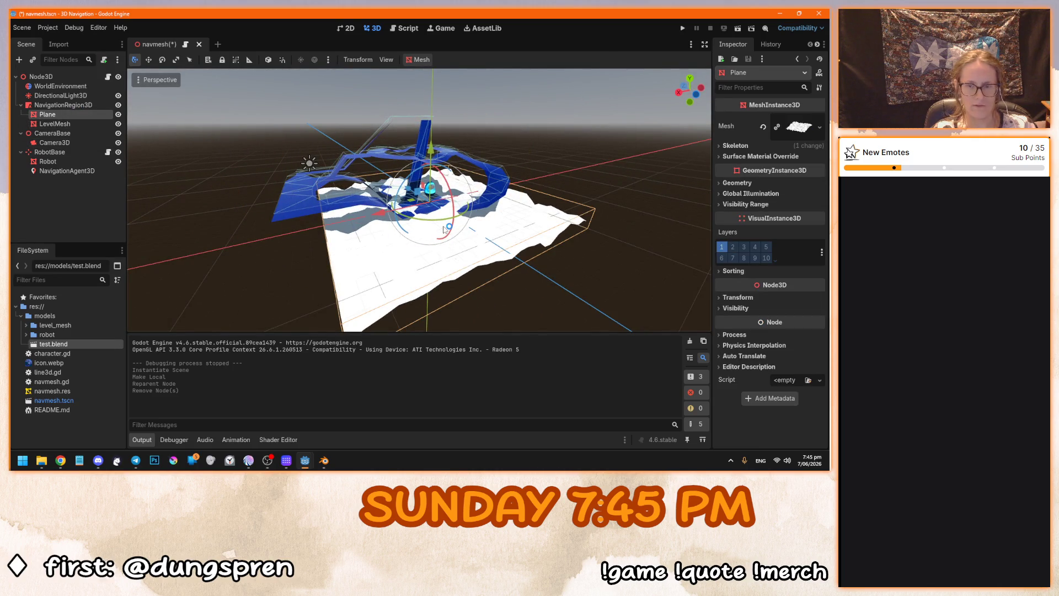
pyautogui.moveTo(510, 263)
pyautogui.mouseDown()
pyautogui.moveTo(475, 233)
pyautogui.moveTo(455, 272)
pyautogui.moveTo(518, 303)
pyautogui.moveTo(465, 282)
pyautogui.moveTo(463, 260)
pyautogui.moveTo(481, 293)
pyautogui.mouseUp()
pyautogui.scroll(-3, 465, 282)
pyautogui.scroll(5, 465, 281)
pyautogui.scroll(3, 466, 286)
pyautogui.scroll(-5, 480, 293)
pyautogui.click(93, 124)
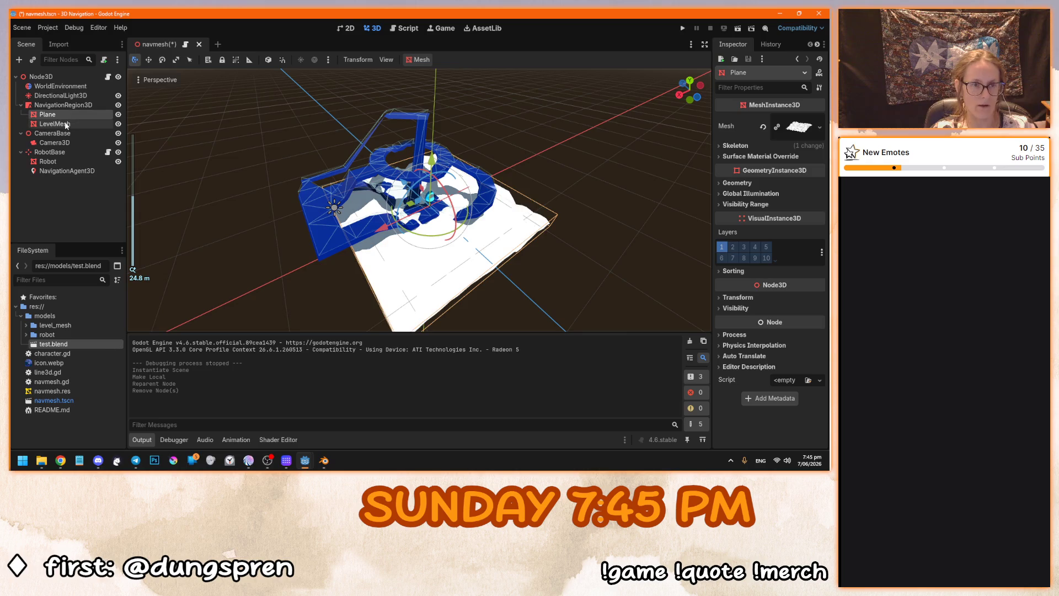
pyautogui.scroll(3, 350, 235)
pyautogui.press('Delete')
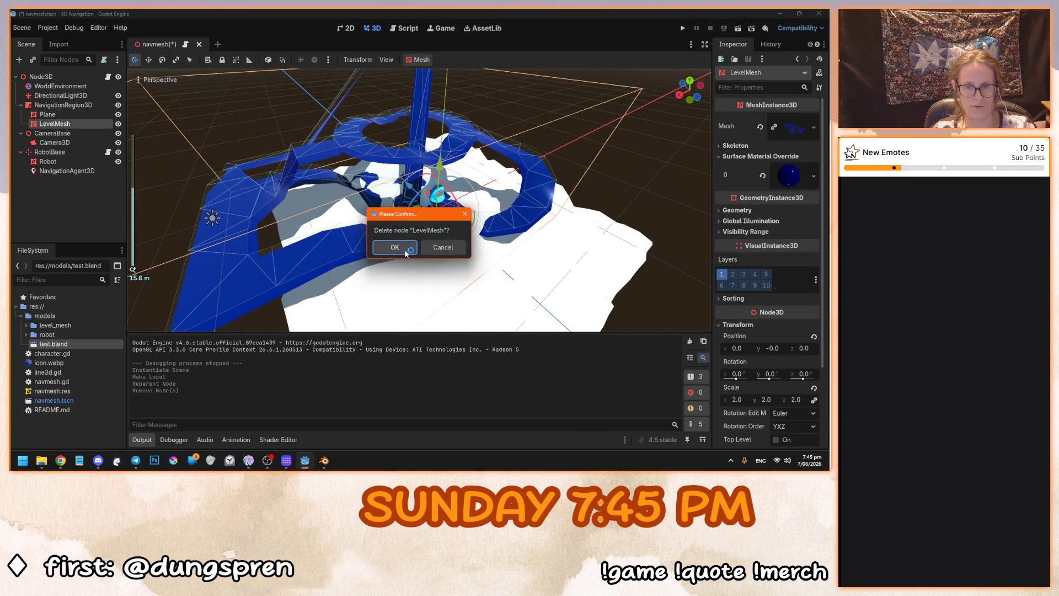
# Confirm removing LevelMesh and generate a navigation mesh from the Plane terrain.
pyautogui.press('Return')
pyautogui.scroll(3, 350, 236)
pyautogui.click(48, 114)
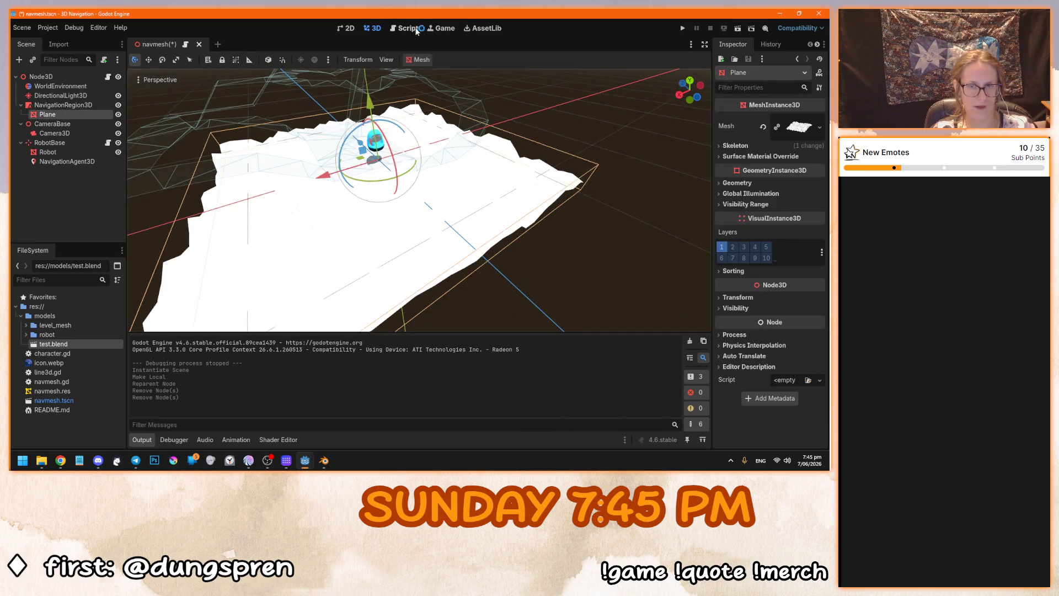
pyautogui.click(419, 59)
pyautogui.click(447, 85)
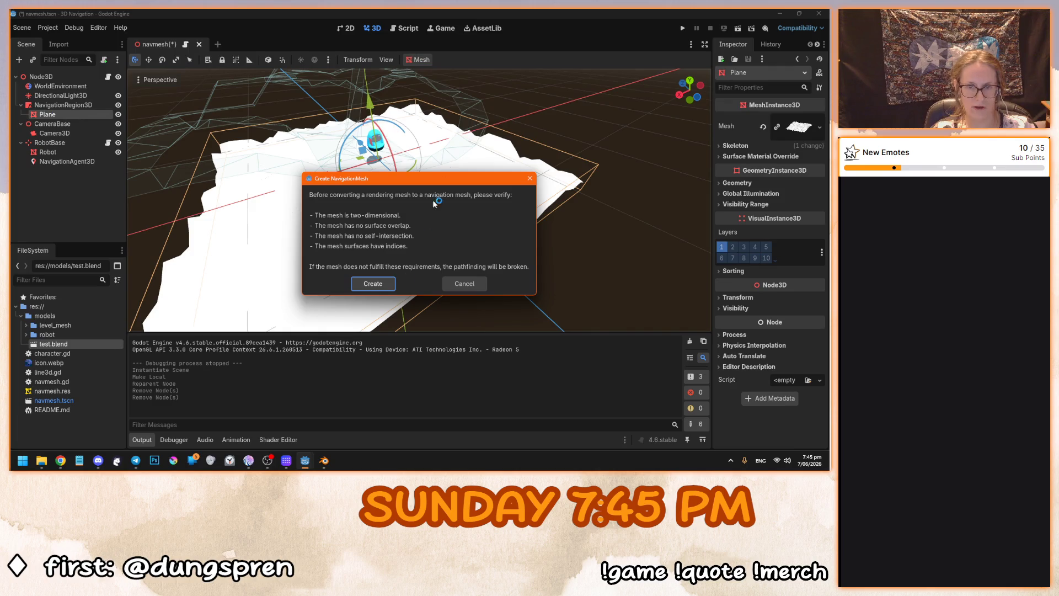
pyautogui.click(383, 283)
# Move the new navigation region to the scene root and delete the old one.
pyautogui.scroll(-2, 383, 292)
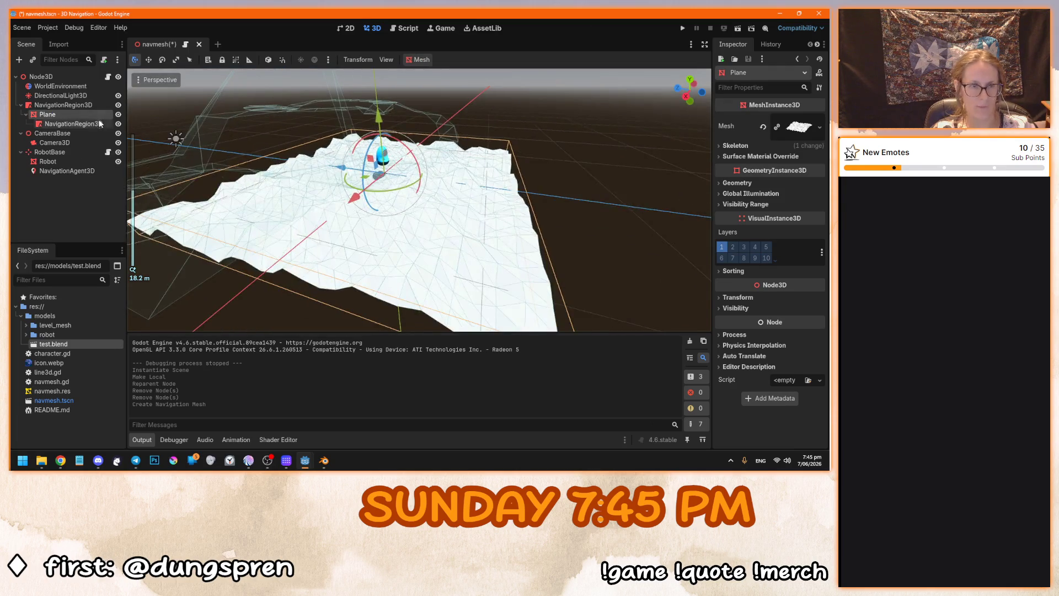
pyautogui.click(66, 124)
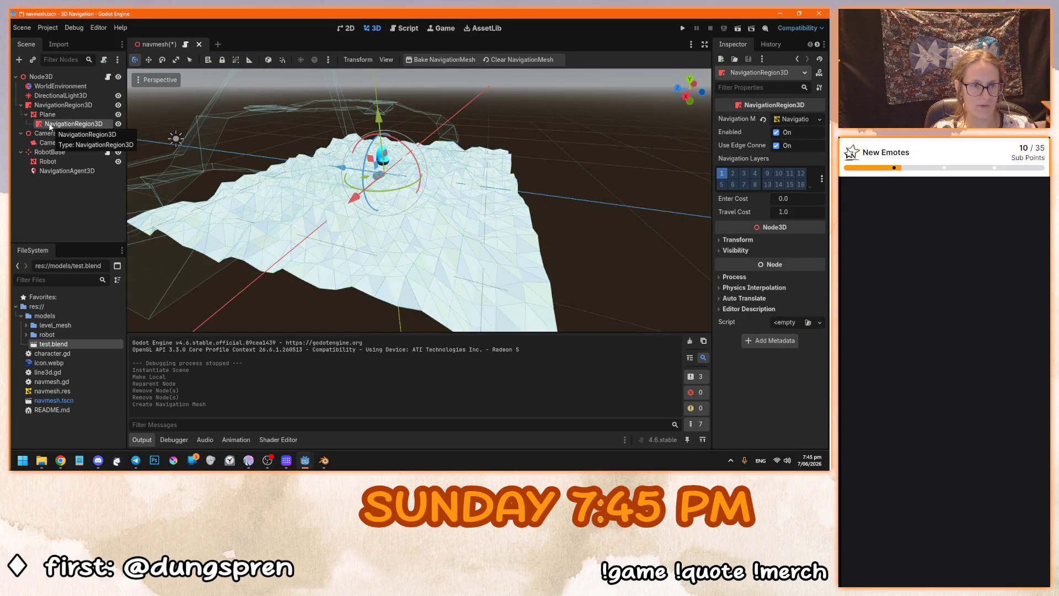
pyautogui.moveTo(50, 126)
pyautogui.mouseDown()
pyautogui.moveTo(81, 105)
pyautogui.moveTo(74, 124)
pyautogui.moveTo(81, 106)
pyautogui.mouseUp()
pyautogui.click(80, 124)
pyautogui.press('Delete')
pyautogui.click(395, 244)
# Rename NavigationRegion3D2 to NavigationRegion3D and save the scene.
pyautogui.click(97, 105)
pyautogui.doubleClick(97, 105)
pyautogui.press('BackSpace')
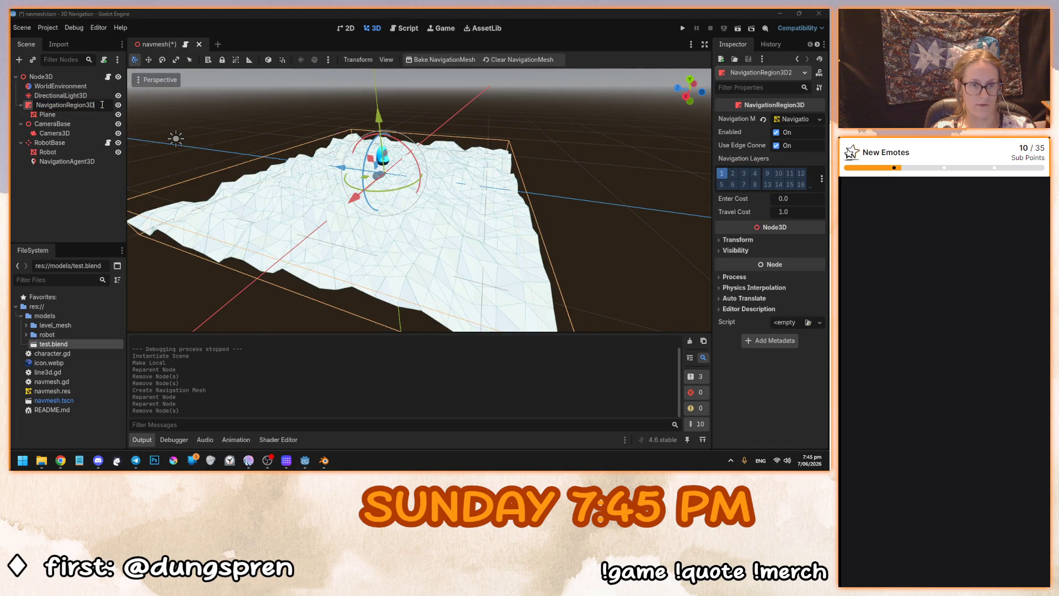
pyautogui.press('Return')
pyautogui.hotkey('ctrl', 's')
pyautogui.click(463, 283)
pyautogui.click(577, 265)
pyautogui.click(476, 220)
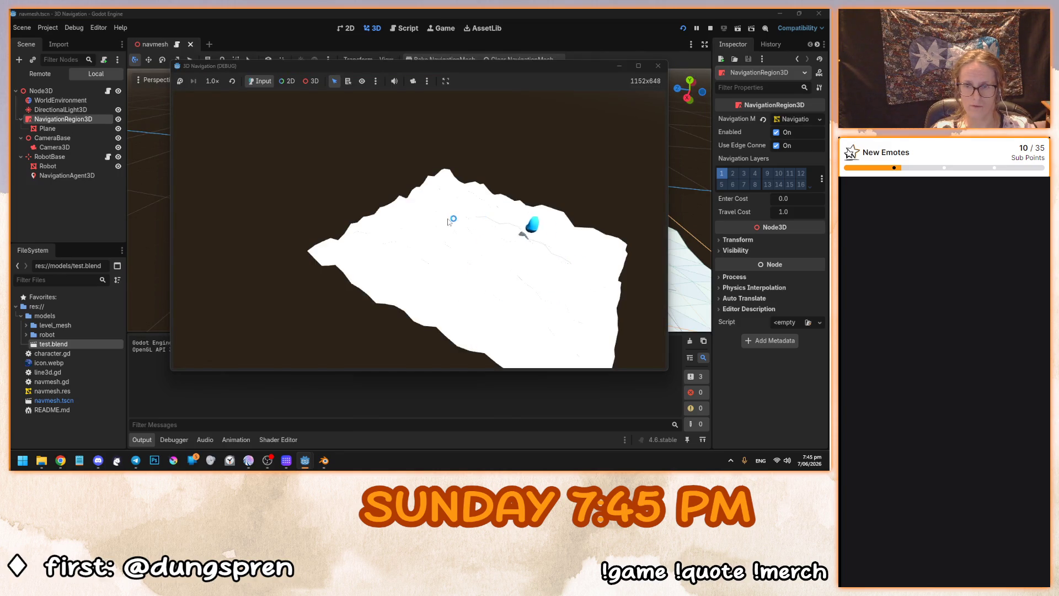
pyautogui.click(421, 279)
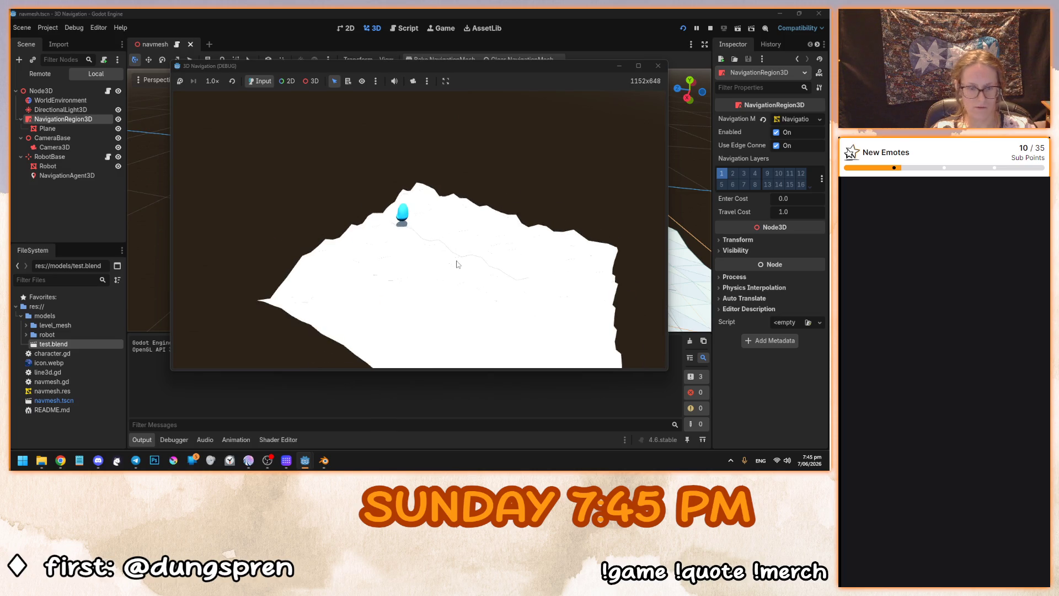
pyautogui.press('F8')
pyautogui.scroll(-5, 429, 220)
pyautogui.scroll(5, 429, 221)
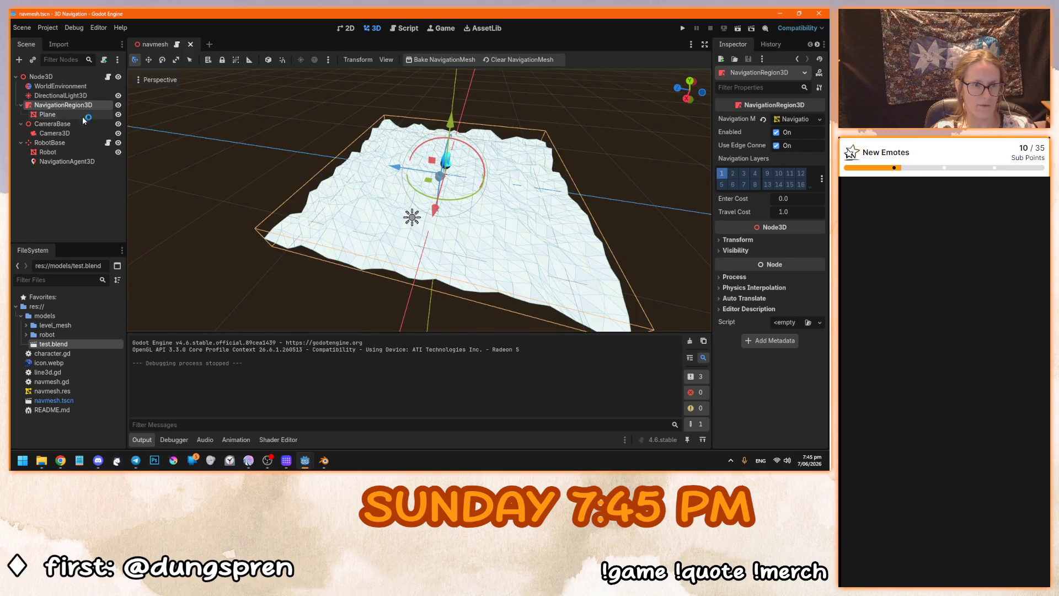
pyautogui.press('F5')
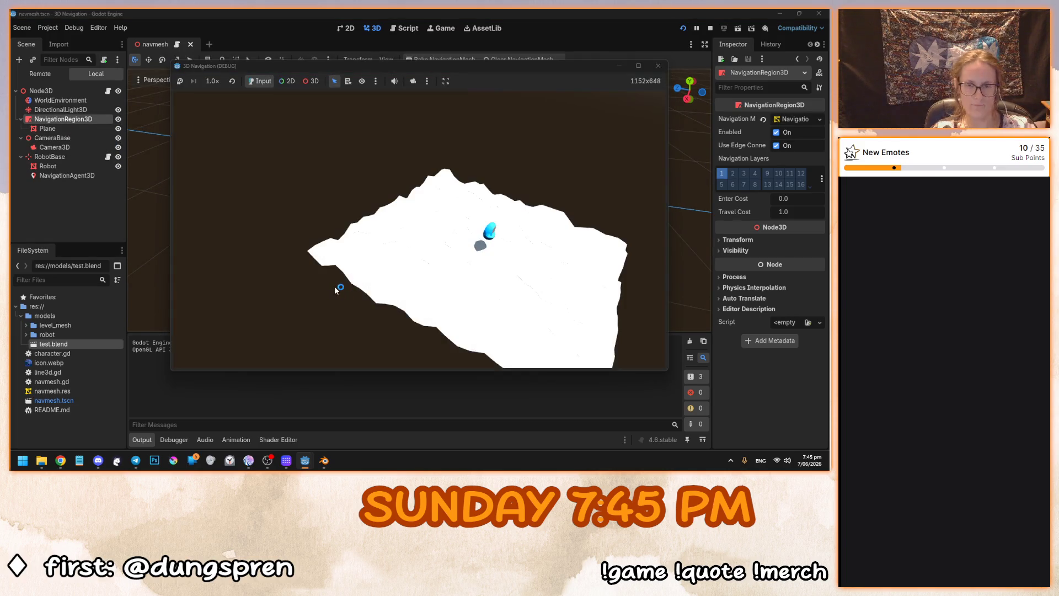
pyautogui.click(574, 259)
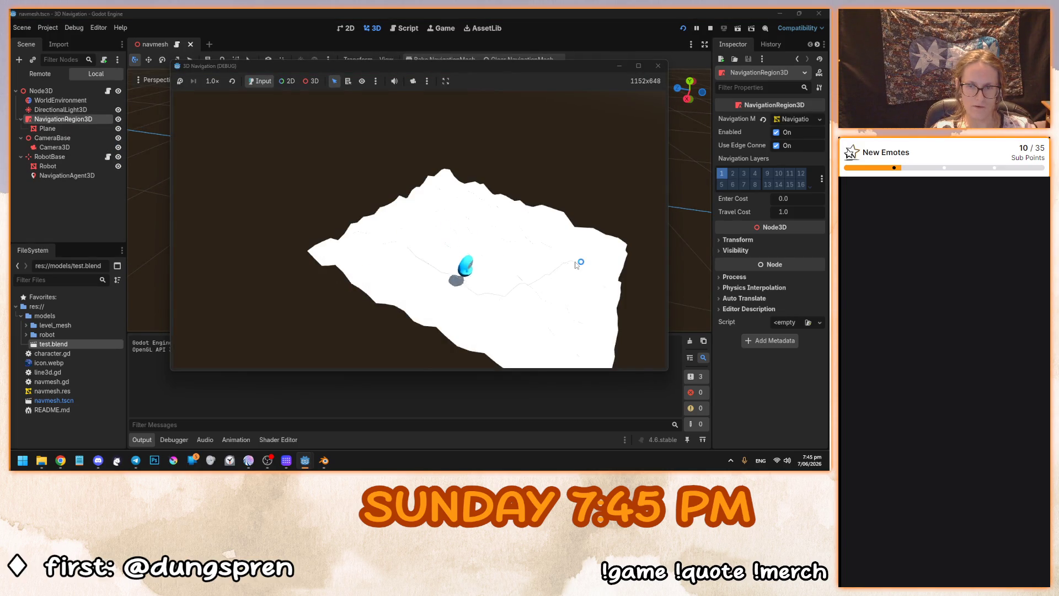
pyautogui.click(450, 210)
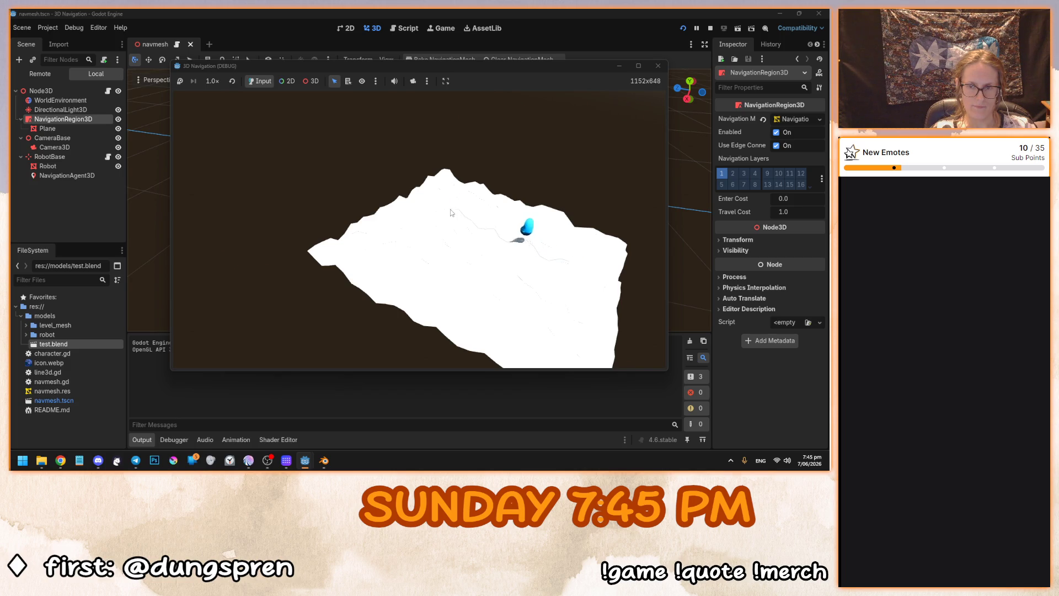
pyautogui.click(548, 338)
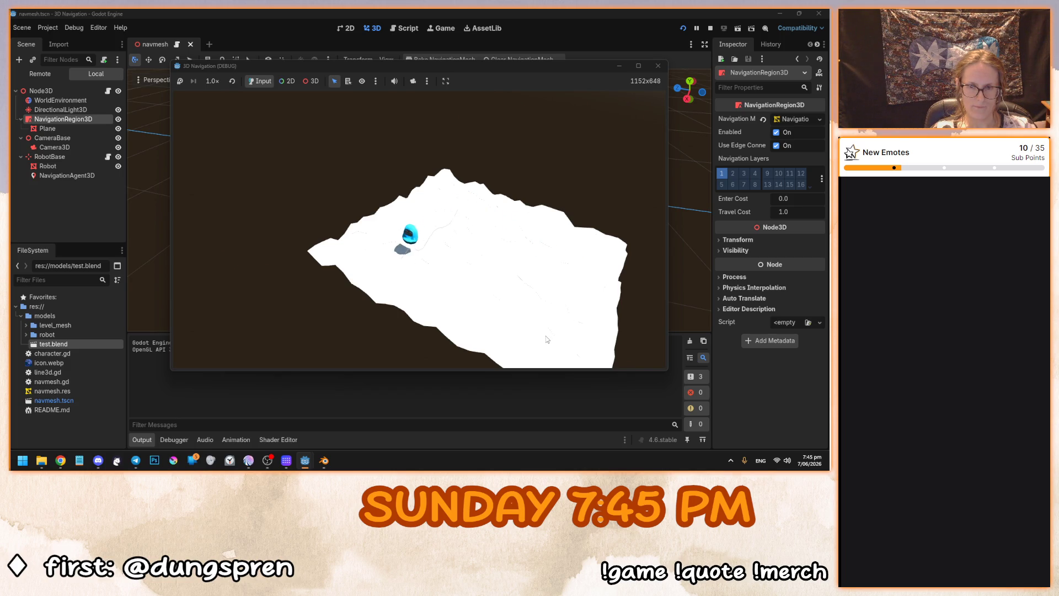
pyautogui.click(576, 251)
pyautogui.click(461, 231)
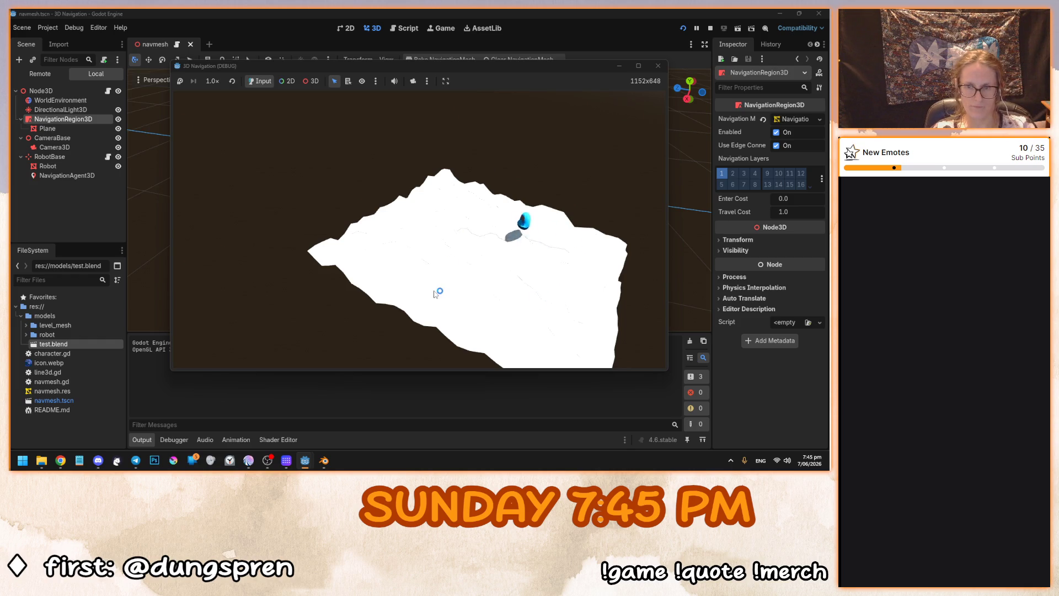
pyautogui.click(533, 301)
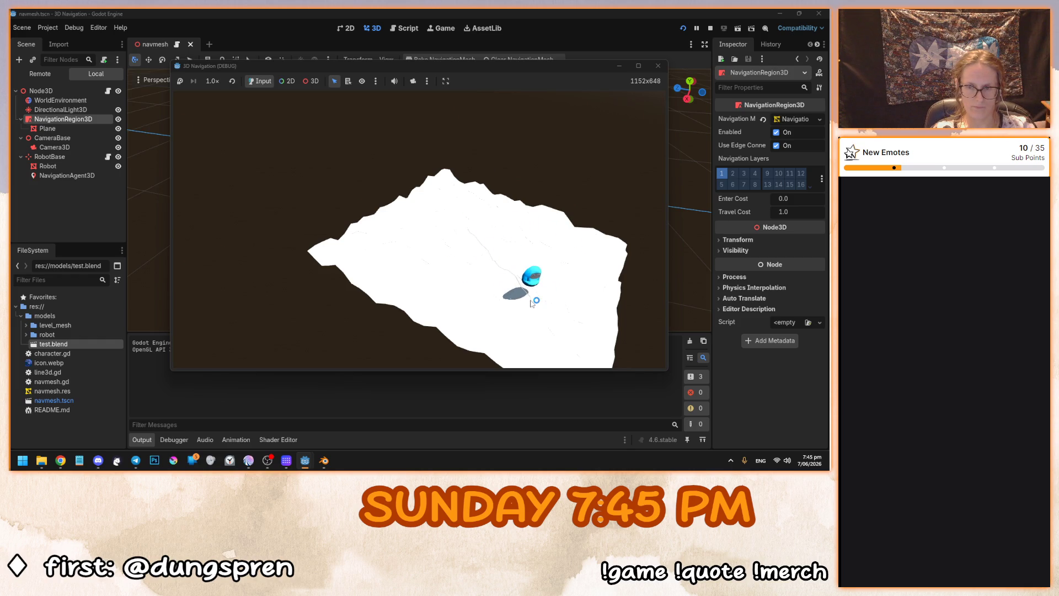
pyautogui.press('F8')
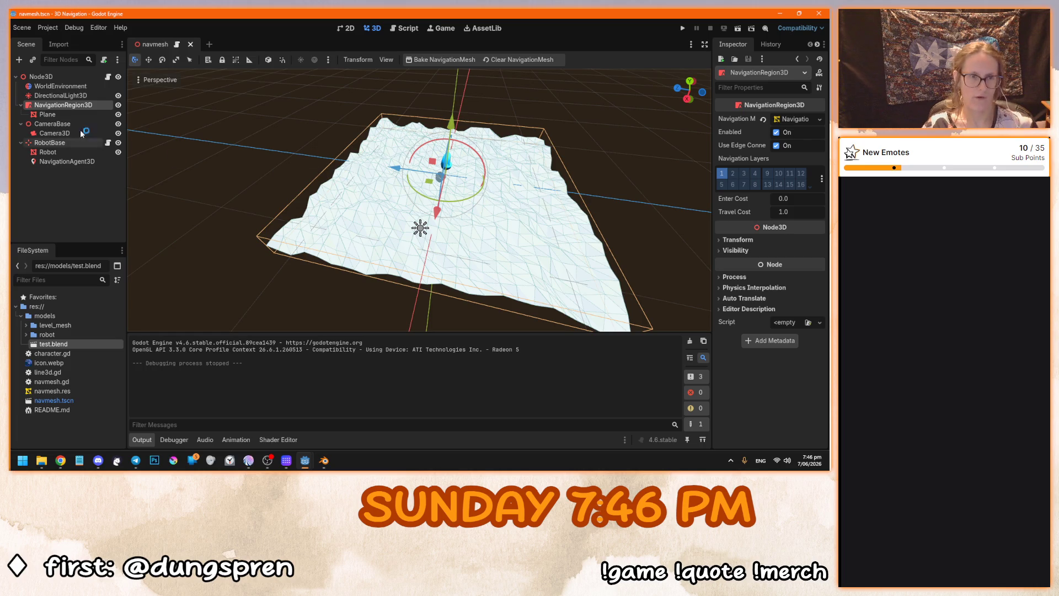
pyautogui.click(108, 77)
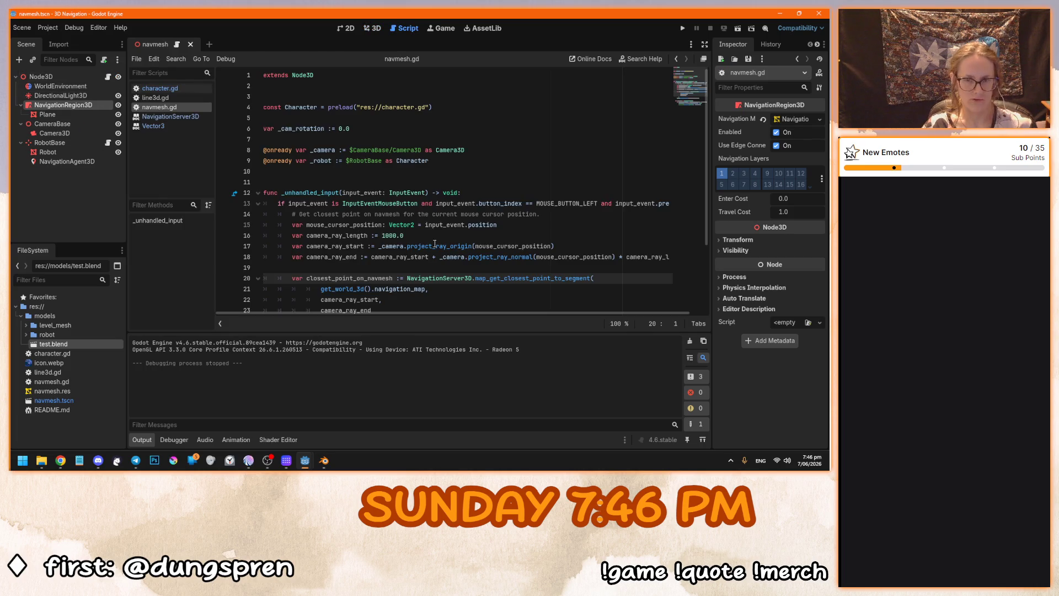
pyautogui.scroll(-2, 431, 249)
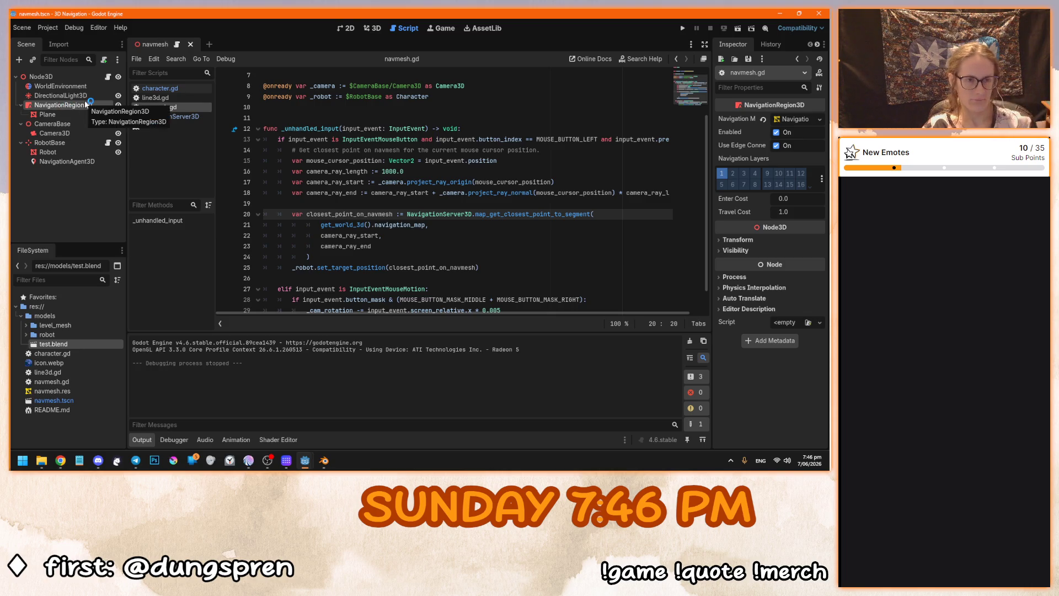
pyautogui.click(94, 77)
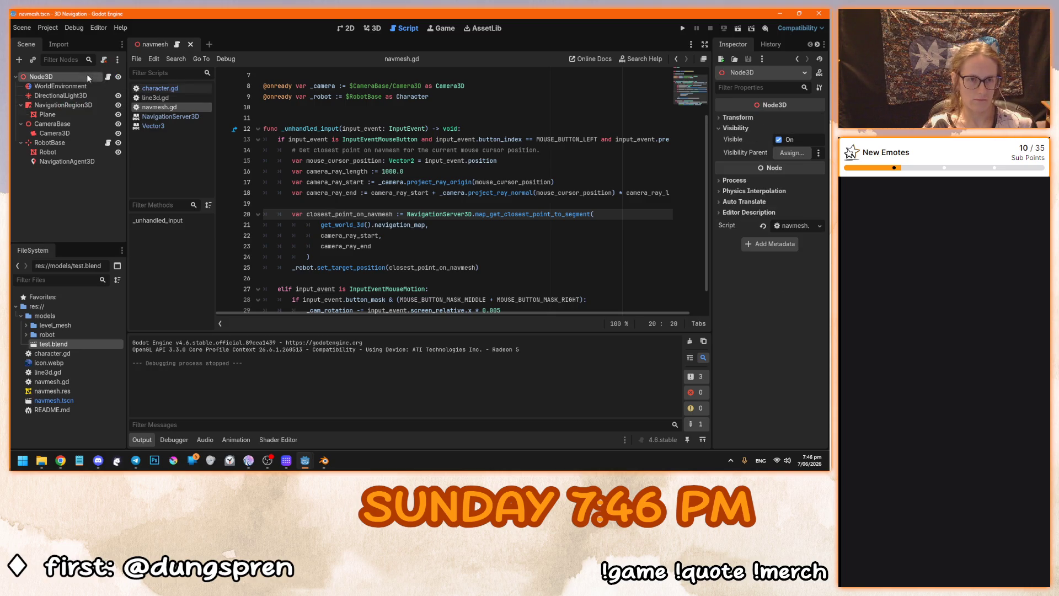
pyautogui.click(371, 30)
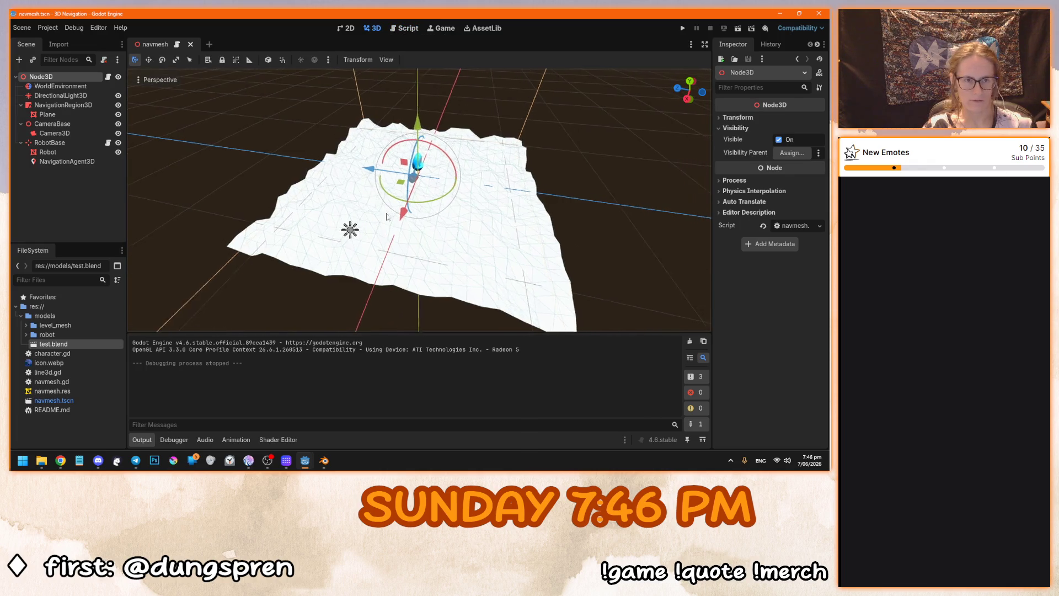
pyautogui.hotkey('ctrl', 'a')
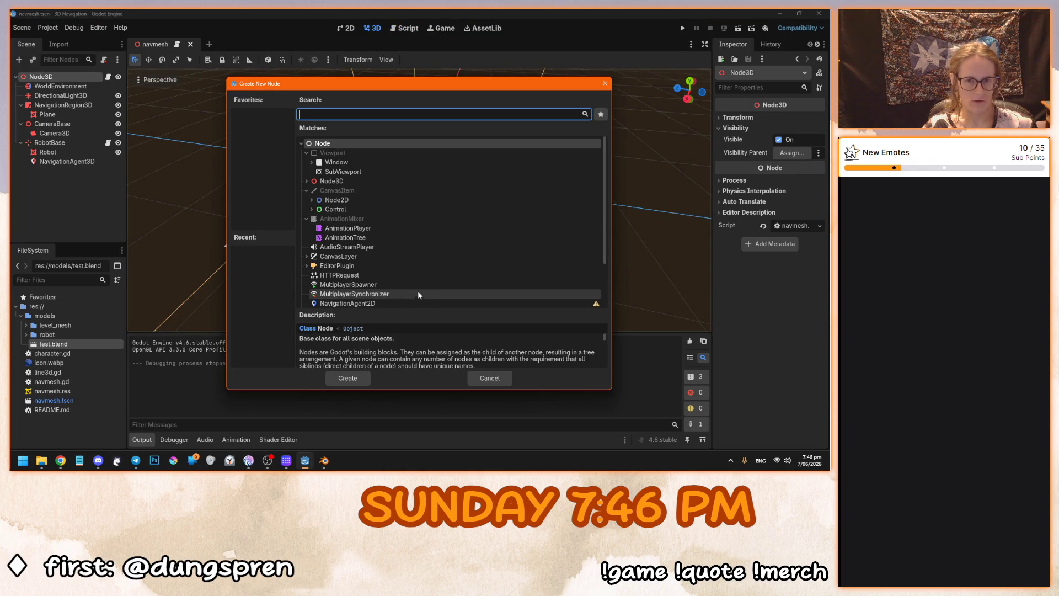
# Add a Marker3D node and place it under NavigationRegion3D.
pyautogui.write('marker')
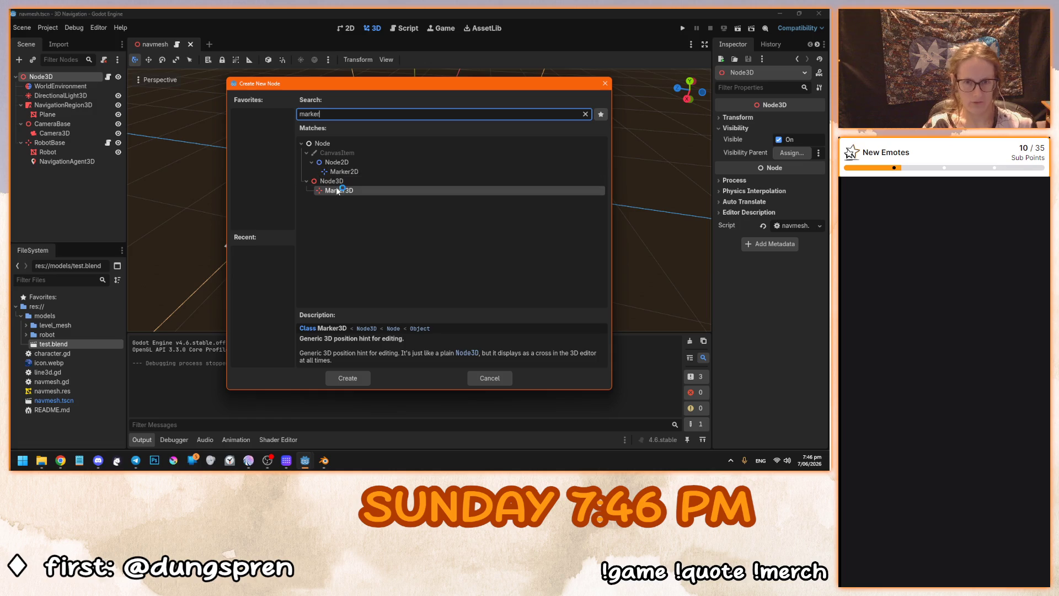
pyautogui.doubleClick(337, 191)
pyautogui.moveTo(60, 172); pyautogui.dragTo(67, 107)
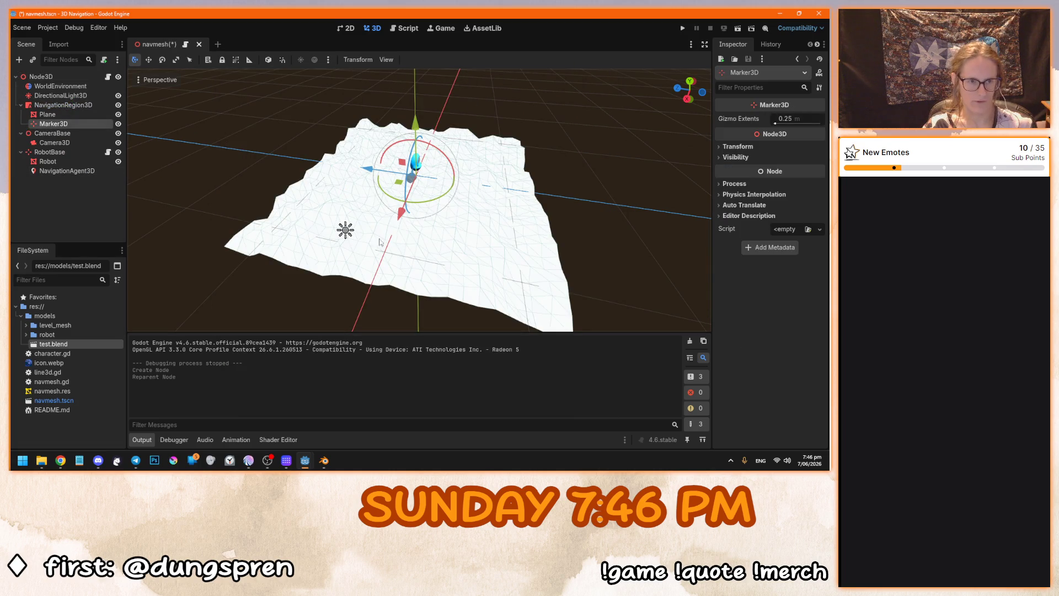
# In top view, slide the marker to the terrain's corner and raise it slightly.
pyautogui.press('KP_7')
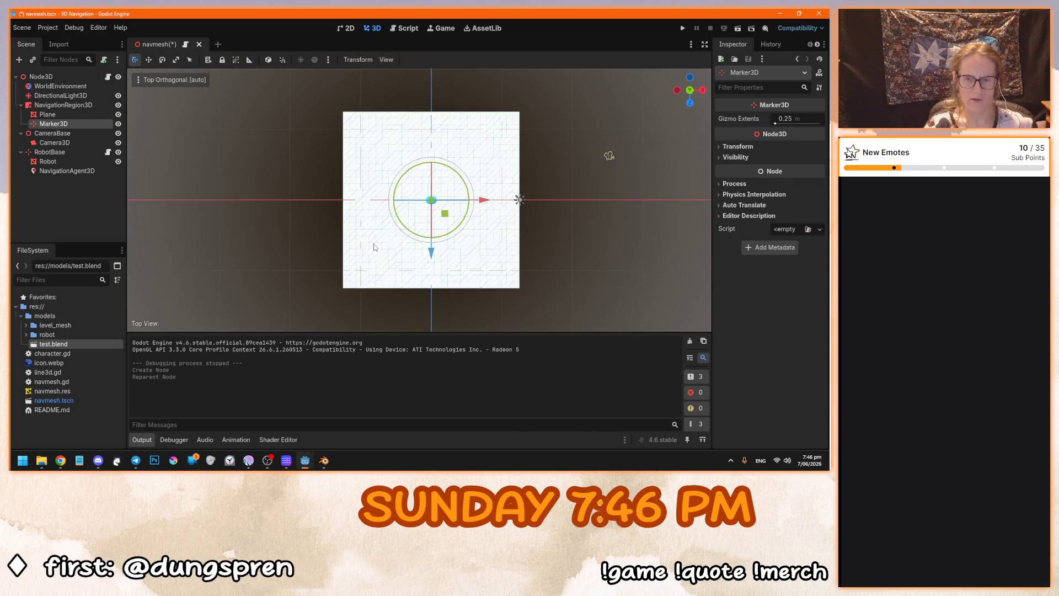
pyautogui.scroll(5, 407, 220)
pyautogui.moveTo(427, 124)
pyautogui.mouseDown()
pyautogui.moveTo(297, 246)
pyautogui.moveTo(308, 239)
pyautogui.mouseUp()
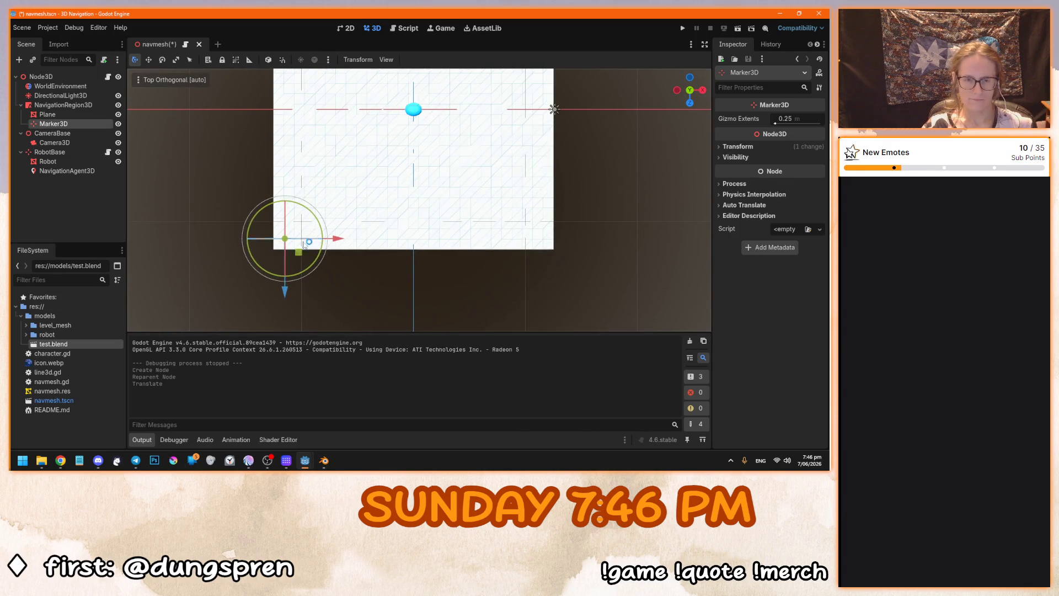
pyautogui.scroll(5, 392, 238)
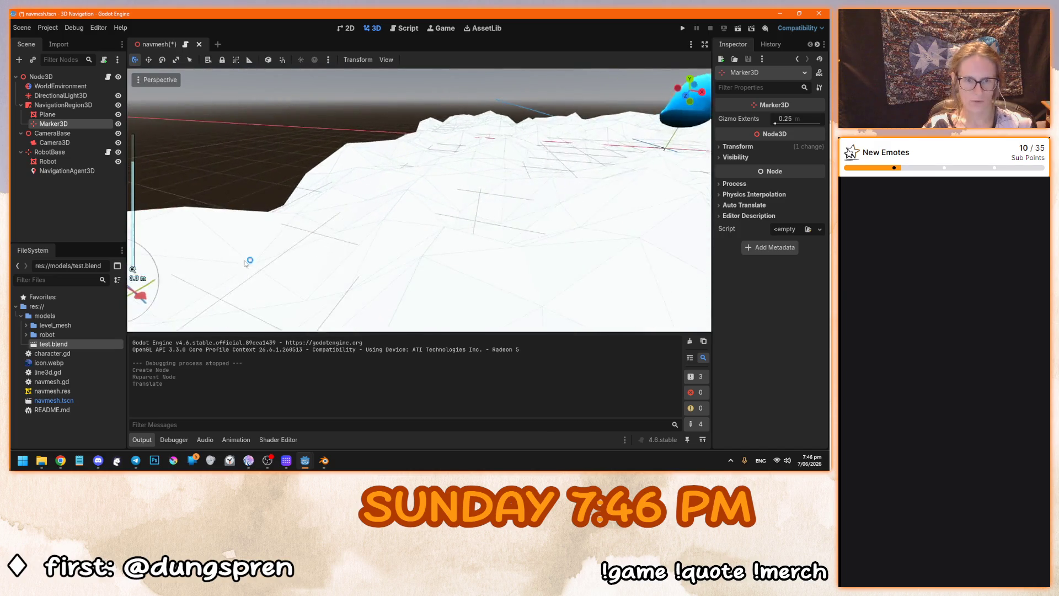
pyautogui.scroll(-2, 447, 239)
pyautogui.moveTo(400, 178); pyautogui.dragTo(395, 105)
pyautogui.scroll(3, 375, 142)
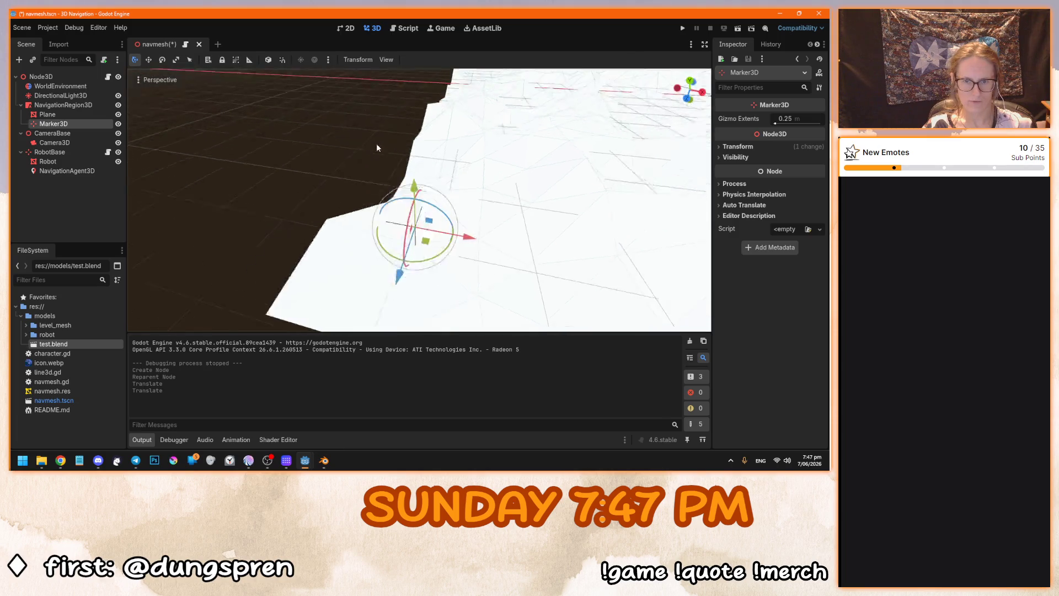
pyautogui.click(380, 161)
# Refine the marker's position at the terrain's left edge from the top view.
pyautogui.moveTo(379, 161); pyautogui.dragTo(347, 128)
pyautogui.click(348, 126)
pyautogui.scroll(1, 394, 186)
pyautogui.moveTo(395, 186); pyautogui.dragTo(409, 241)
pyautogui.press('KP_7')
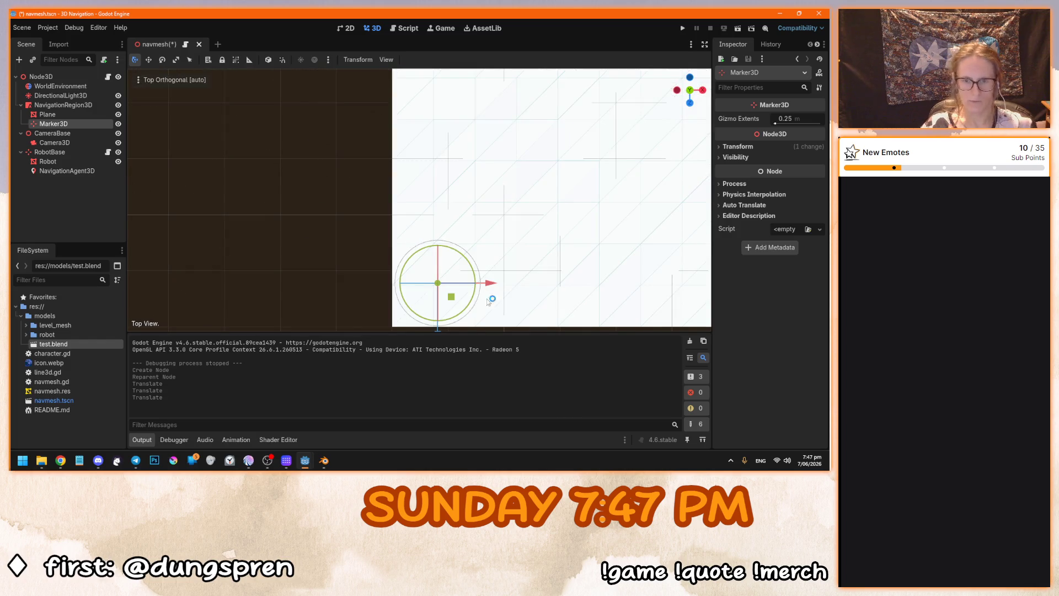
pyautogui.moveTo(458, 303); pyautogui.dragTo(484, 263)
pyautogui.moveTo(484, 264)
pyautogui.mouseDown()
pyautogui.moveTo(402, 140)
pyautogui.moveTo(433, 133)
pyautogui.moveTo(433, 177)
pyautogui.mouseUp()
pyautogui.moveTo(434, 177); pyautogui.dragTo(523, 286)
pyautogui.scroll(-8, 462, 257)
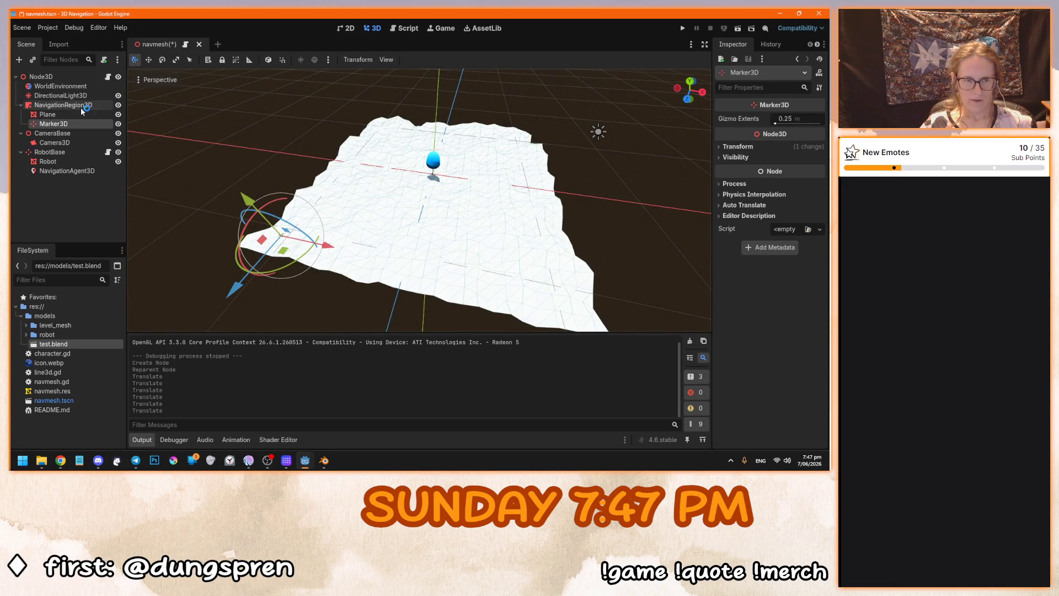
# In navmesh.gd, comment out the closest-point block with Ctrl+K and paste an uncommented copy below it.
pyautogui.click(109, 77)
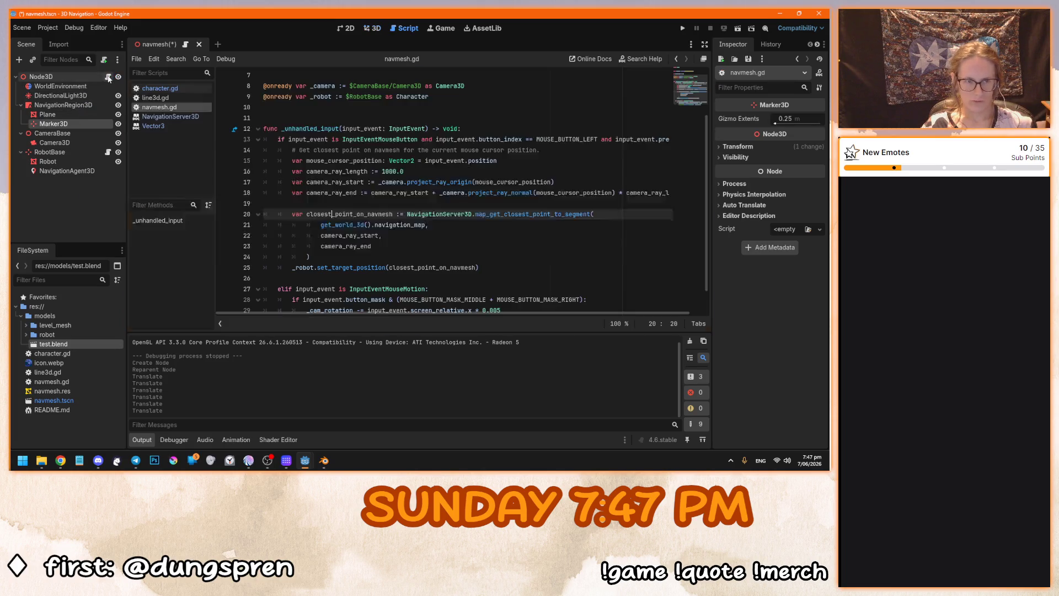
pyautogui.scroll(-1, 376, 209)
pyautogui.click(376, 208)
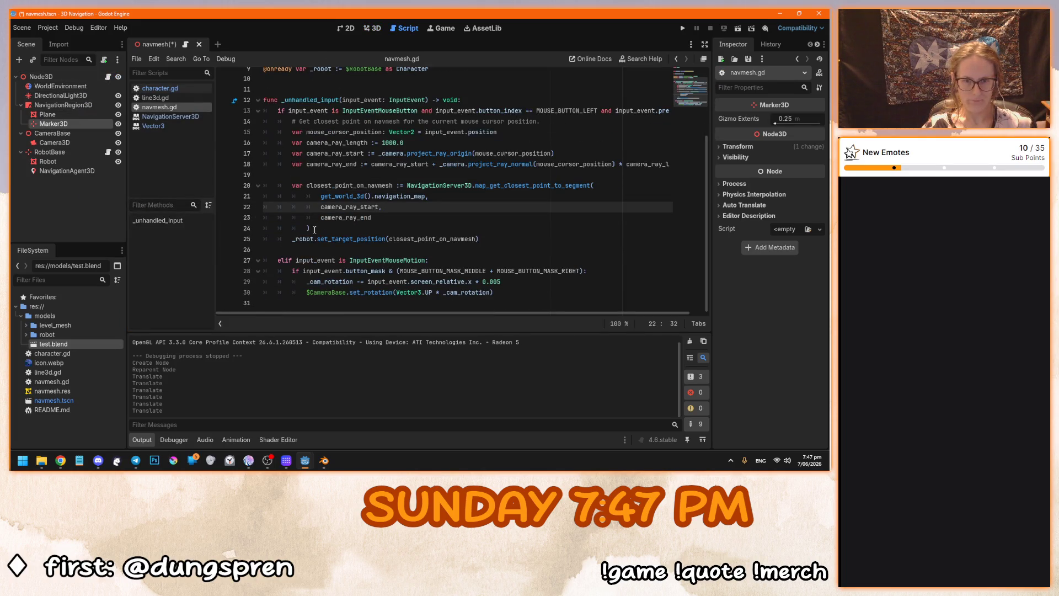
pyautogui.moveTo(315, 229); pyautogui.dragTo(291, 186)
pyautogui.hotkey('ctrl', 'c')
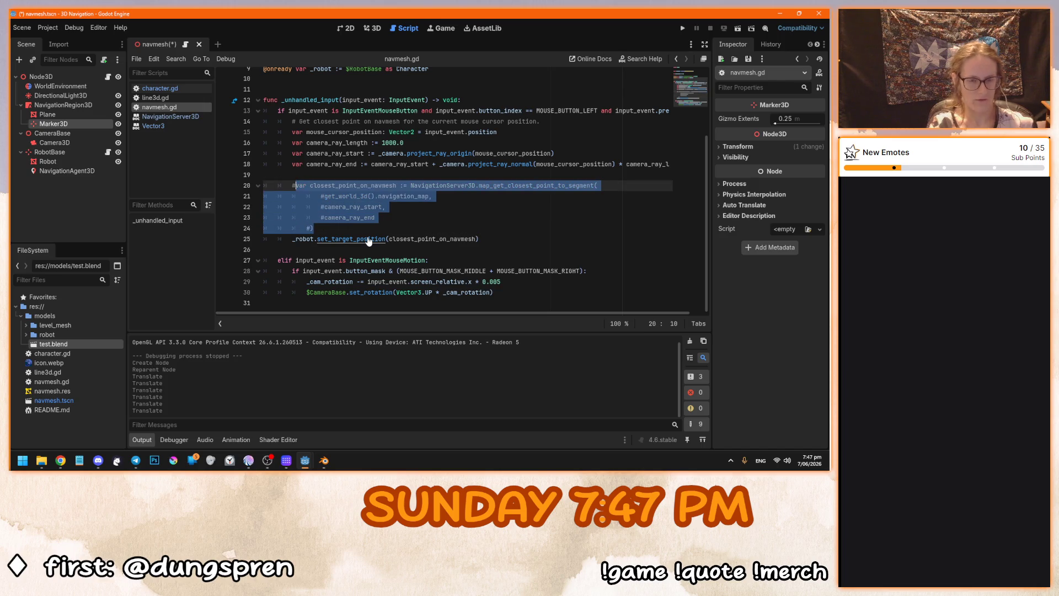
pyautogui.hotkey('ctrl', 'k')
pyautogui.click(374, 228)
pyautogui.press('Return')
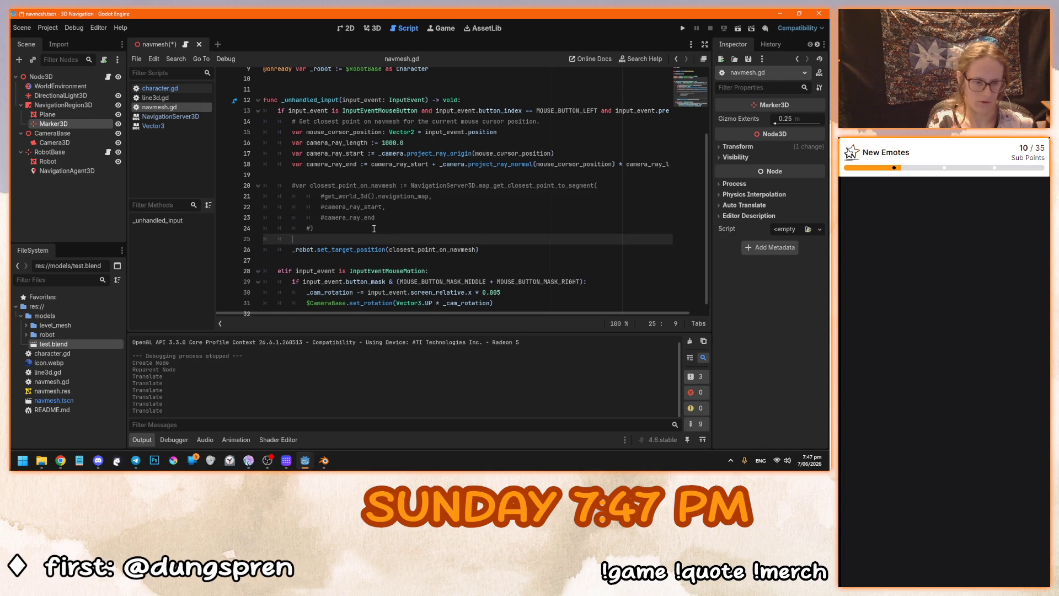
pyautogui.hotkey('ctrl', 'v')
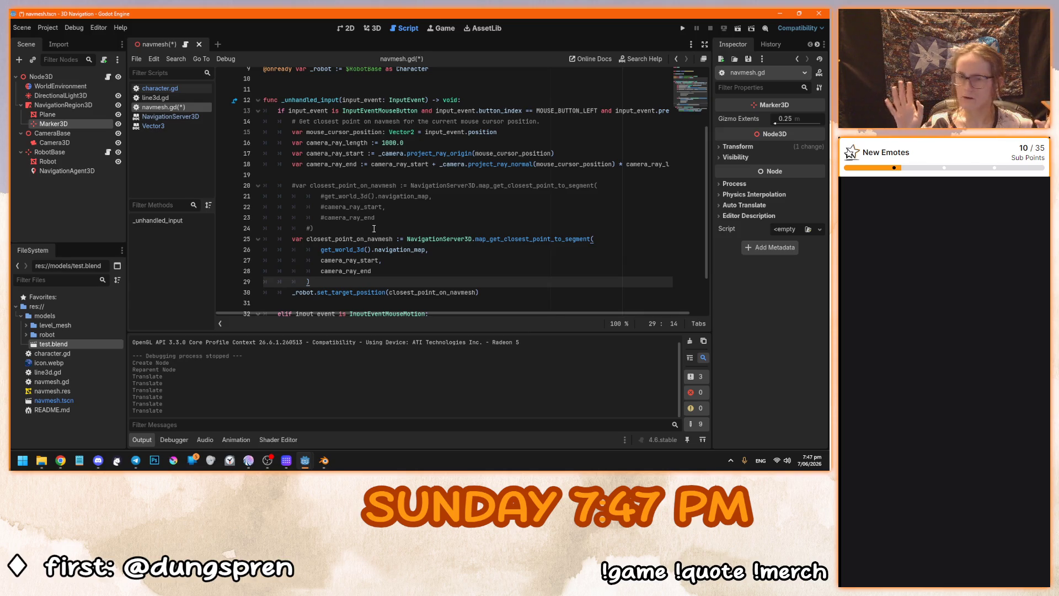
# Replace the segment query with map_get_closest_point(navigation_map, $NavigationRegion3D/Marker3D.global_position).
pyautogui.moveTo(329, 281); pyautogui.dragTo(476, 239)
pyautogui.write('map_get')
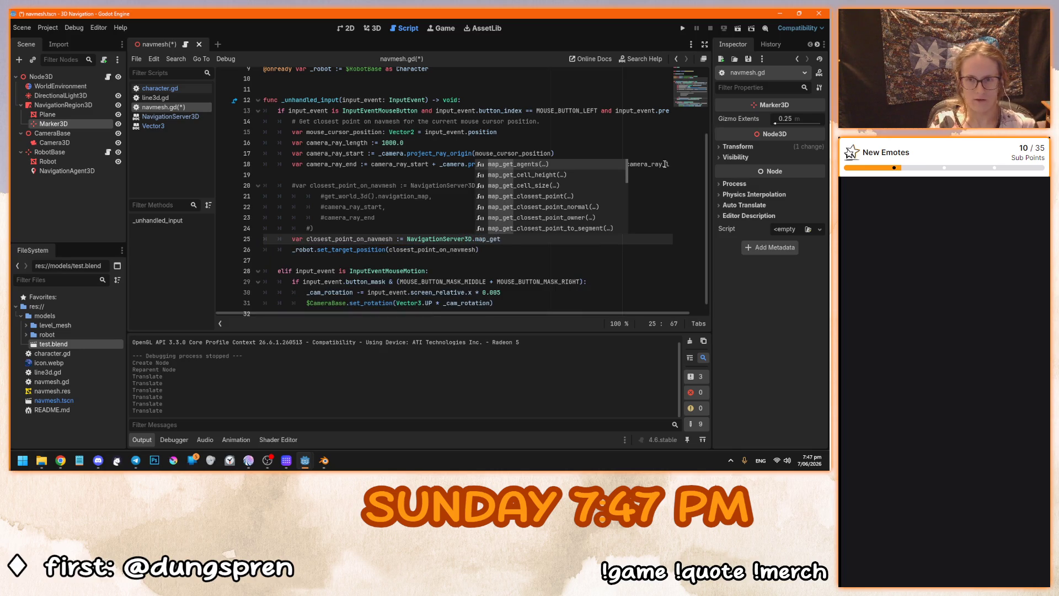
pyautogui.press('Down')
pyautogui.press('Down')
pyautogui.press('Down')
pyautogui.press('Return')
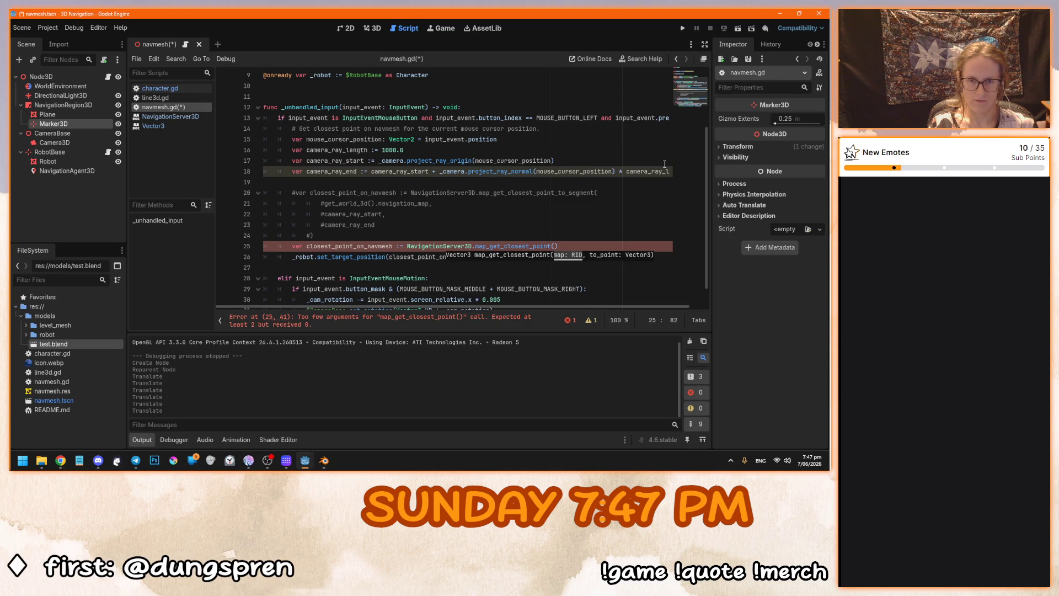
pyautogui.moveTo(430, 203); pyautogui.dragTo(324, 204)
pyautogui.hotkey('ctrl', 'c')
pyautogui.click(556, 246)
pyautogui.hotkey('ctrl', 'v')
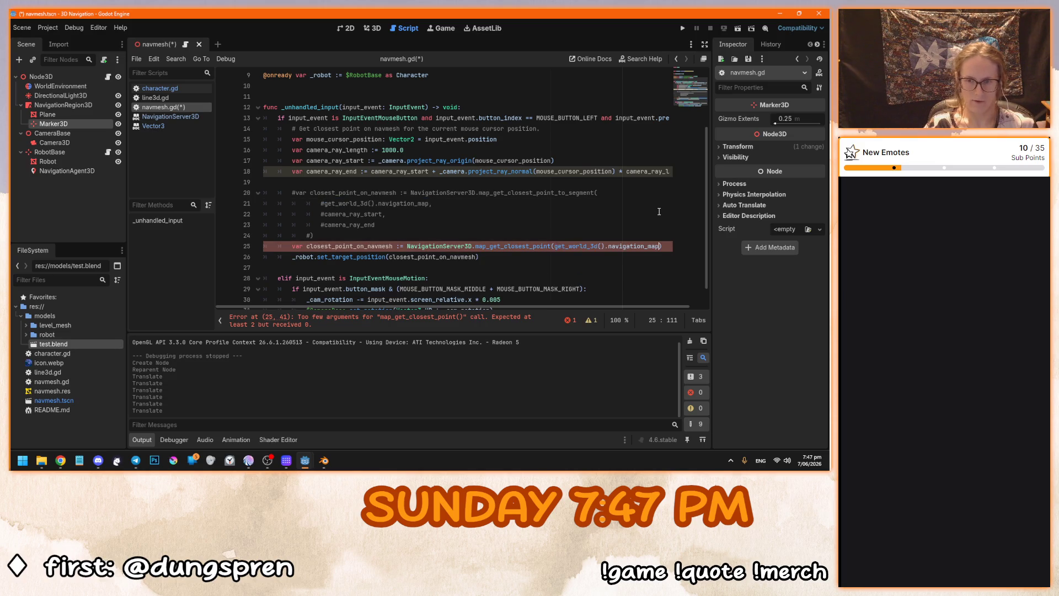
pyautogui.write(', ')
pyautogui.write('$Mar')
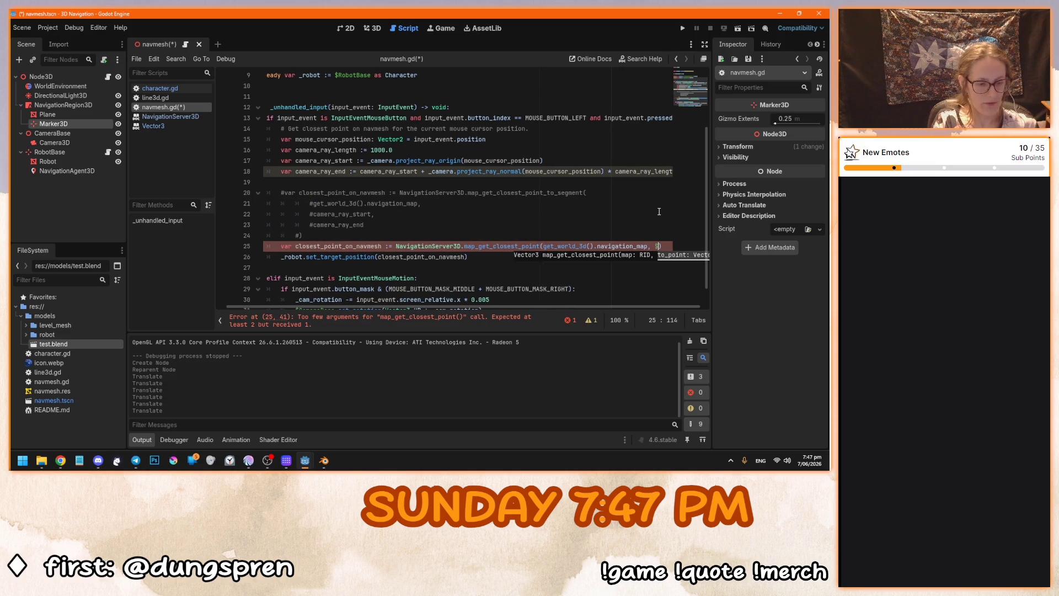
pyautogui.press('Return')
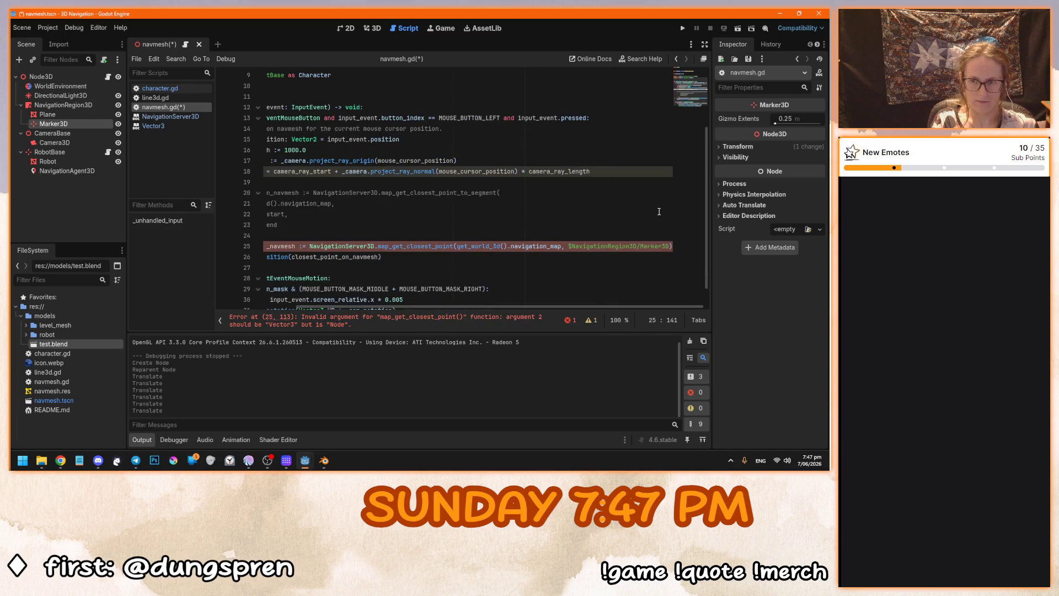
pyautogui.write('.global')
pyautogui.press('Return')
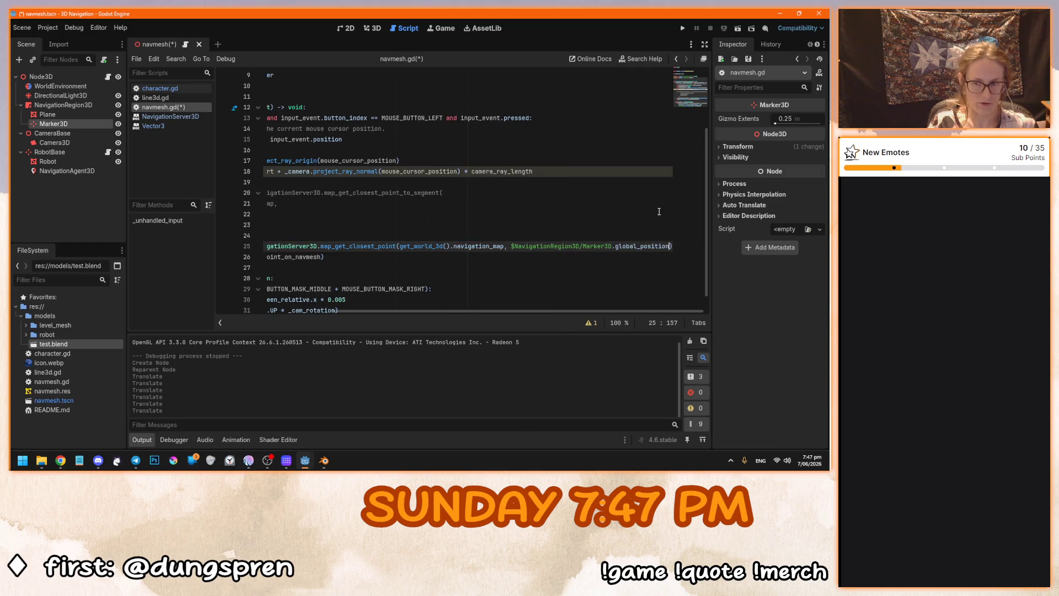
# Save the script and run the navigation scene with F5.
pyautogui.moveTo(468, 310); pyautogui.dragTo(351, 311)
pyautogui.hotkey('ctrl', 's')
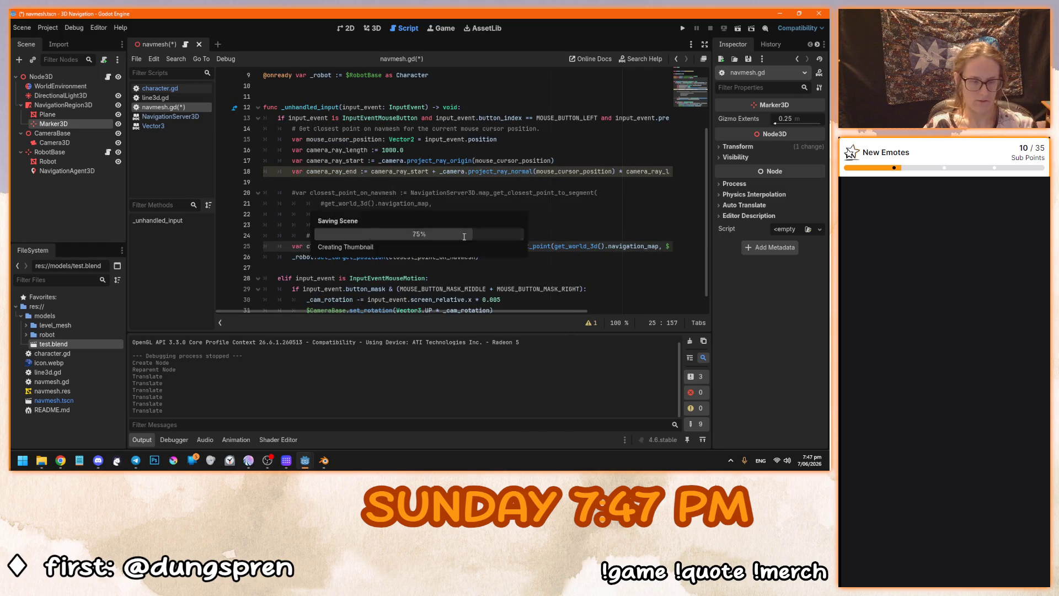
pyautogui.press('F5')
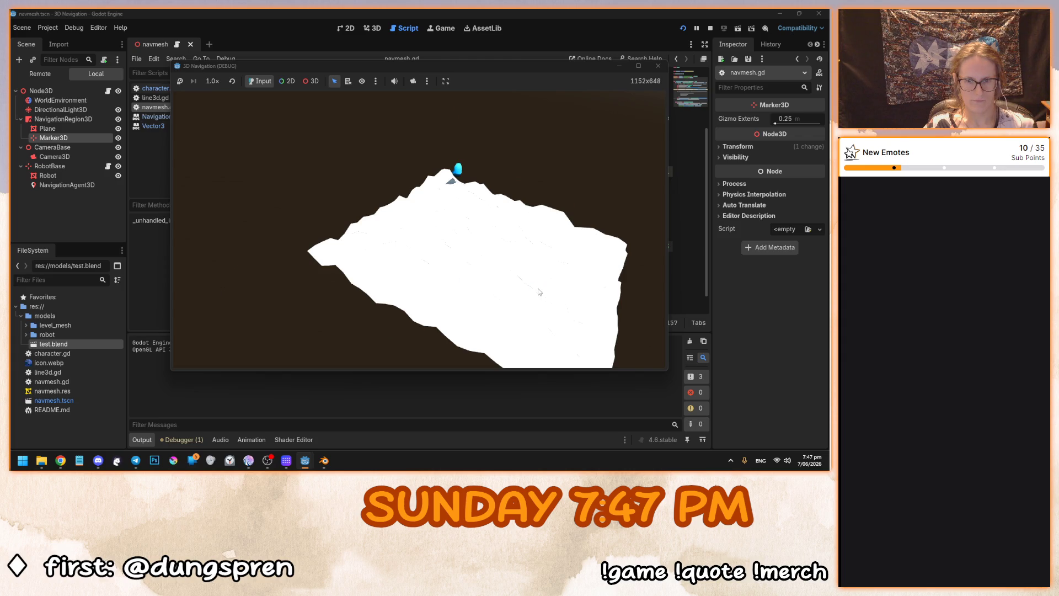
# Stop the game, orbit the 3D terrain view, and rerun to see the robot's target.
pyautogui.press('F8')
pyautogui.hotkey('ctrl', 'F2')
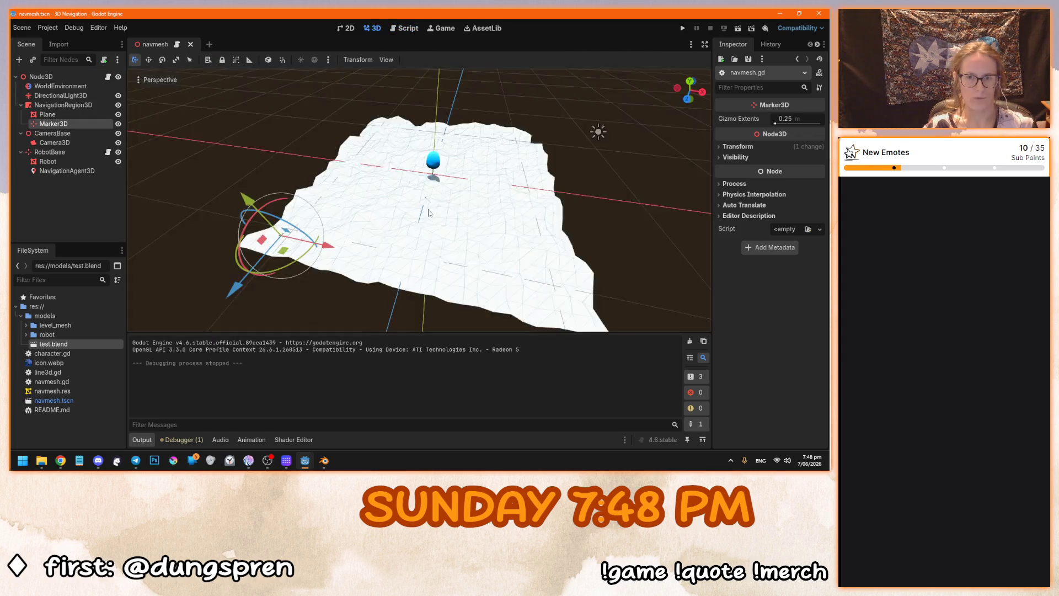
pyautogui.moveTo(338, 211); pyautogui.dragTo(309, 181)
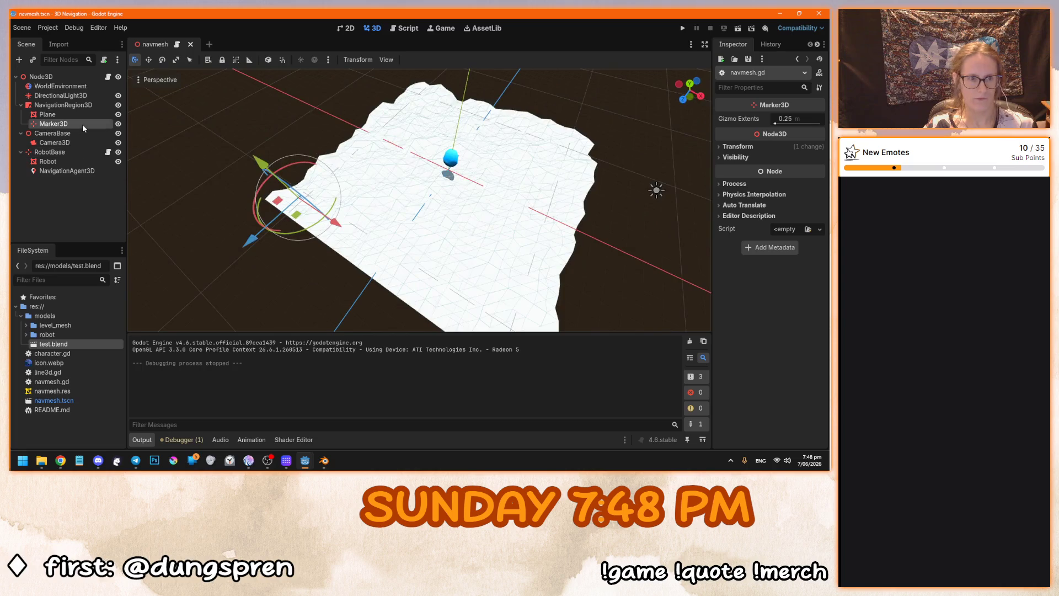
pyautogui.press('F5')
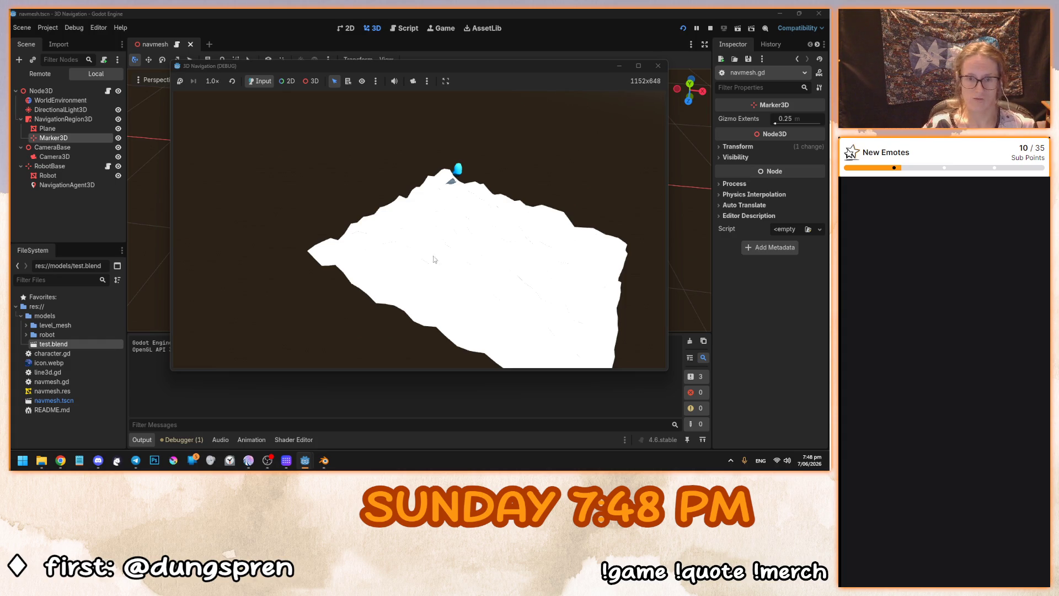
# Move Marker3D along X toward the terrain edge, then along Z, rerunning after each move.
pyautogui.press('F8')
pyautogui.moveTo(396, 244)
pyautogui.mouseDown()
pyautogui.moveTo(297, 250)
pyautogui.moveTo(590, 314)
pyautogui.mouseUp()
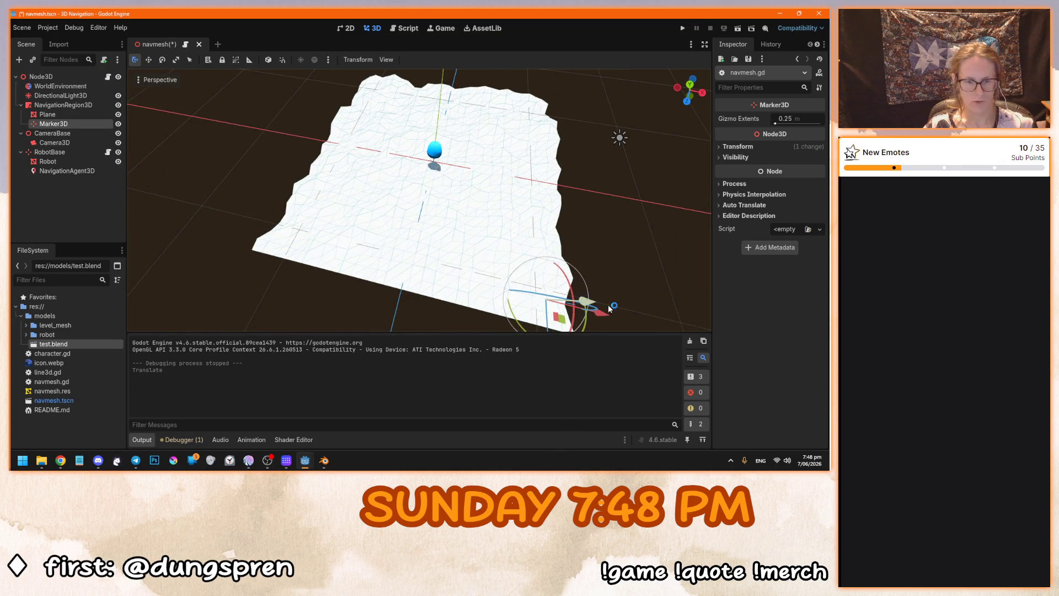
pyautogui.press('F5')
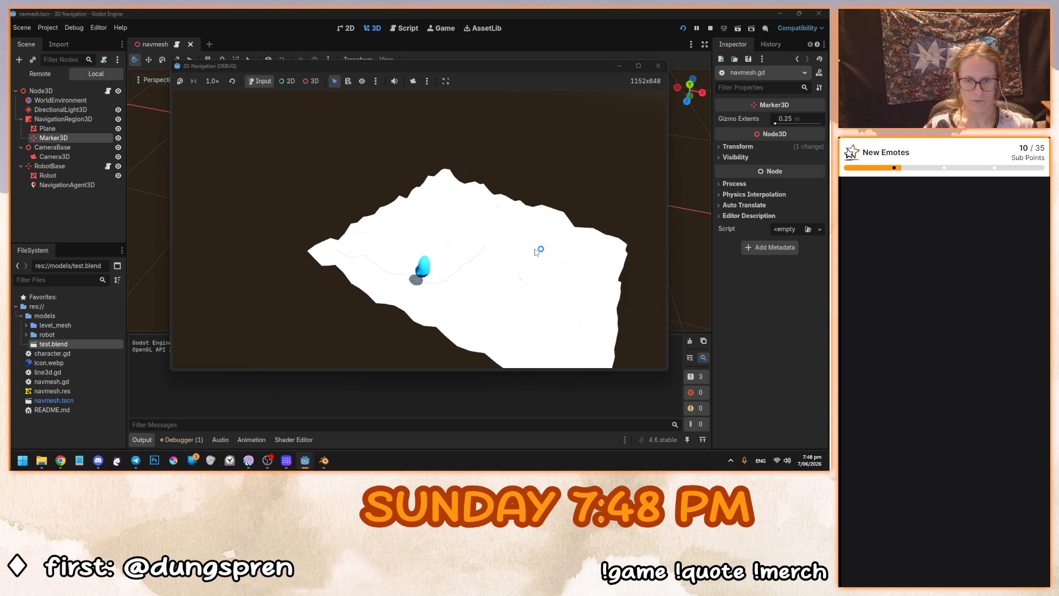
pyautogui.press('F8')
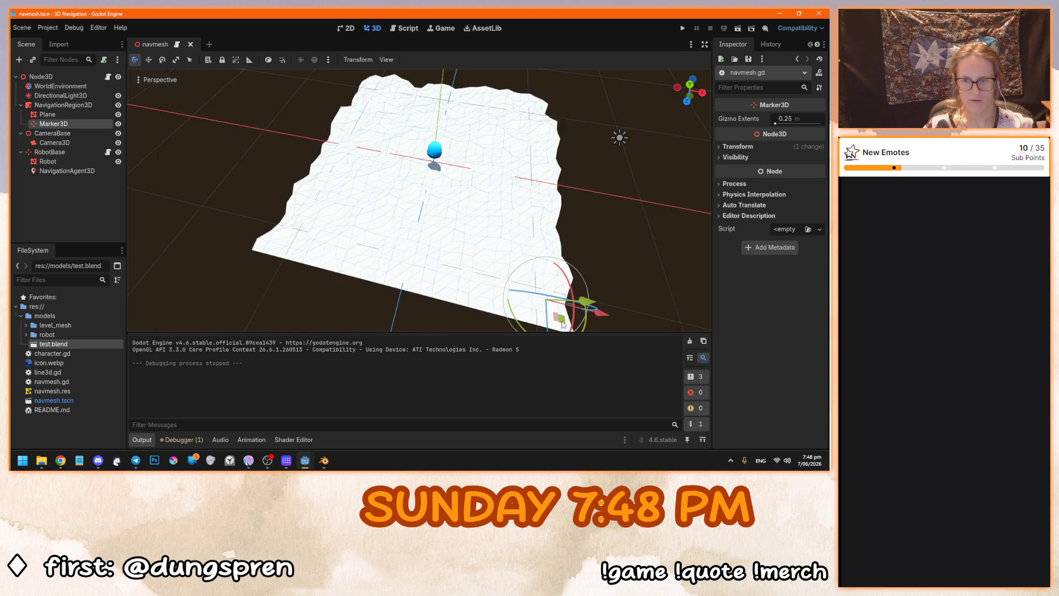
pyautogui.moveTo(458, 330); pyautogui.dragTo(481, 130)
pyautogui.press('F5')
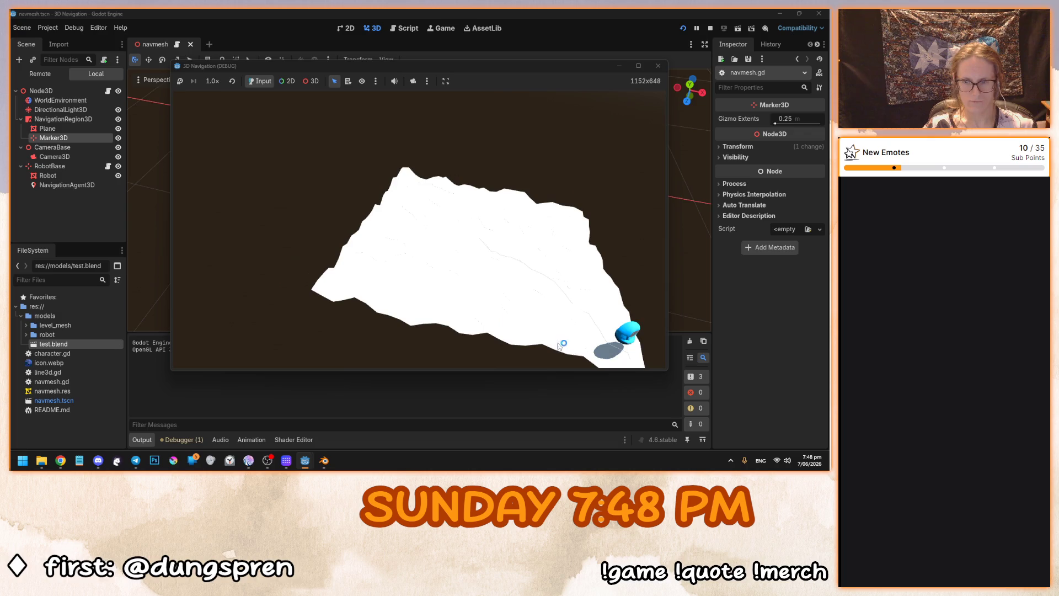
# Move Marker3D to the terrain's far corner, rerun, test a terrain click, and stop.
pyautogui.press('F8')
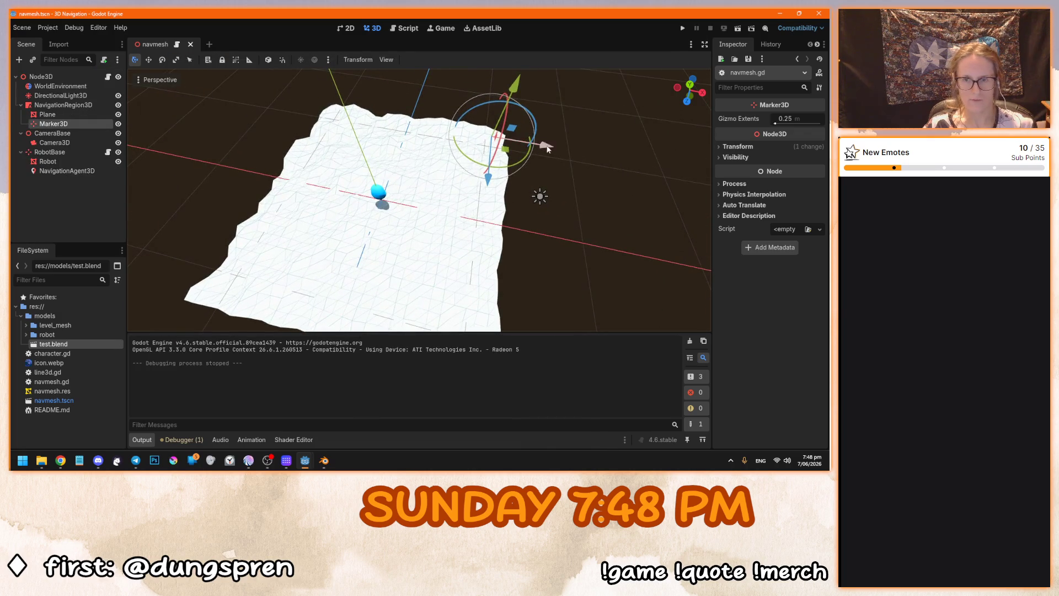
pyautogui.moveTo(534, 135); pyautogui.dragTo(391, 139)
pyautogui.press('F5')
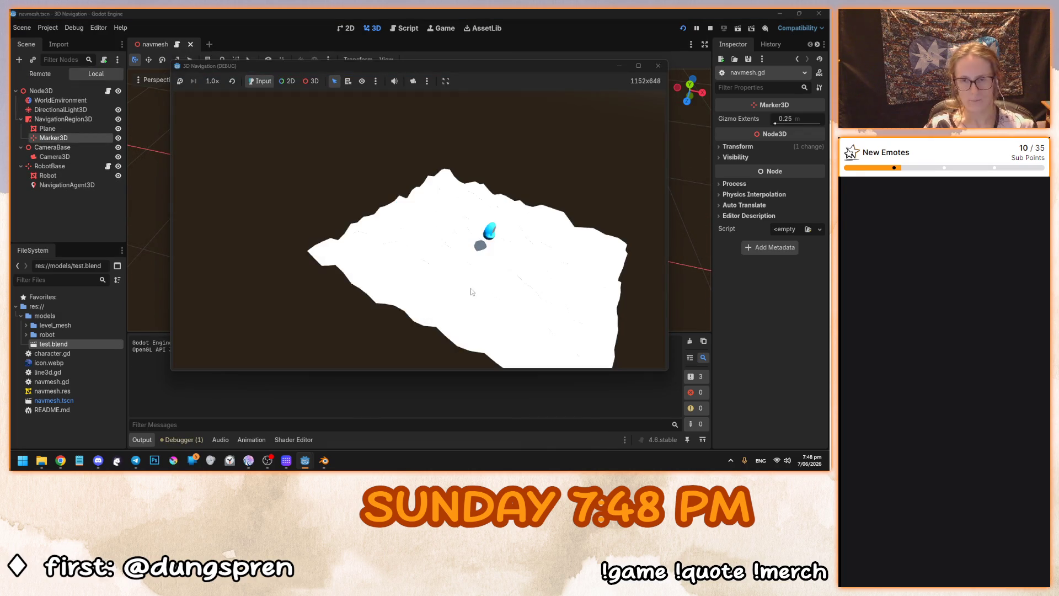
pyautogui.click(481, 270)
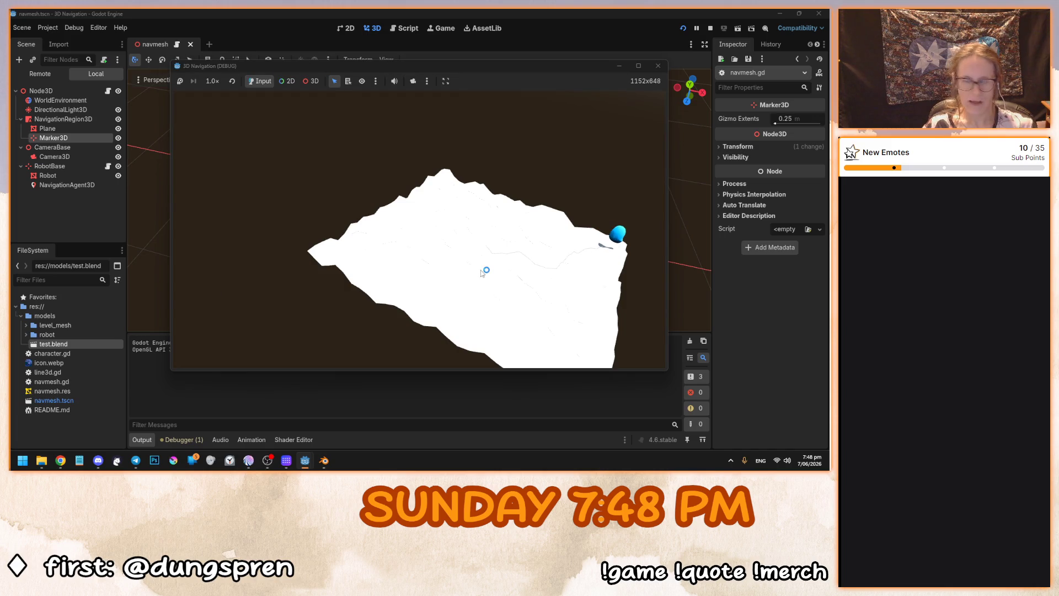
pyautogui.press('F8')
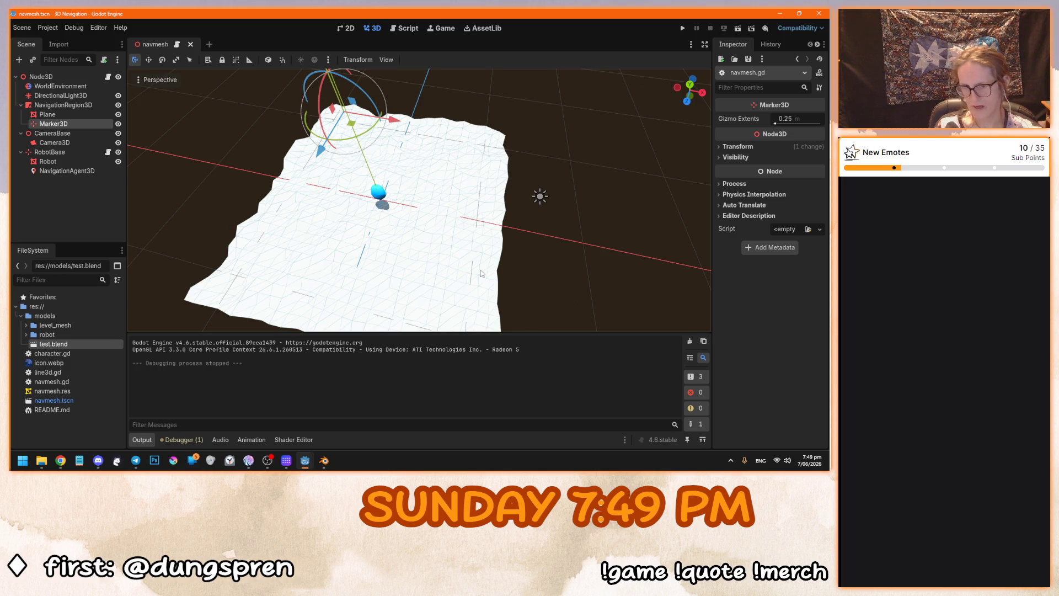
# Orbit the 3D view down to a lower angle over the terrain.
pyautogui.moveTo(446, 260); pyautogui.dragTo(446, 209)
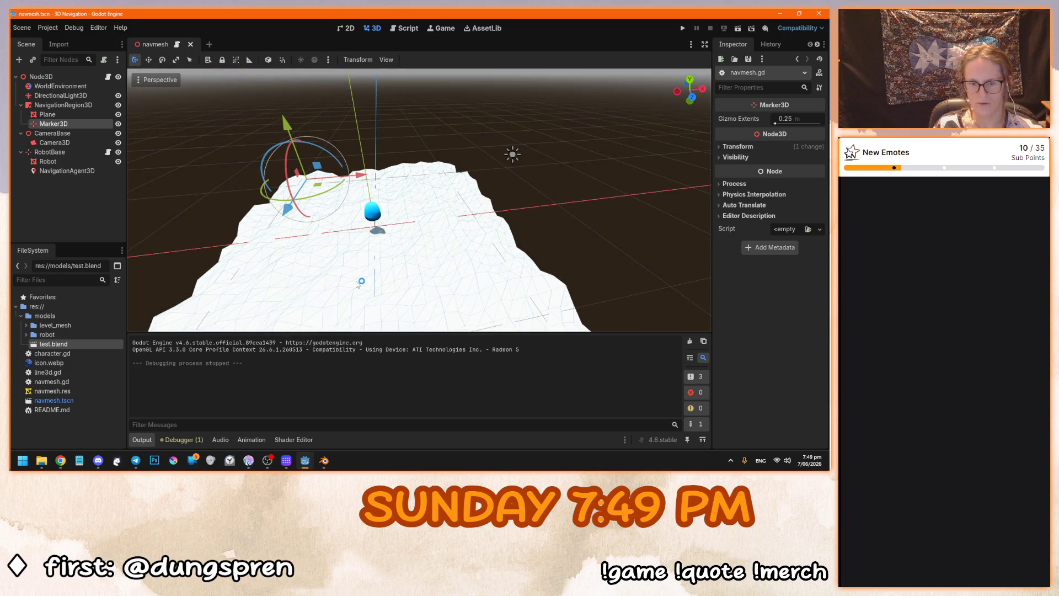
# View the Bobarista Simulator street in 3D, then return to the navmesh project window.
pyautogui.click(307, 464)
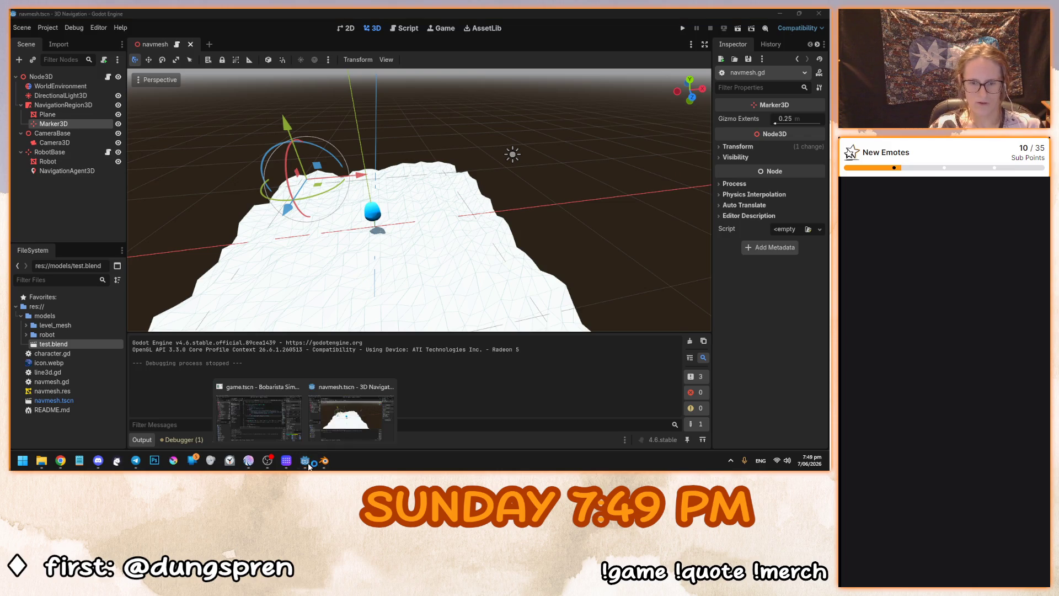
pyautogui.click(259, 411)
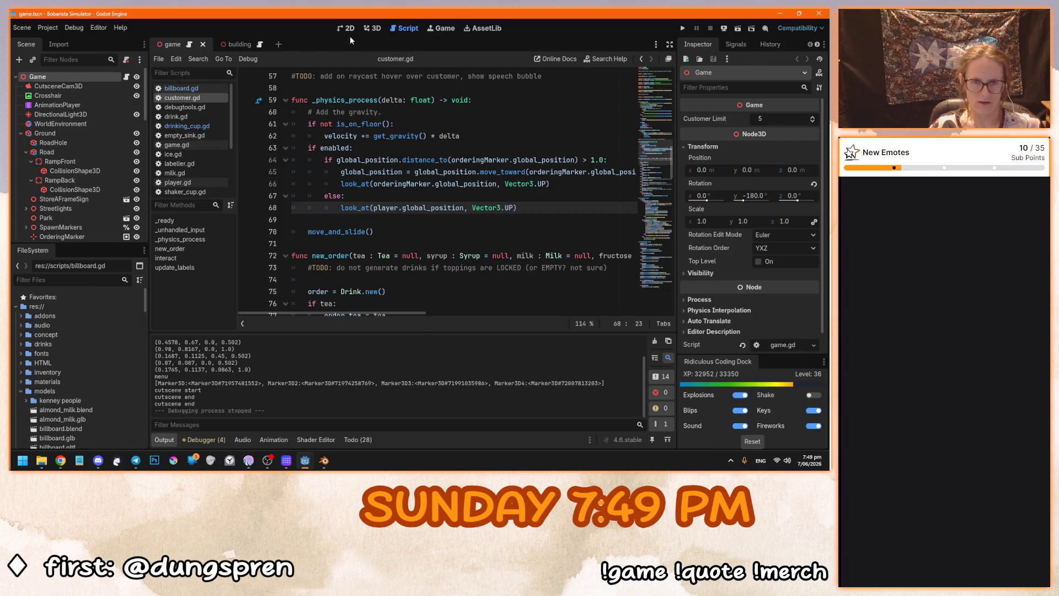
pyautogui.click(372, 28)
pyautogui.moveTo(366, 263)
pyautogui.mouseDown()
pyautogui.moveTo(456, 143)
pyautogui.moveTo(416, 244)
pyautogui.moveTo(405, 224)
pyautogui.moveTo(379, 250)
pyautogui.moveTo(522, 264)
pyautogui.mouseUp()
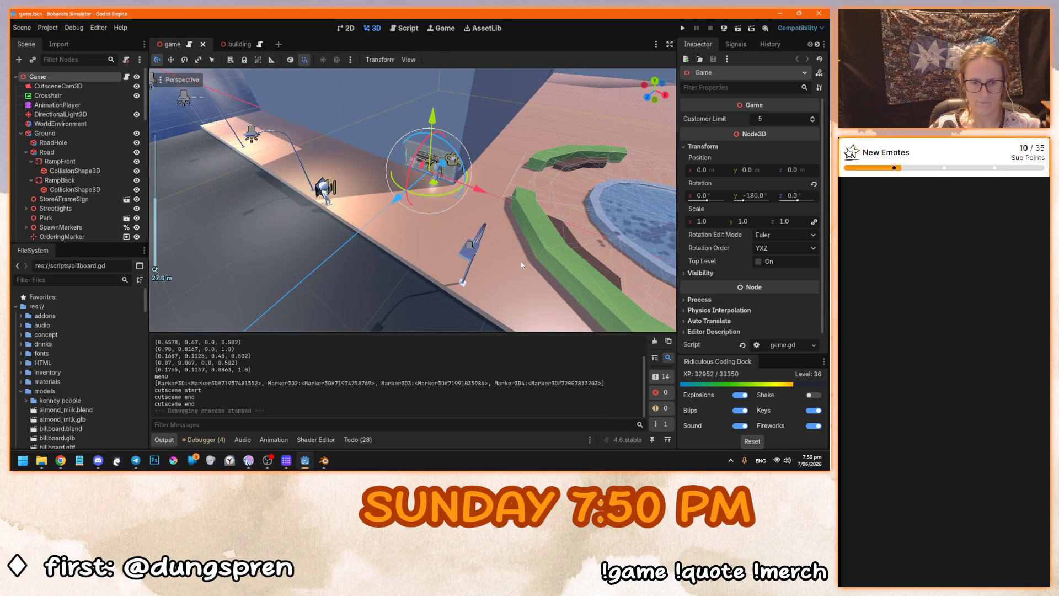
pyautogui.moveTo(301, 462)
pyautogui.click(353, 422)
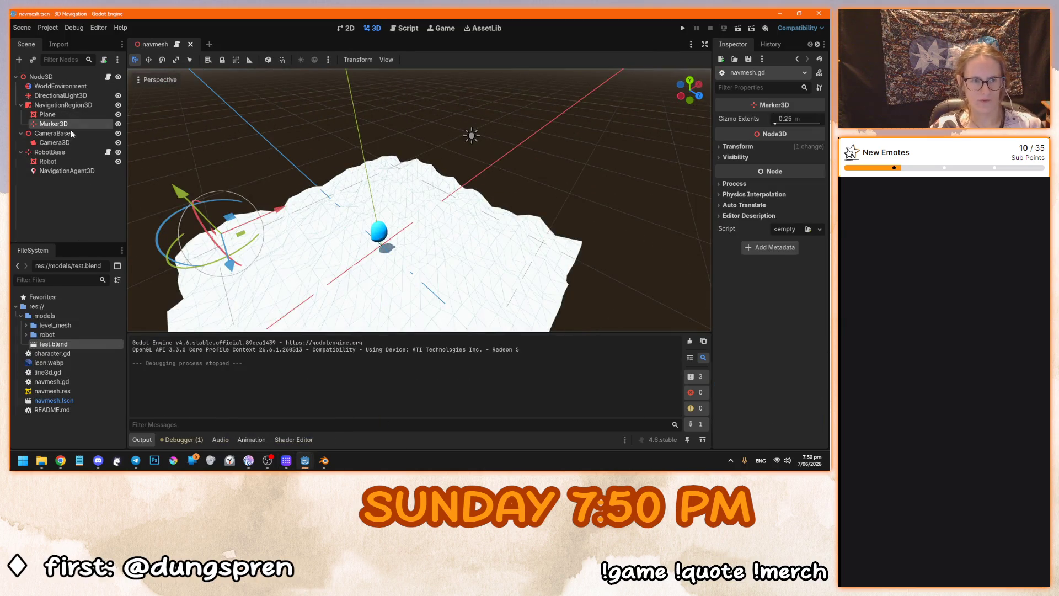
# Duplicate RobotBase and slide the copy about 3 units along Z in Top view.
pyautogui.click(69, 151)
pyautogui.click(109, 151)
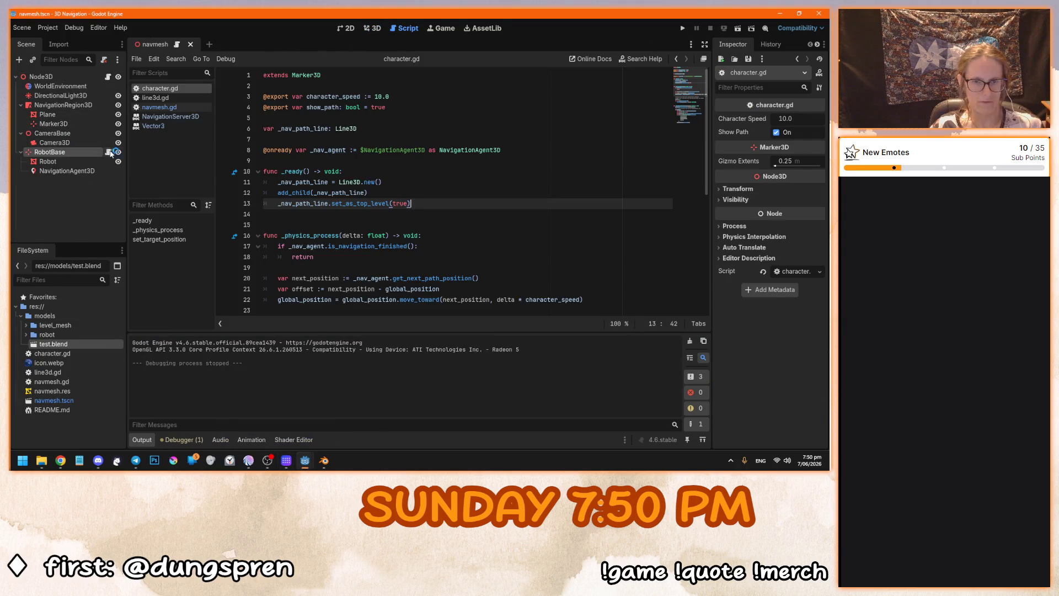
pyautogui.click(372, 28)
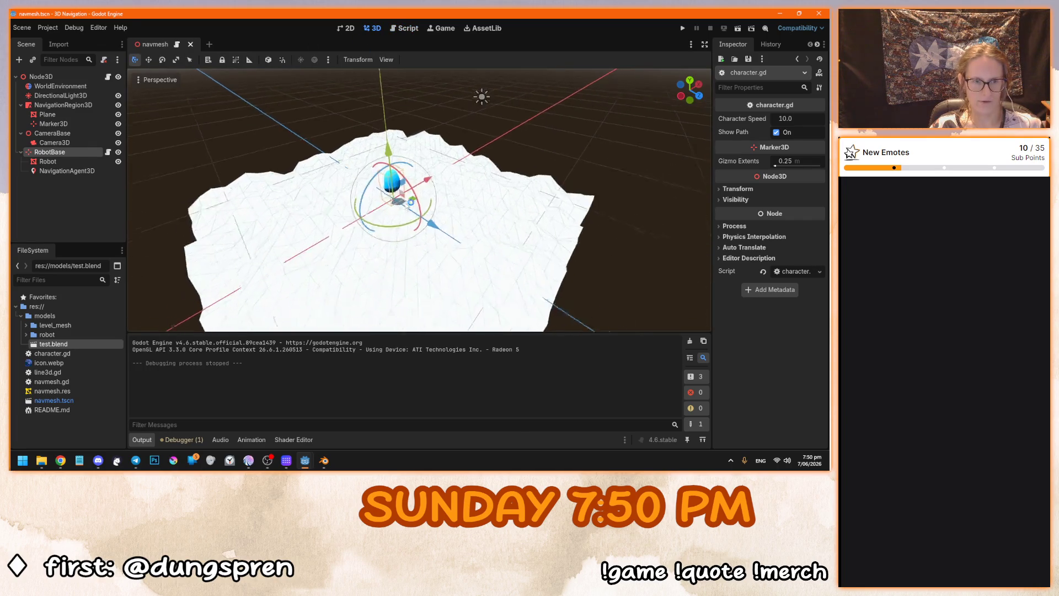
pyautogui.hotkey('ctrl', 'd')
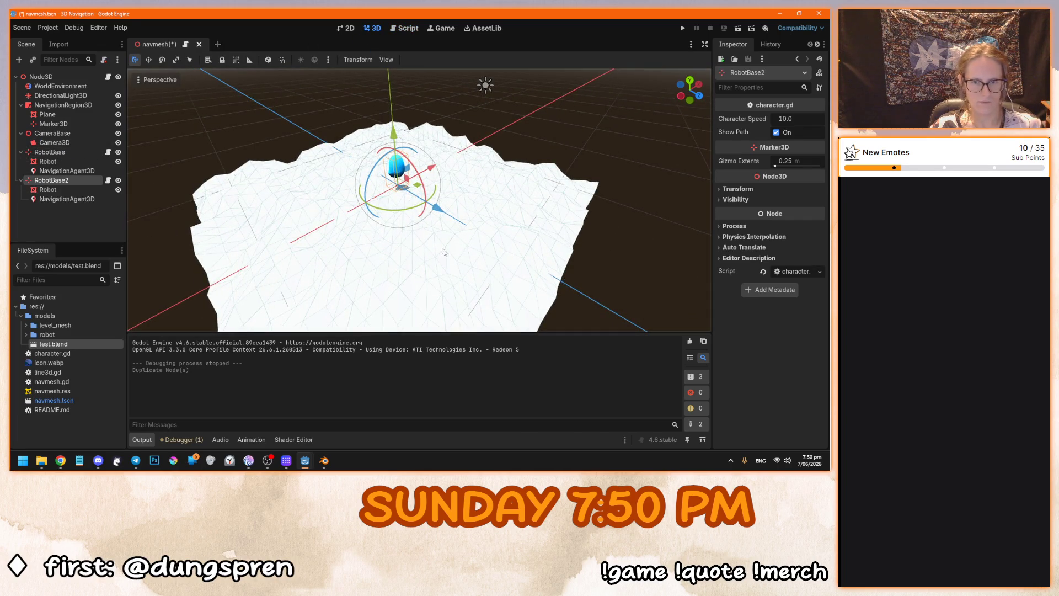
pyautogui.press('KP_7')
pyautogui.moveTo(416, 235); pyautogui.dragTo(416, 282)
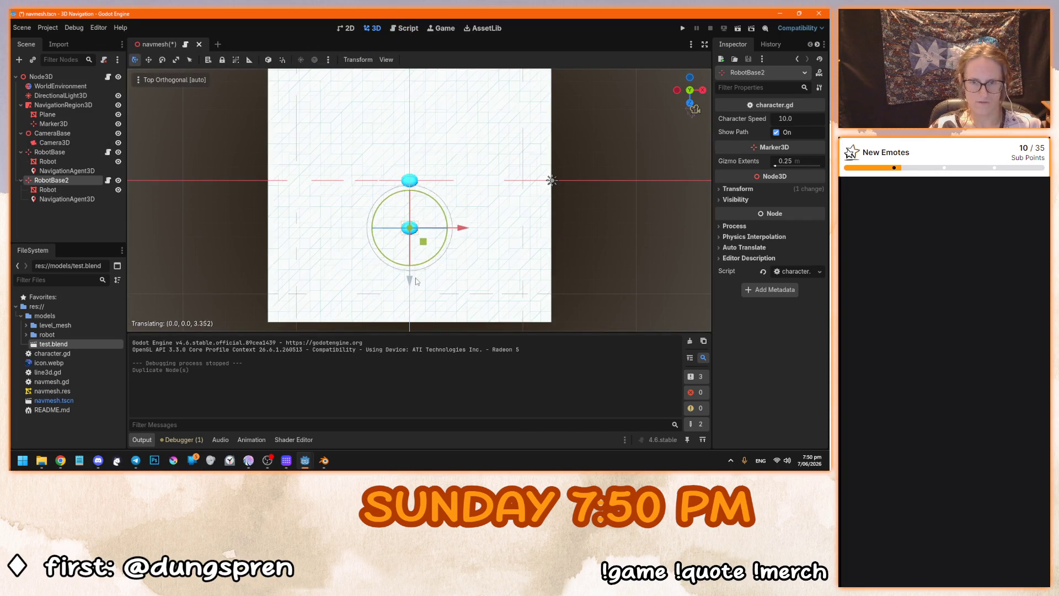
# Run the demo with both robots, then open navmesh.gd at the set_target_position line.
pyautogui.press('F5')
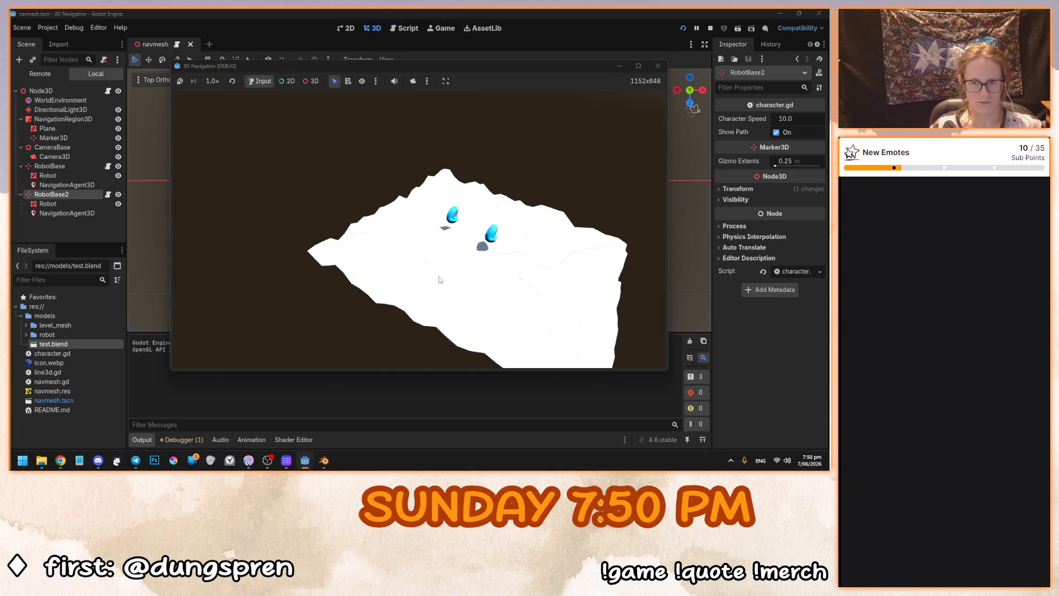
pyautogui.press('F8')
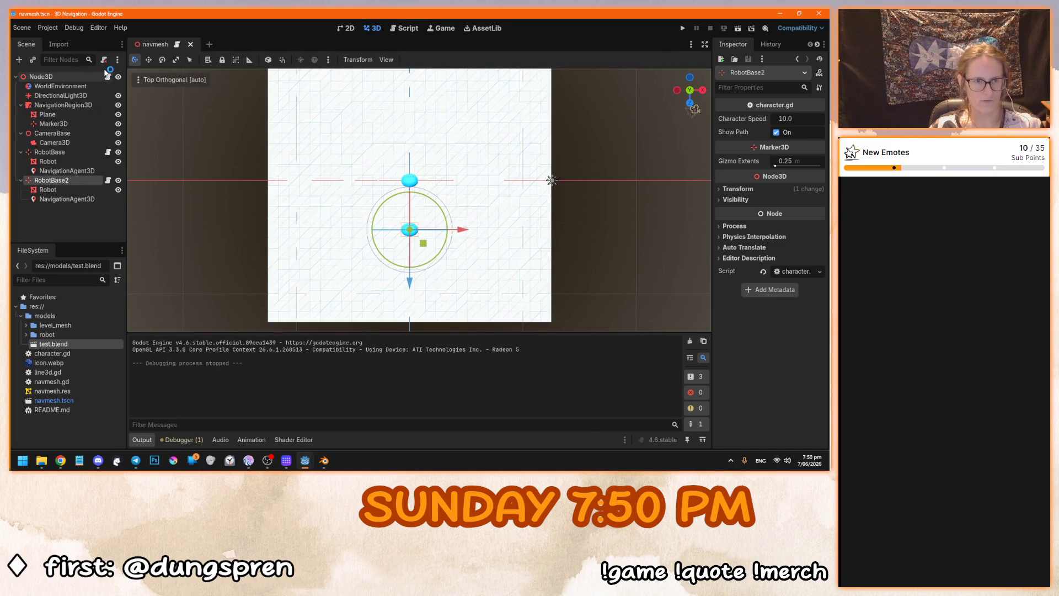
pyautogui.click(107, 75)
pyautogui.scroll(-1, 386, 193)
pyautogui.click(299, 237)
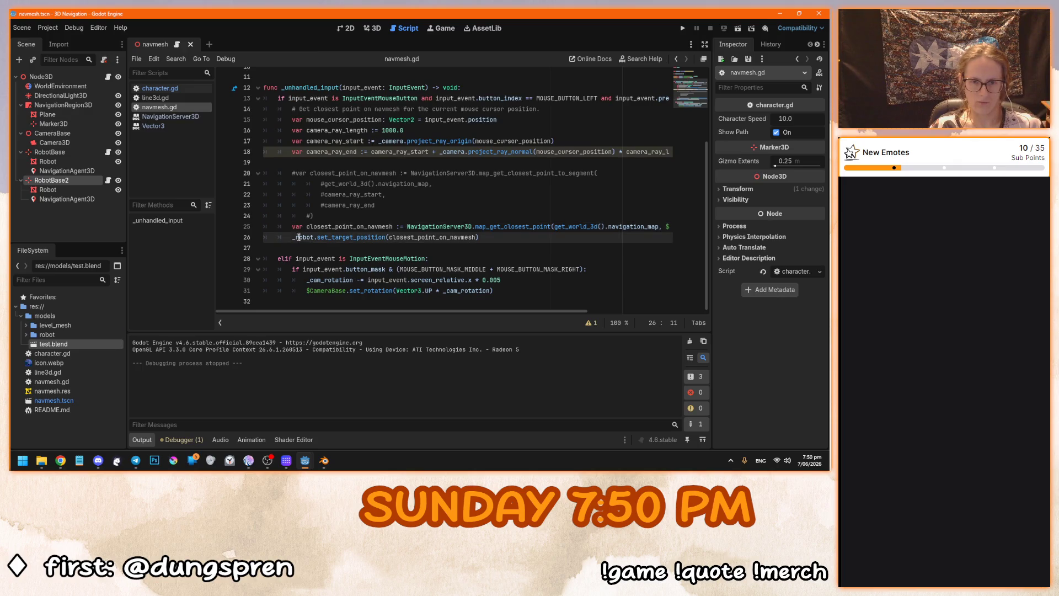
# Rename the duplicated node RobotBase2 to RobotV2.
pyautogui.scroll(3, 300, 240)
pyautogui.click(436, 160)
pyautogui.scroll(-3, 333, 244)
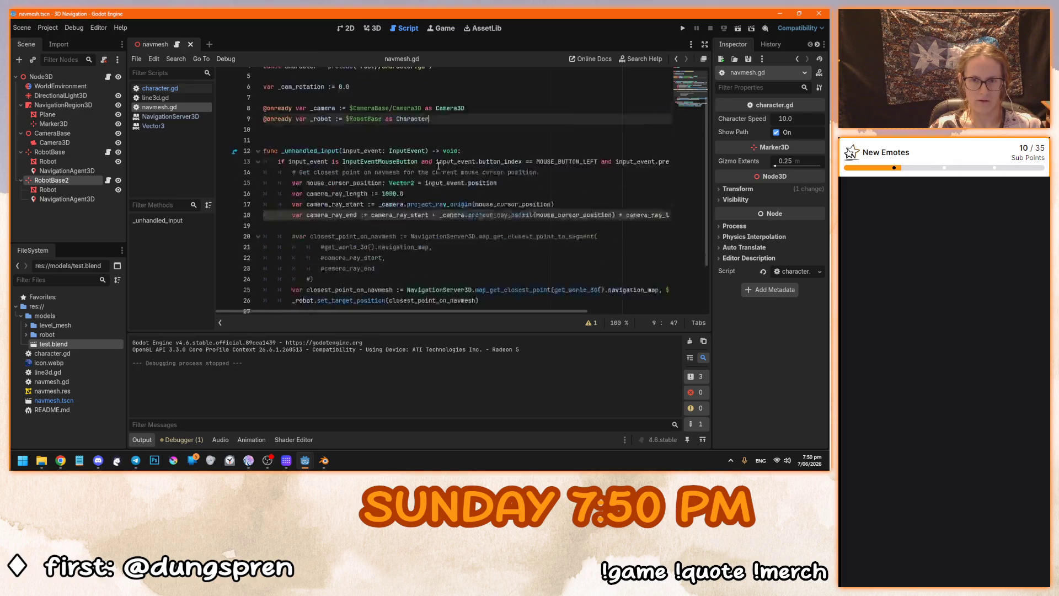
pyautogui.click(333, 244)
pyautogui.scroll(2, 334, 244)
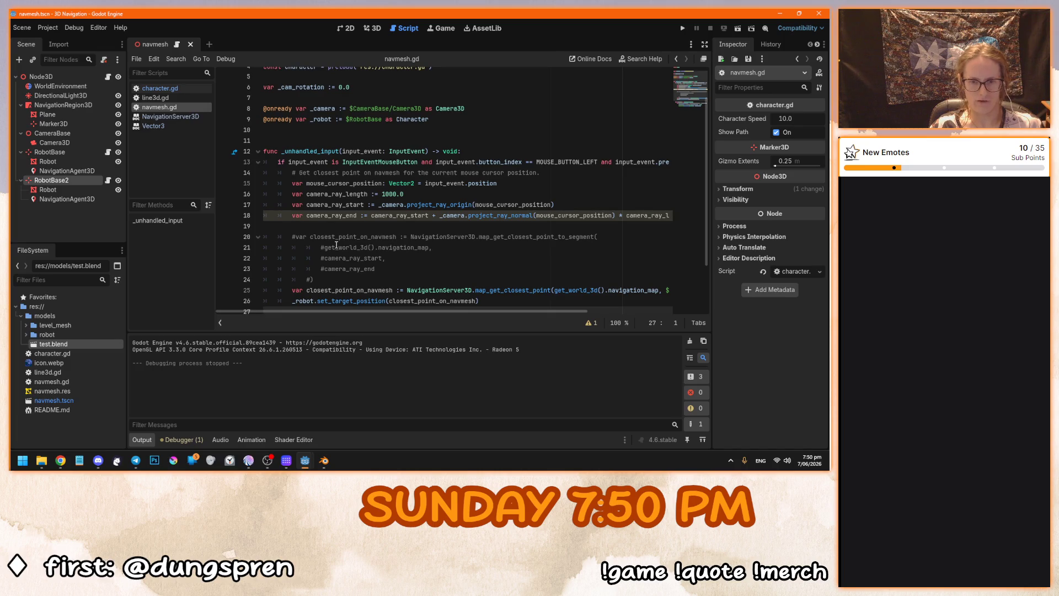
pyautogui.scroll(-2, 337, 245)
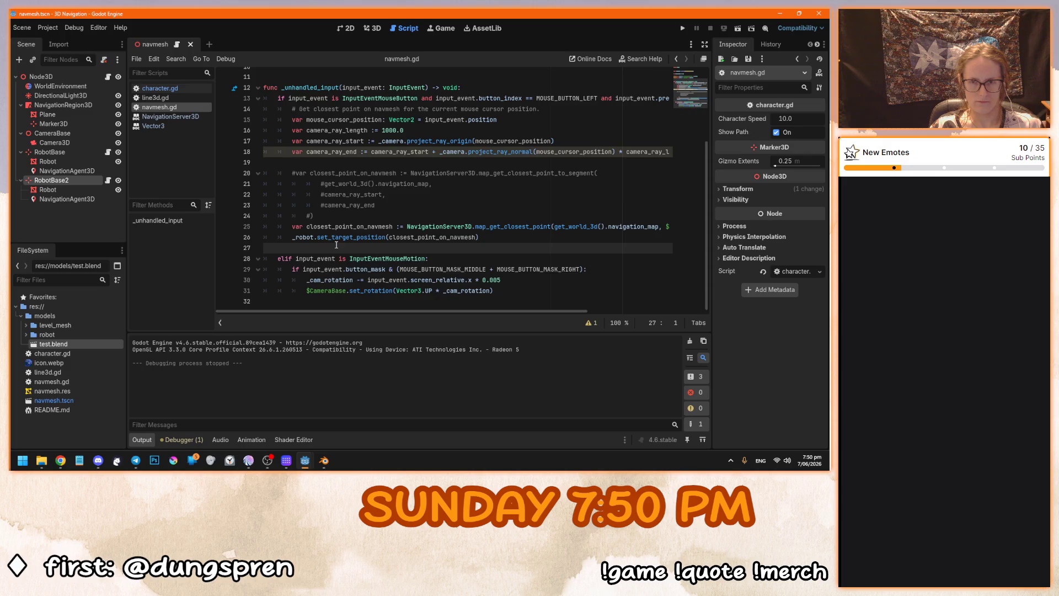
pyautogui.scroll(3, 336, 245)
pyautogui.scroll(-3, 337, 245)
pyautogui.scroll(1, 337, 245)
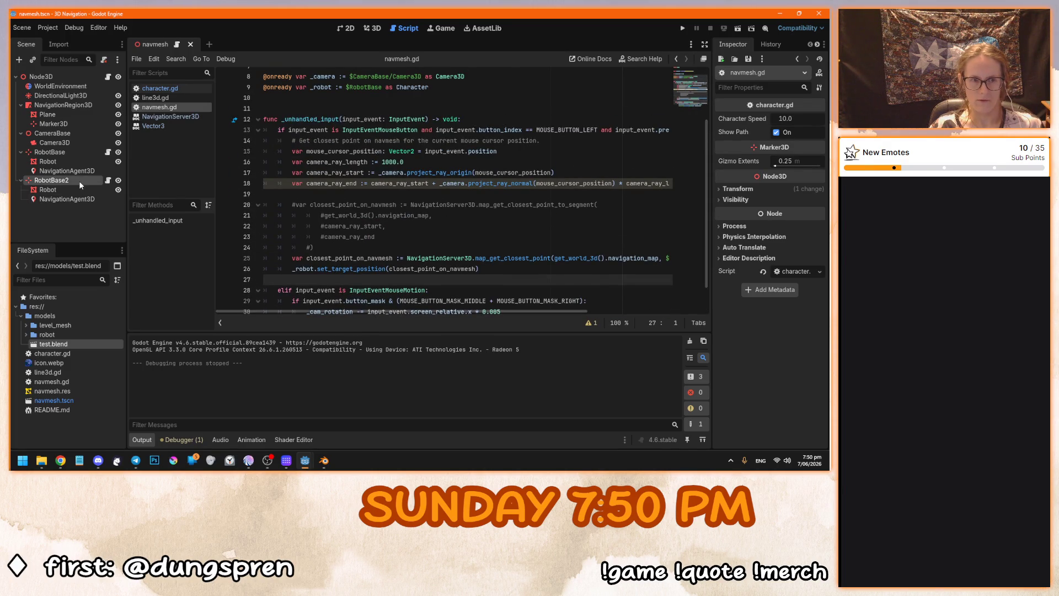
pyautogui.scroll(2, 333, 219)
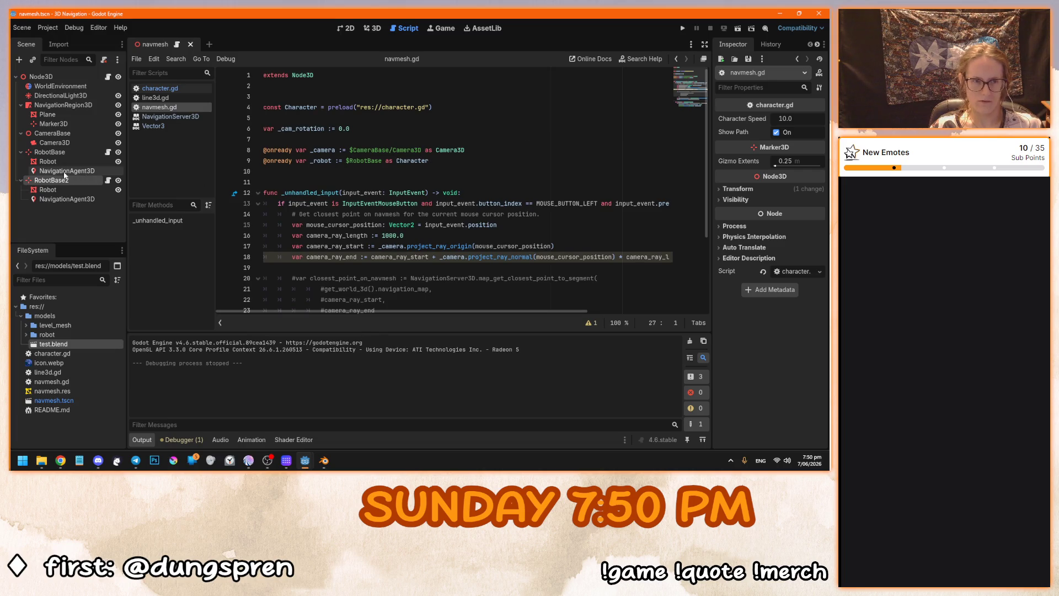
pyautogui.doubleClick(55, 181)
pyautogui.write('Robot')
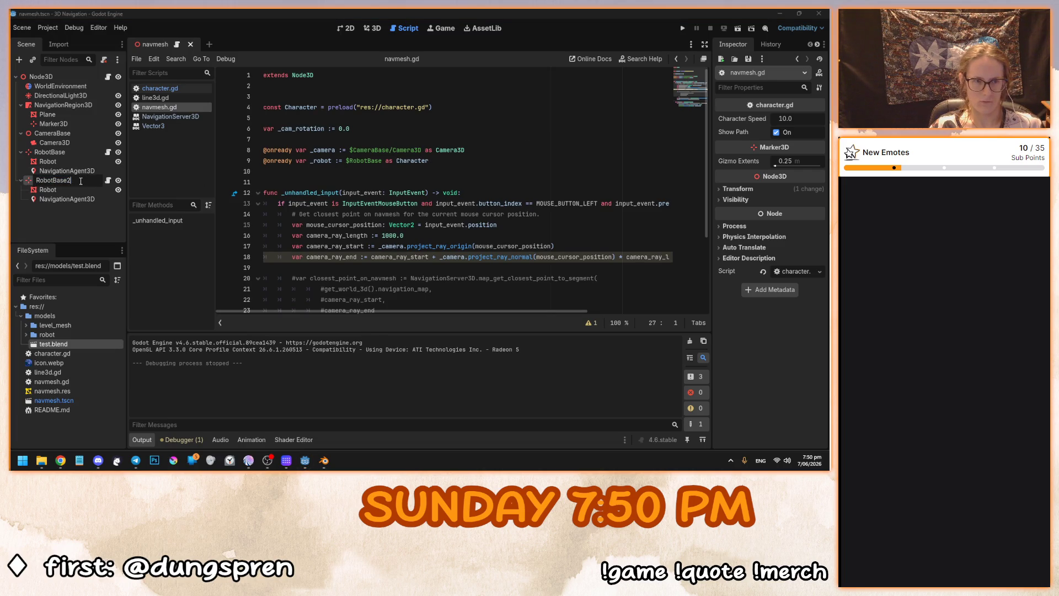
pyautogui.write('V2')
pyautogui.press('Return')
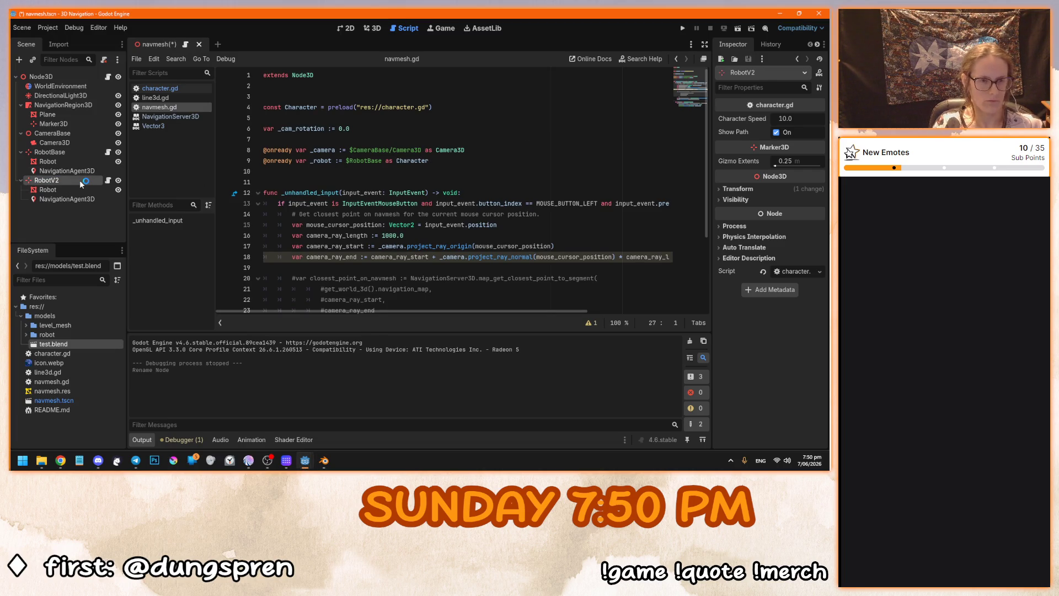
# Duplicate the _robot declaration on line 9 and rename the copy _robotV2.
pyautogui.click(457, 158)
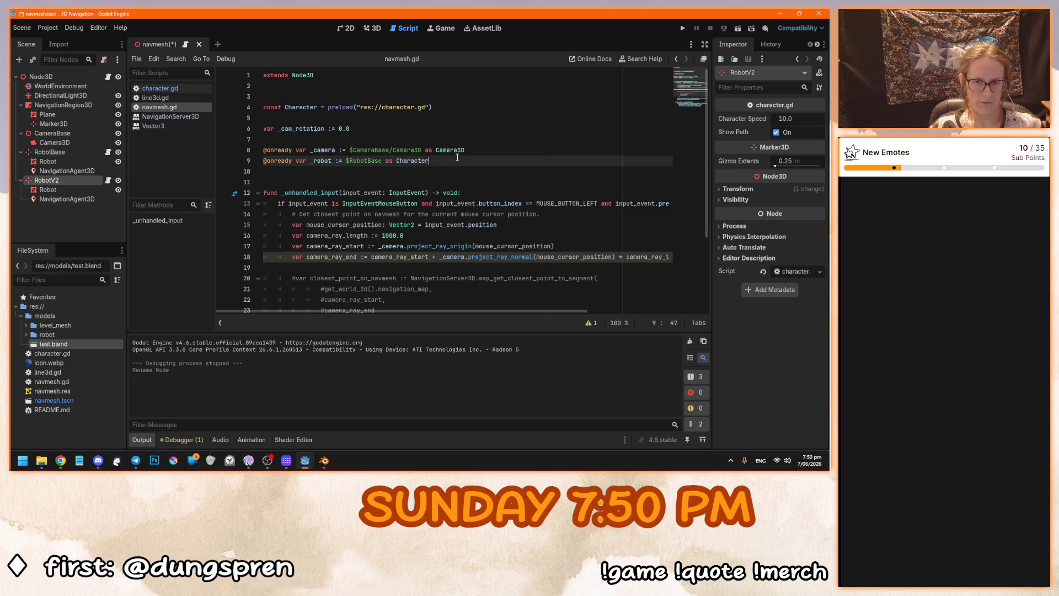
pyautogui.hotkey('ctrl', 'shift', 'd')
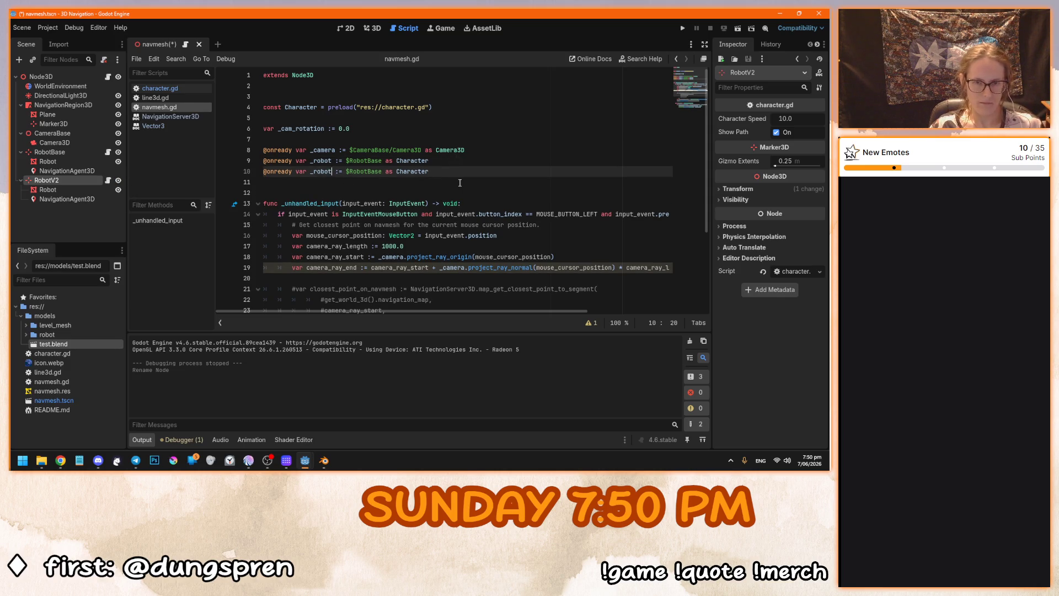
pyautogui.click(331, 171)
pyautogui.write('V2')
# Duplicate the set_target_position call on line 27, then run the game and click a terrain spot.
pyautogui.scroll(-2, 401, 244)
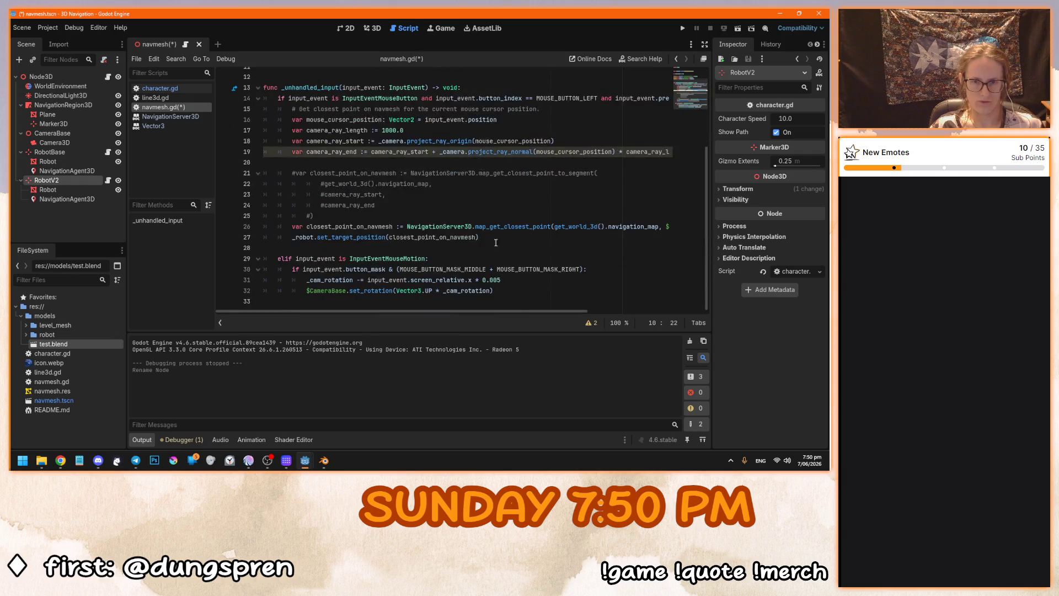
pyautogui.click(508, 237)
pyautogui.doubleClick(303, 237)
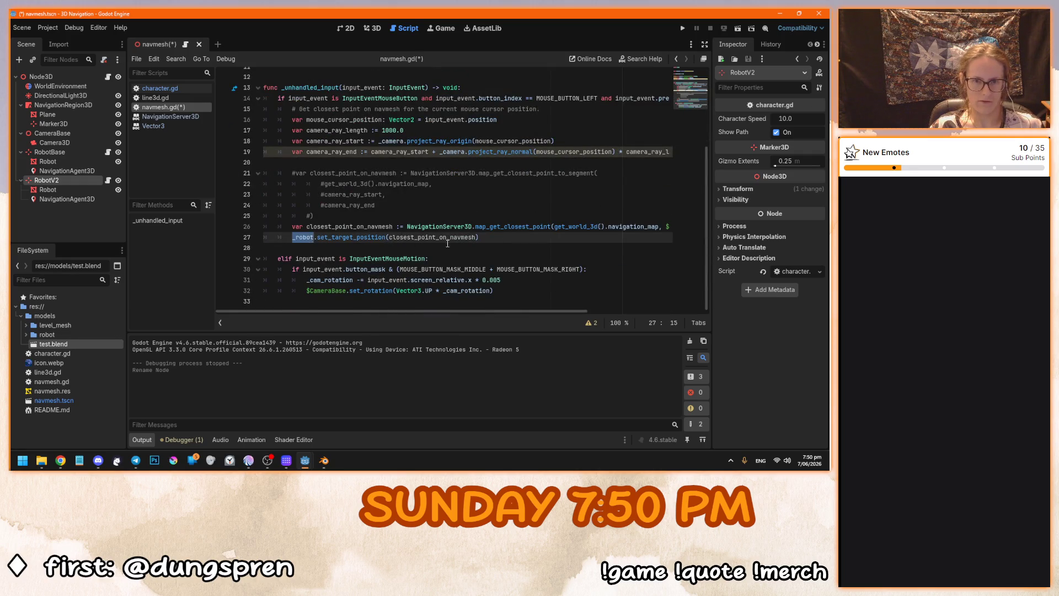
pyautogui.scroll(1, 452, 244)
pyautogui.press('End')
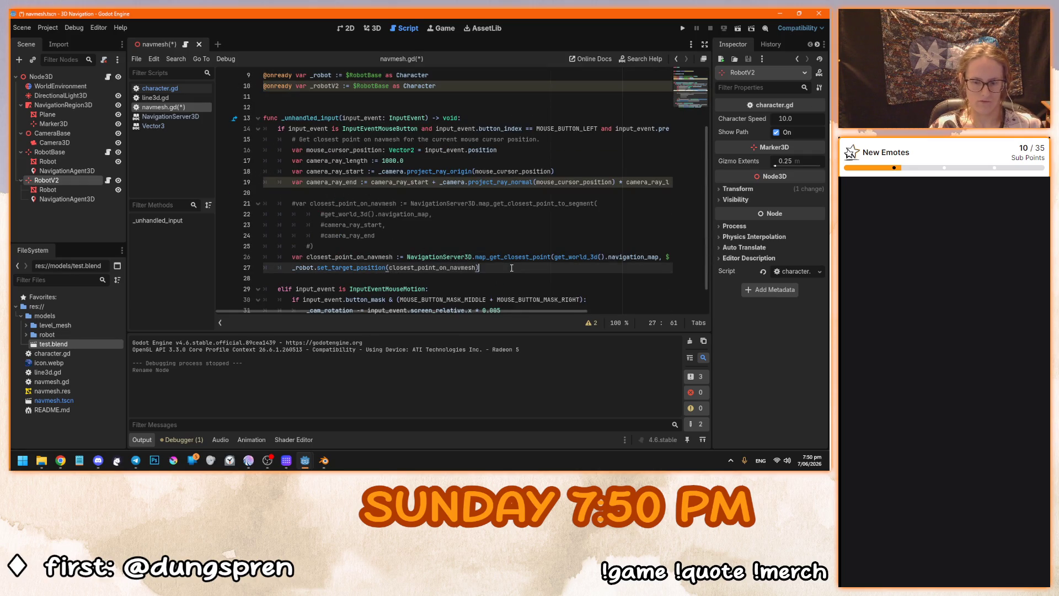
pyautogui.hotkey('ctrl', 'shift', 'd')
pyautogui.scroll(-1, 333, 245)
pyautogui.press('F5')
pyautogui.click(616, 259)
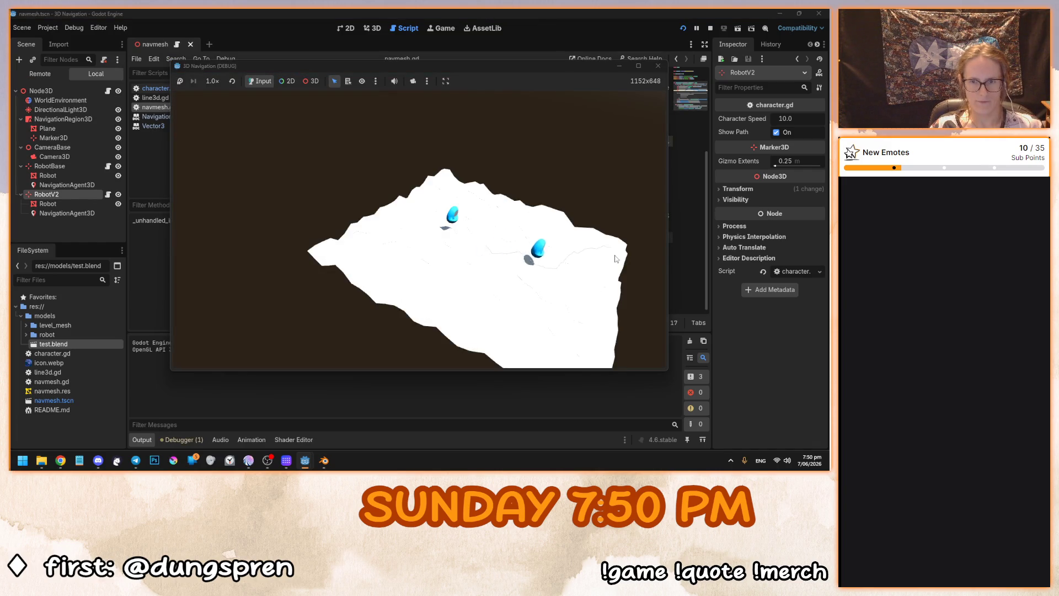
# Close the game and change $RobotBase to $RobotV2 on line 10.
pyautogui.hotkey('alt', 'F4')
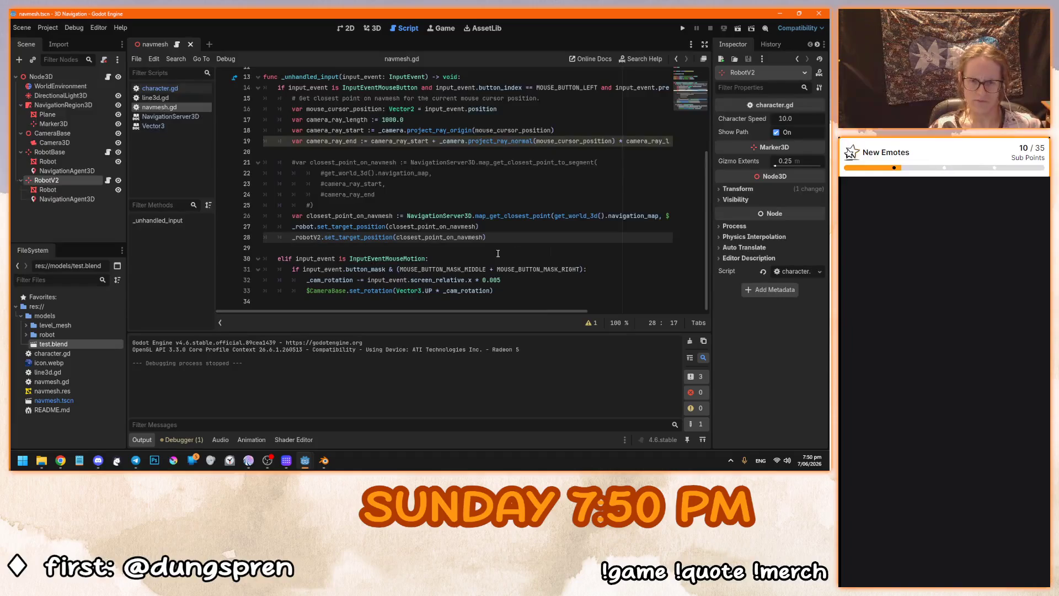
pyautogui.click(508, 226)
pyautogui.scroll(3, 507, 226)
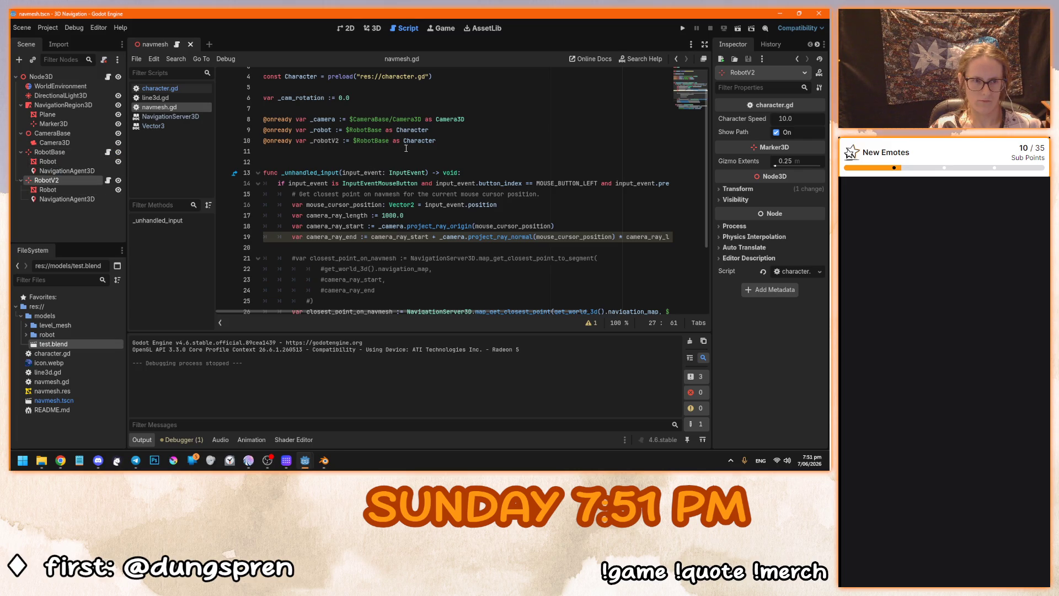
pyautogui.moveTo(390, 141); pyautogui.dragTo(376, 141)
pyautogui.write('V2')
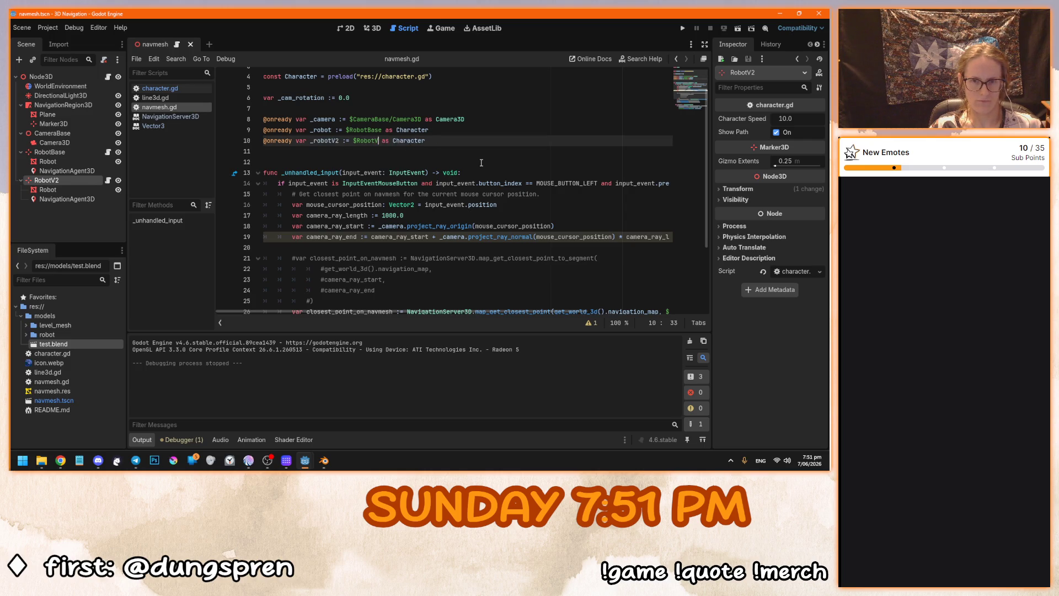
# Rerun, send both robots to two terrain points, stop, and select the RobotBase node.
pyautogui.press('F5')
pyautogui.click(558, 291)
pyautogui.click(520, 341)
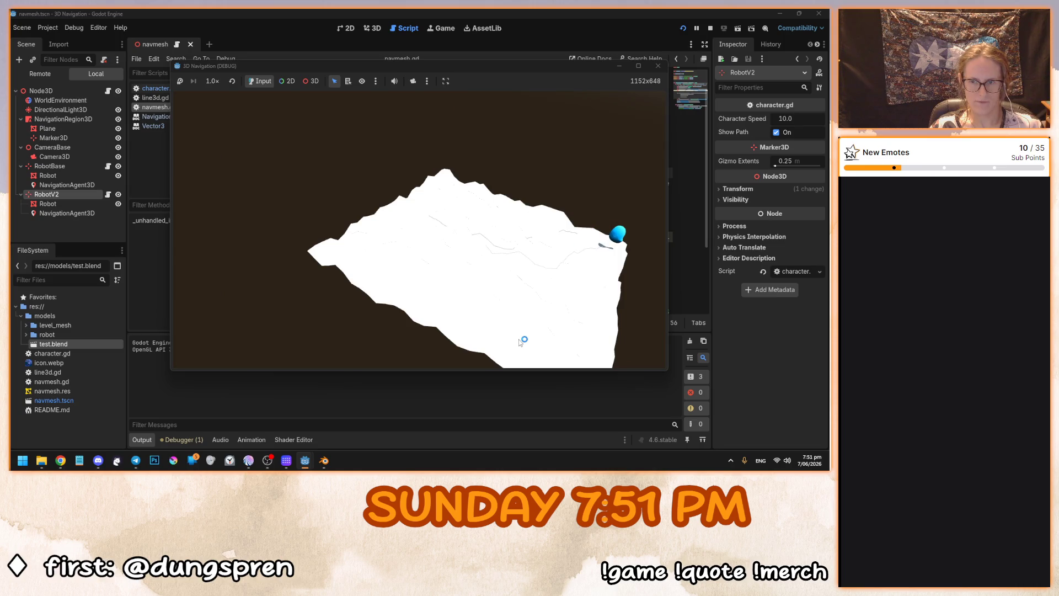
pyautogui.press('F8')
pyautogui.click(71, 154)
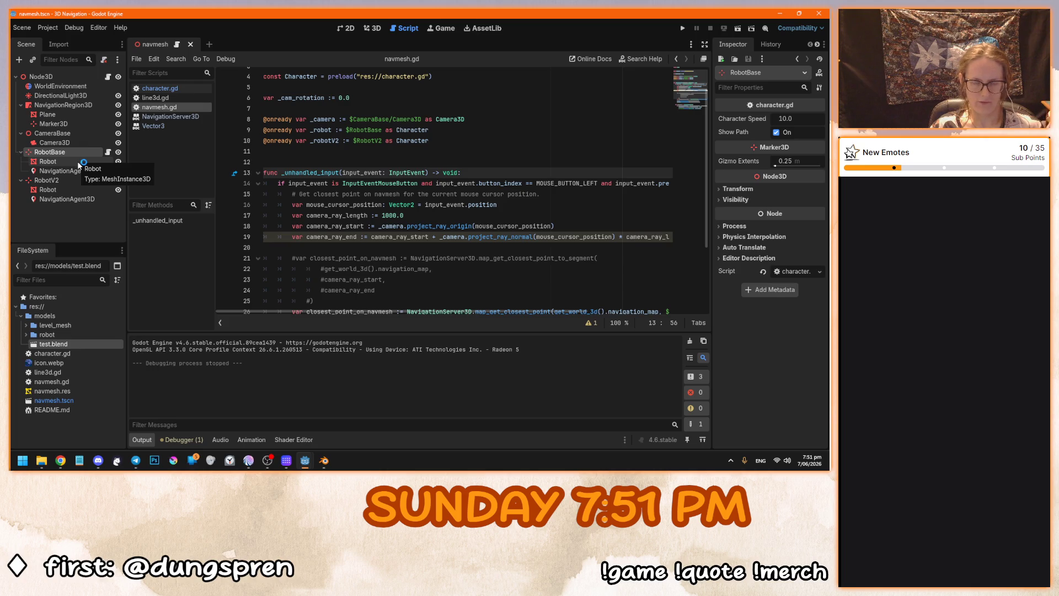
pyautogui.rightClick(433, 270)
pyautogui.scroll(-3, 419, 248)
# Place the caret on line 22, then close the 3D Navigation demo editor window.
pyautogui.click(398, 243)
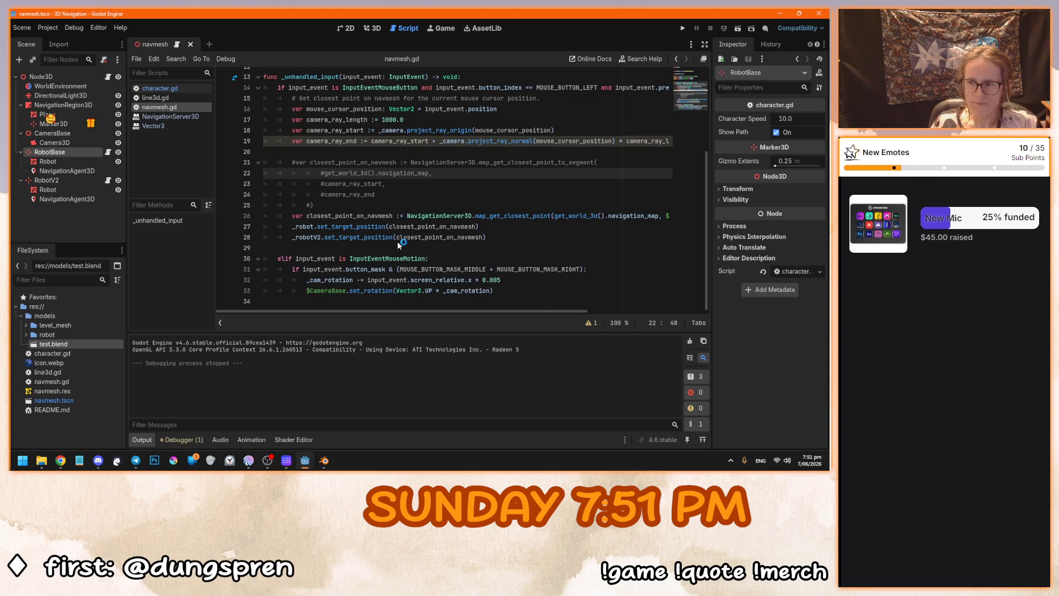
pyautogui.click(818, 13)
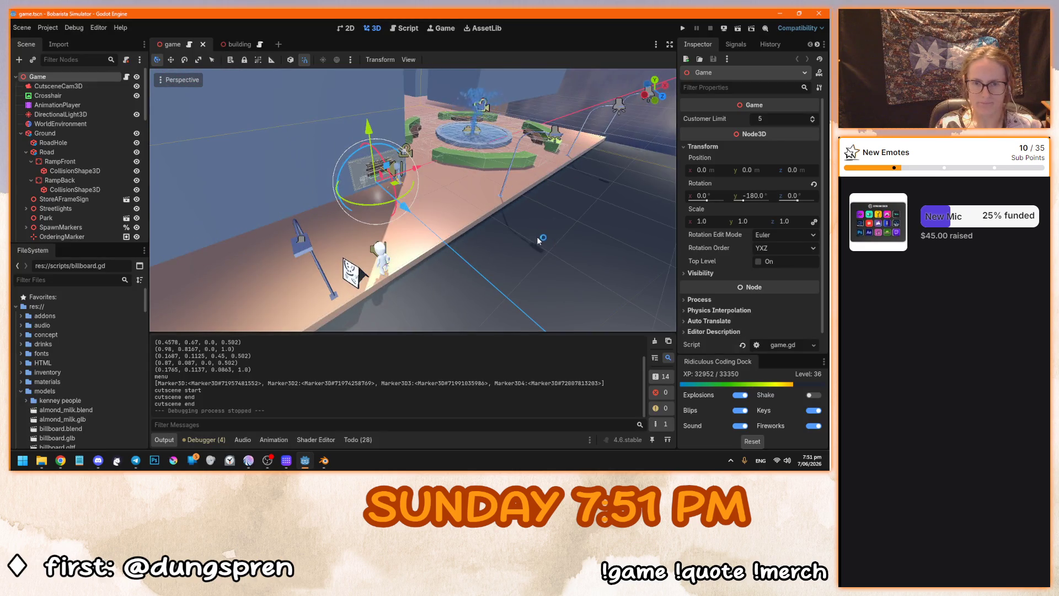
# Save game.tscn with Ctrl+S and switch over to Google Chrome.
pyautogui.hotkey('ctrl', 's')
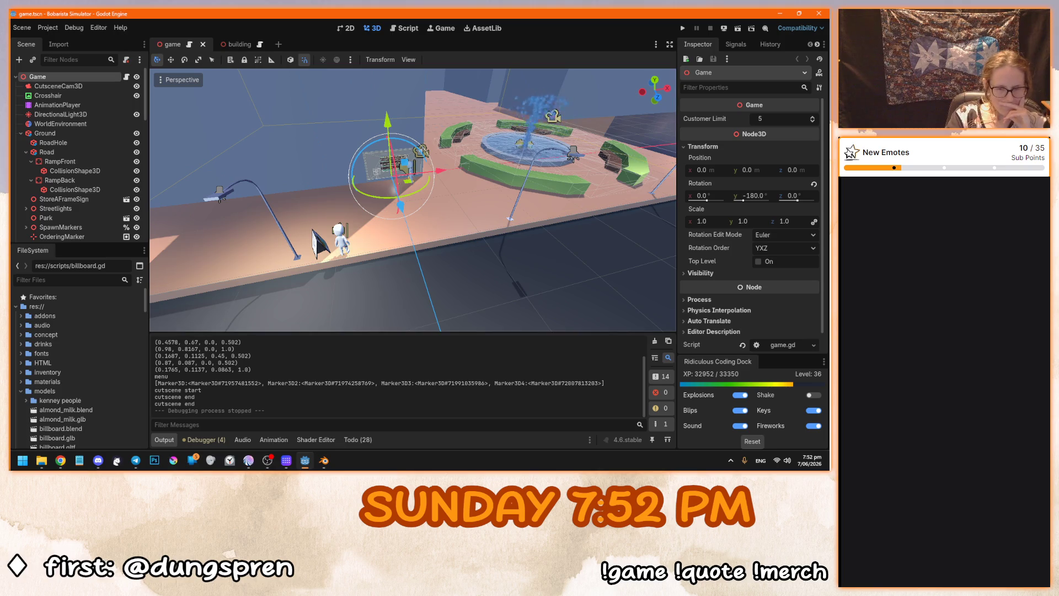
pyautogui.hotkey('alt', 'Tab')
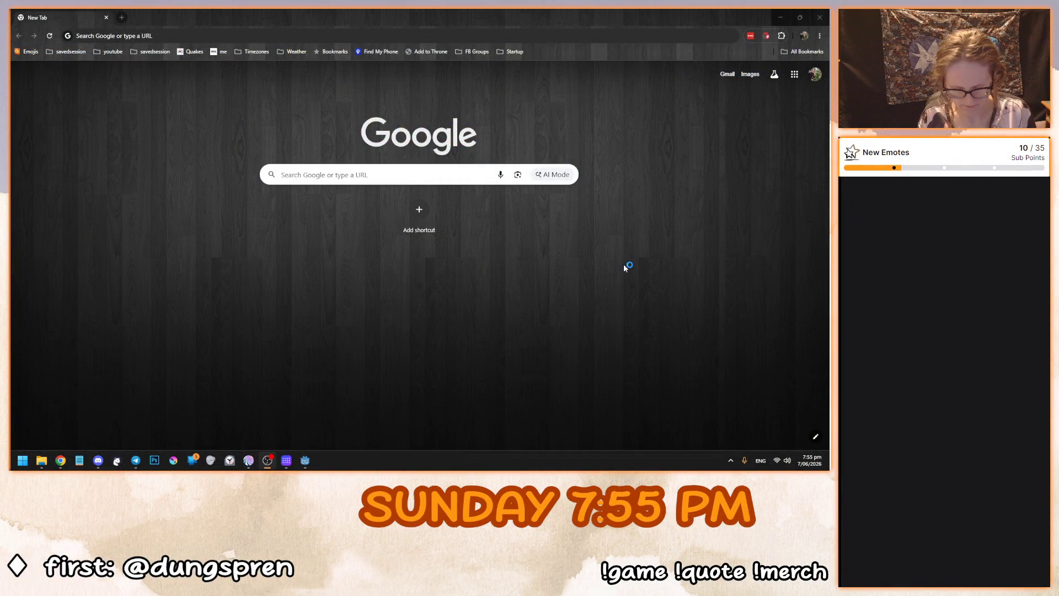
# Leave Chrome for Godot, where the Navigation Polygon 2D demo begins launching in debug mode.
pyautogui.hotkey('alt', 'Tab')
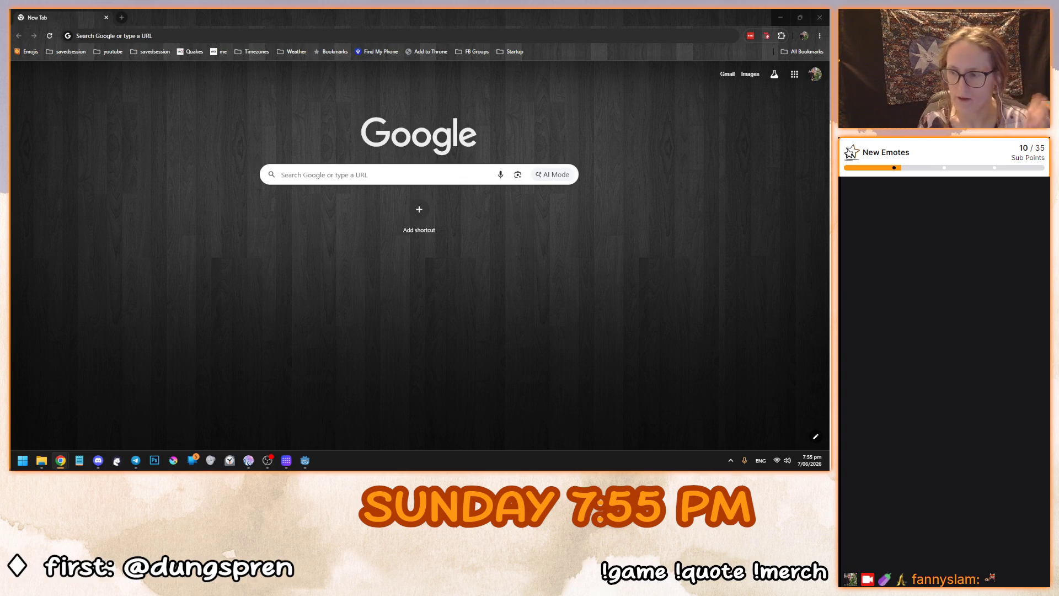
pyautogui.hotkey('alt', 'Tab')
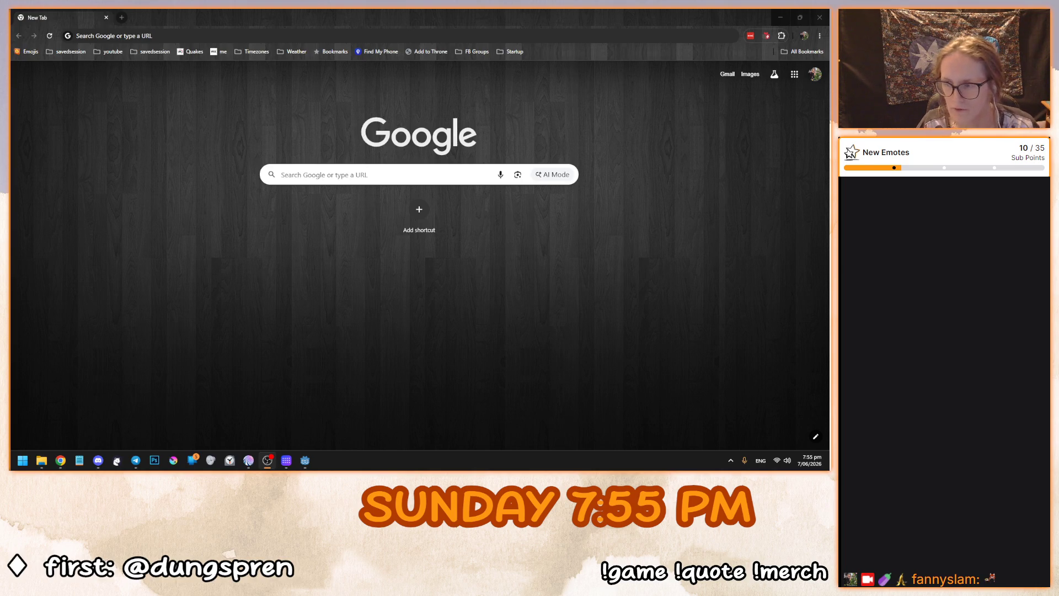
pyautogui.click(597, 373)
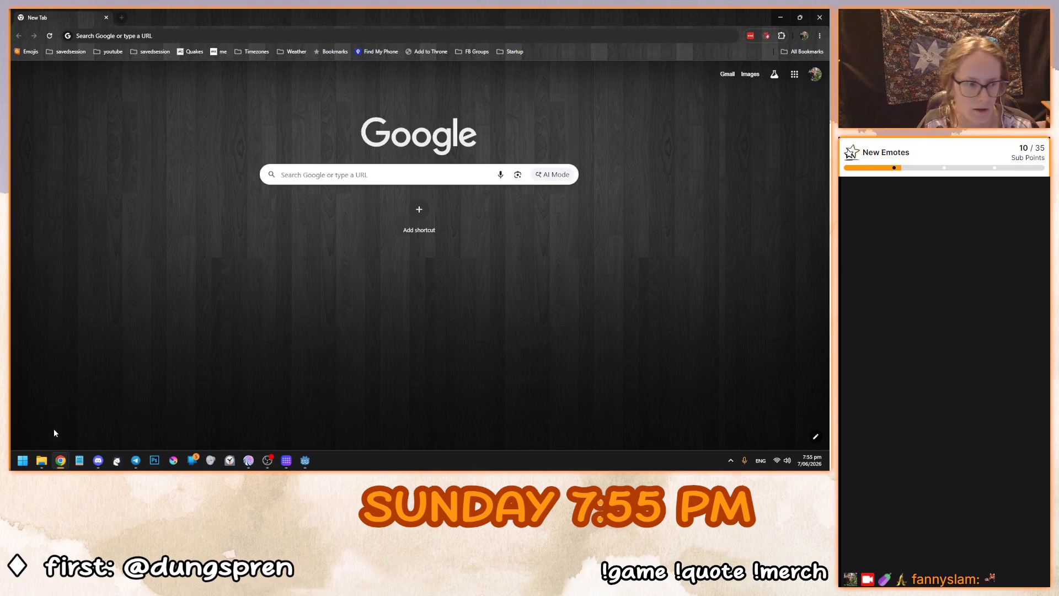
pyautogui.click(42, 460)
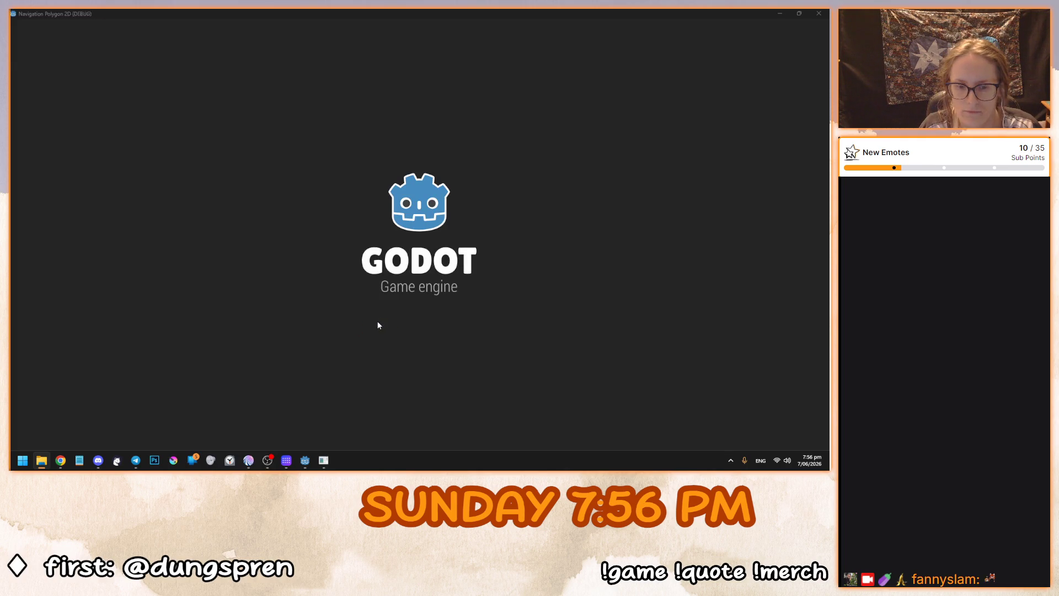
# Run the Navigation Polygon 2D demo, watch the characters move, then stop it and return to the editor.
pyautogui.press('F5')
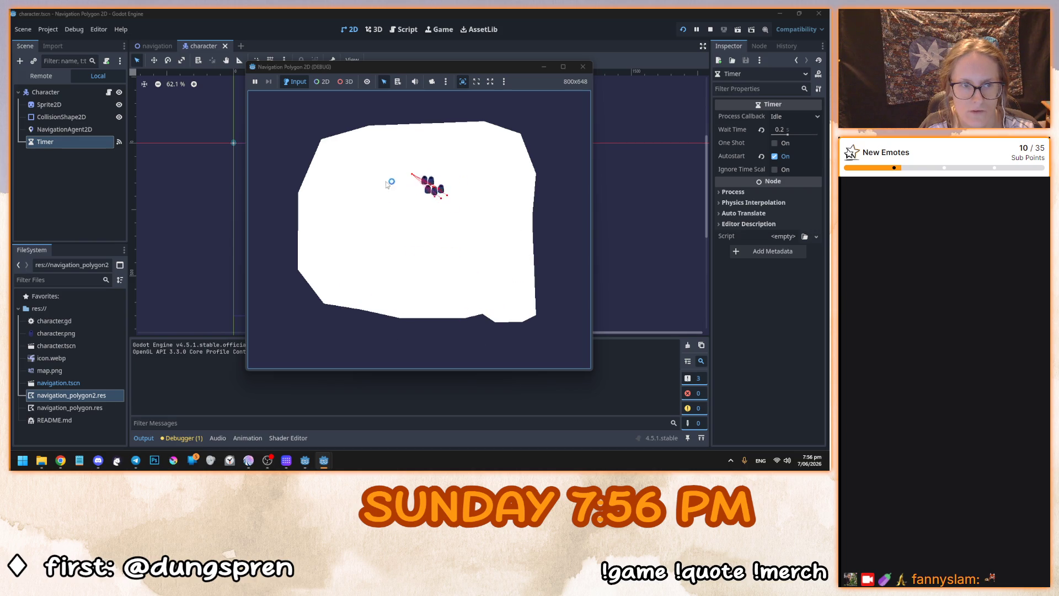
pyautogui.press('F8')
pyautogui.hotkey('ctrl', 'Tab')
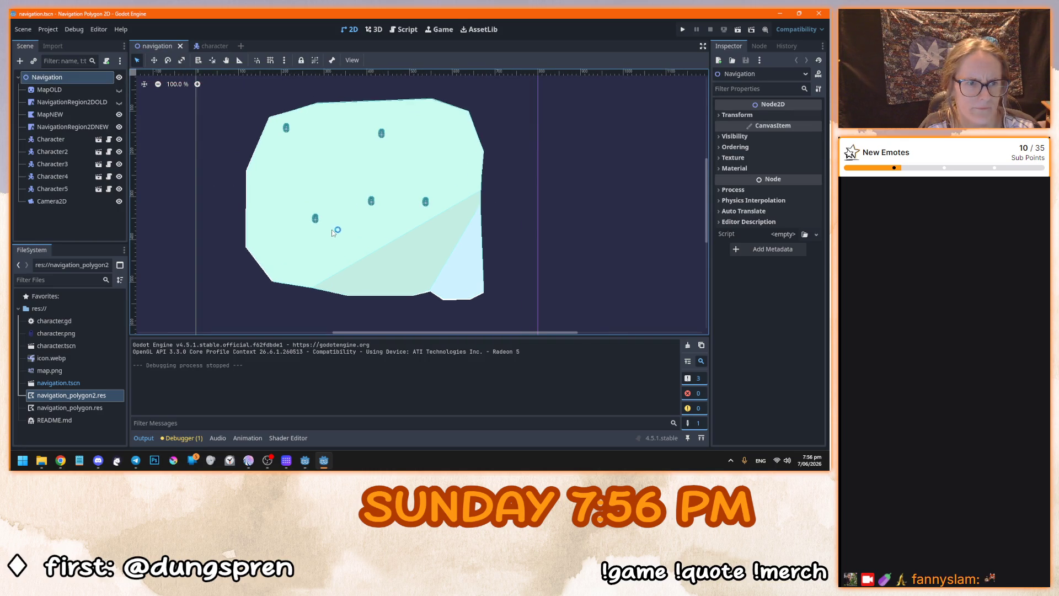
# Show MapOLD and NavigationRegion2DOLD, and hide MapNEW and NavigationRegion2DNEW.
pyautogui.click(118, 102)
pyautogui.click(119, 89)
pyautogui.click(119, 114)
pyautogui.click(119, 114)
pyautogui.click(118, 115)
pyautogui.click(118, 115)
pyautogui.click(119, 115)
pyautogui.click(118, 127)
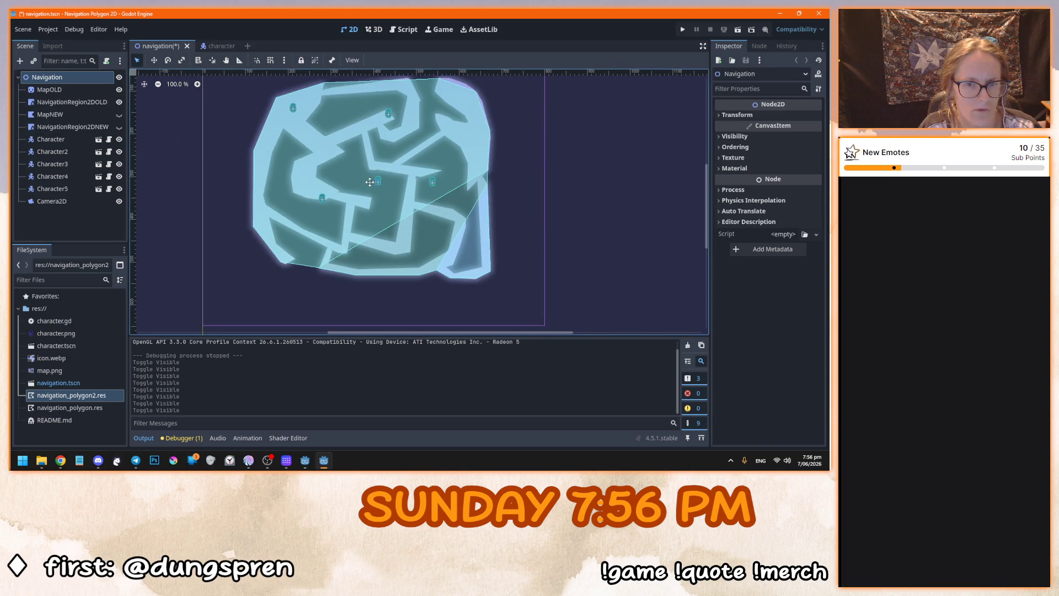
# Select Character3, then test-run the demo on the old maze map and stop it.
pyautogui.scroll(2, 247, 170)
pyautogui.click(315, 199)
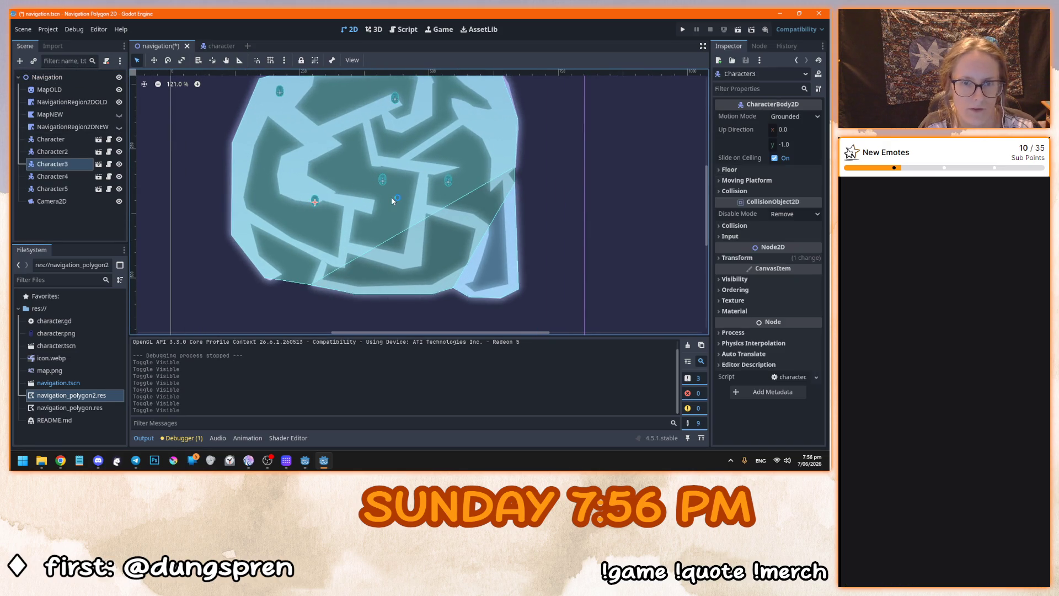
pyautogui.press('F5')
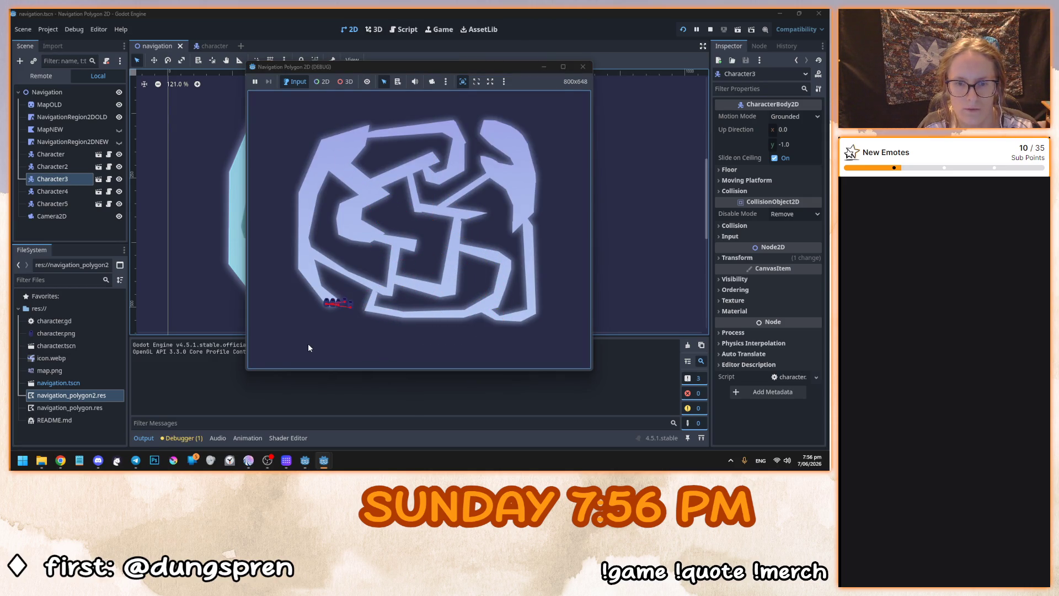
pyautogui.press('F8')
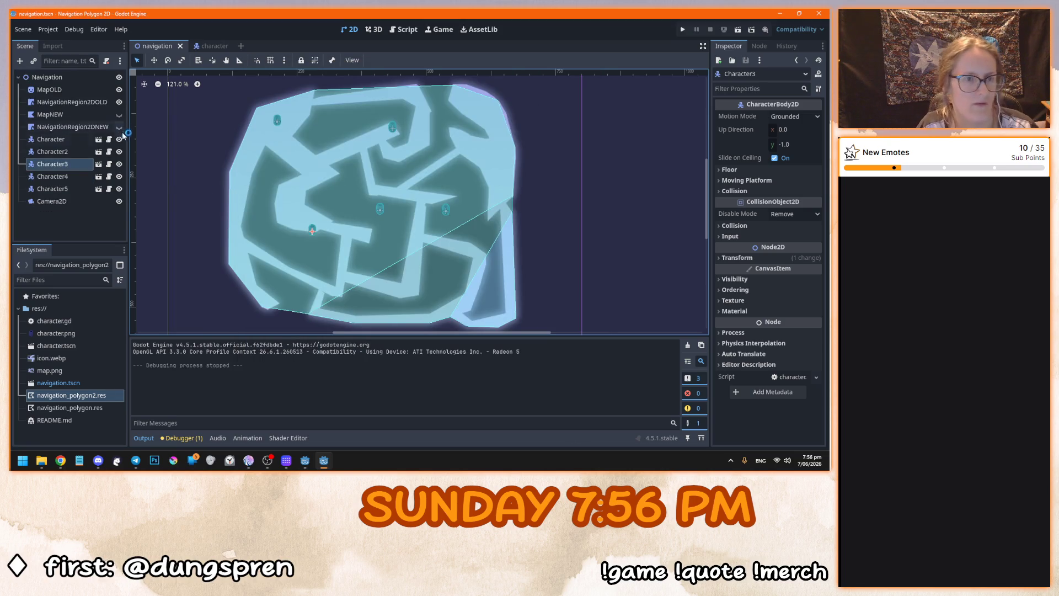
# Open Character3's character.gd script and inspect the navigation_agent declaration on line 6.
pyautogui.click(109, 139)
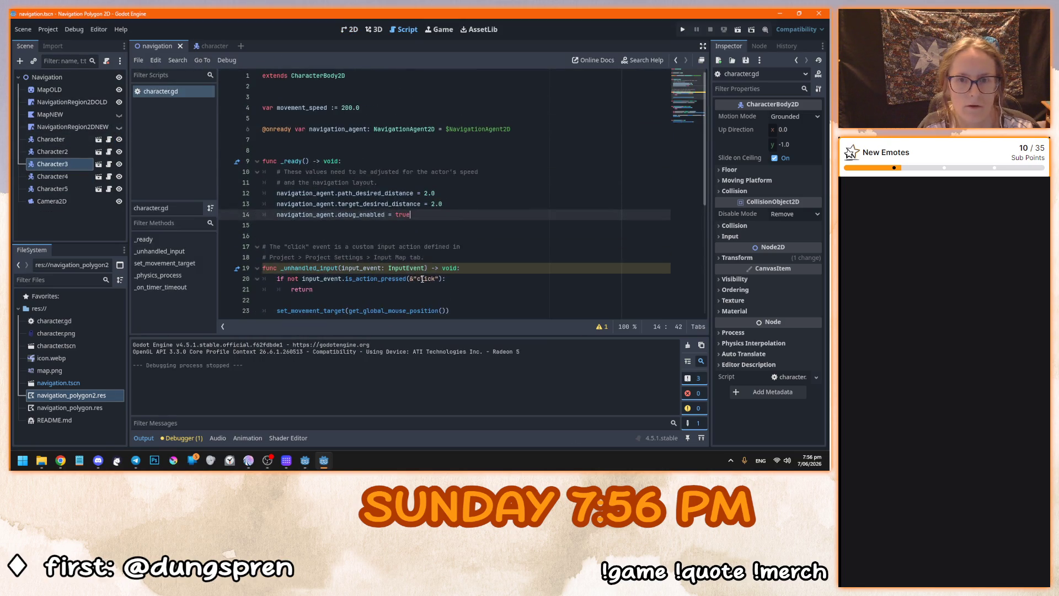
pyautogui.click(511, 128)
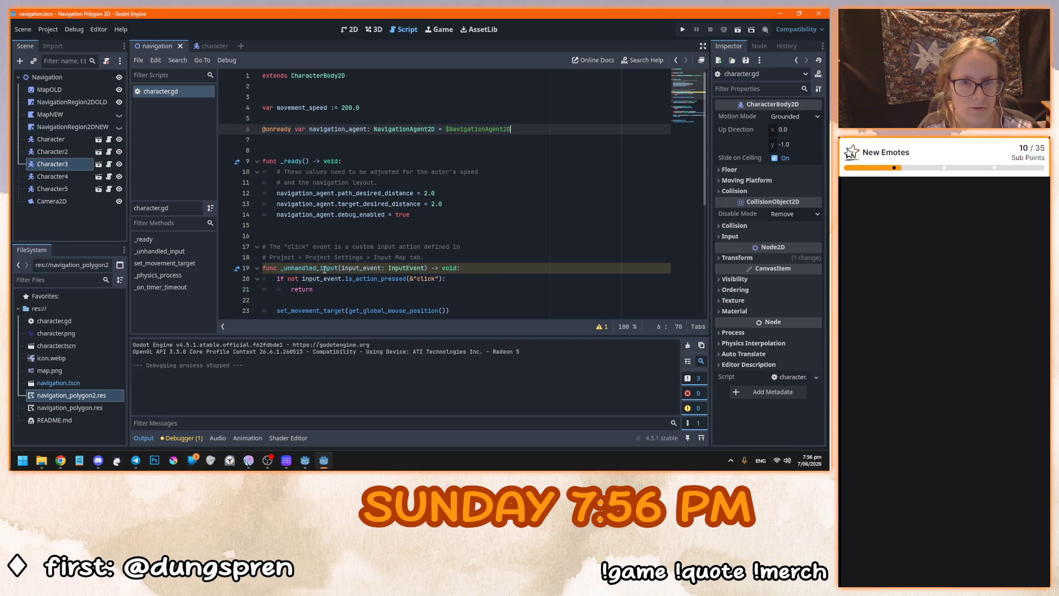
pyautogui.scroll(-5, 323, 271)
pyautogui.scroll(5, 323, 271)
# Switch to the character scene and back, then read through character.gd's click handling and retargeting code.
pyautogui.click(204, 46)
pyautogui.click(160, 48)
pyautogui.click(469, 138)
pyautogui.scroll(-7, 473, 138)
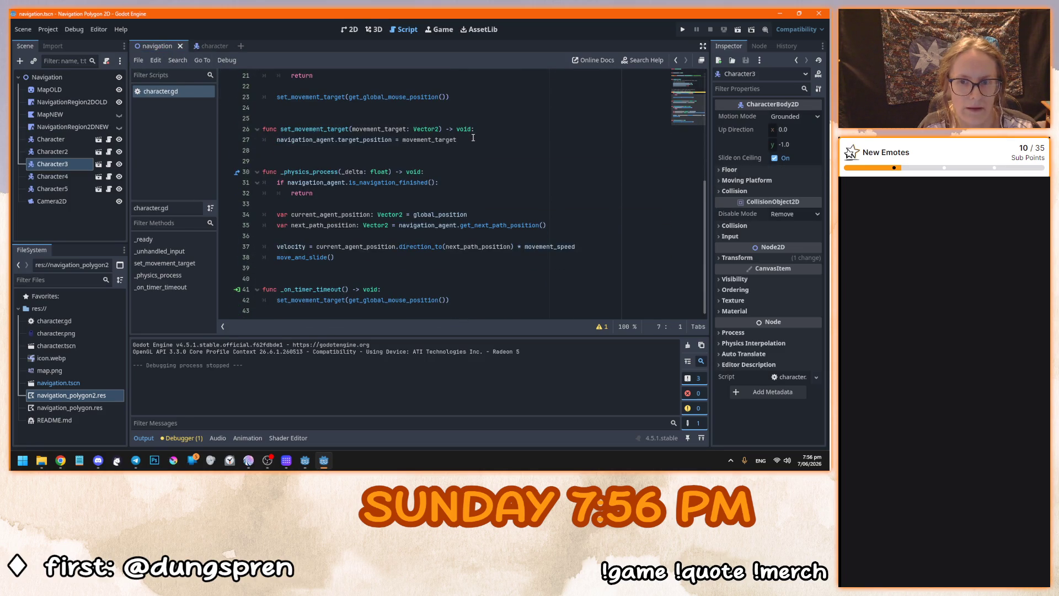
pyautogui.scroll(1, 472, 138)
pyautogui.scroll(-1, 300, 175)
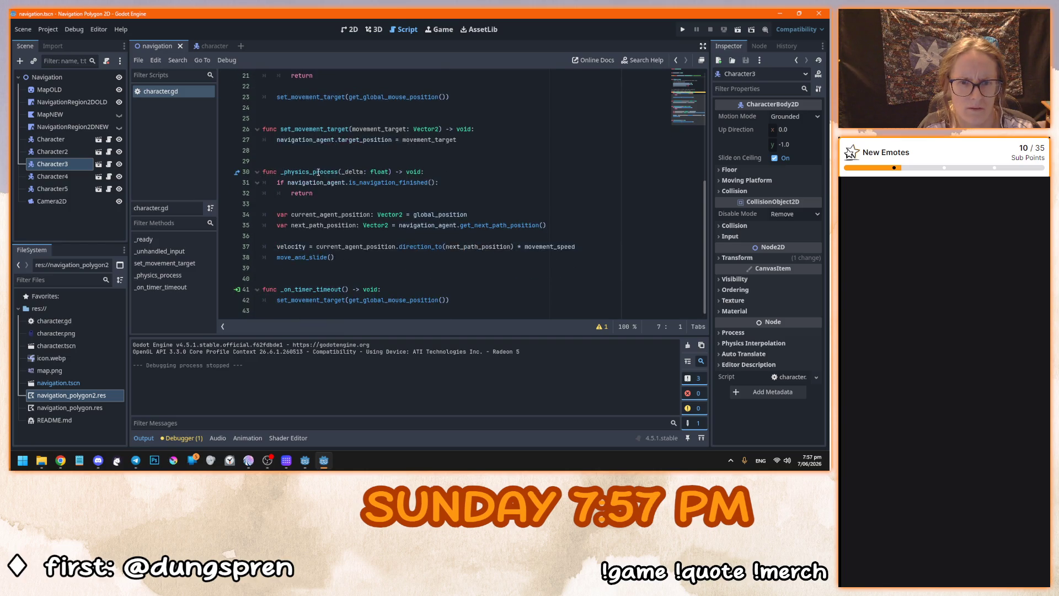
pyautogui.moveTo(327, 146)
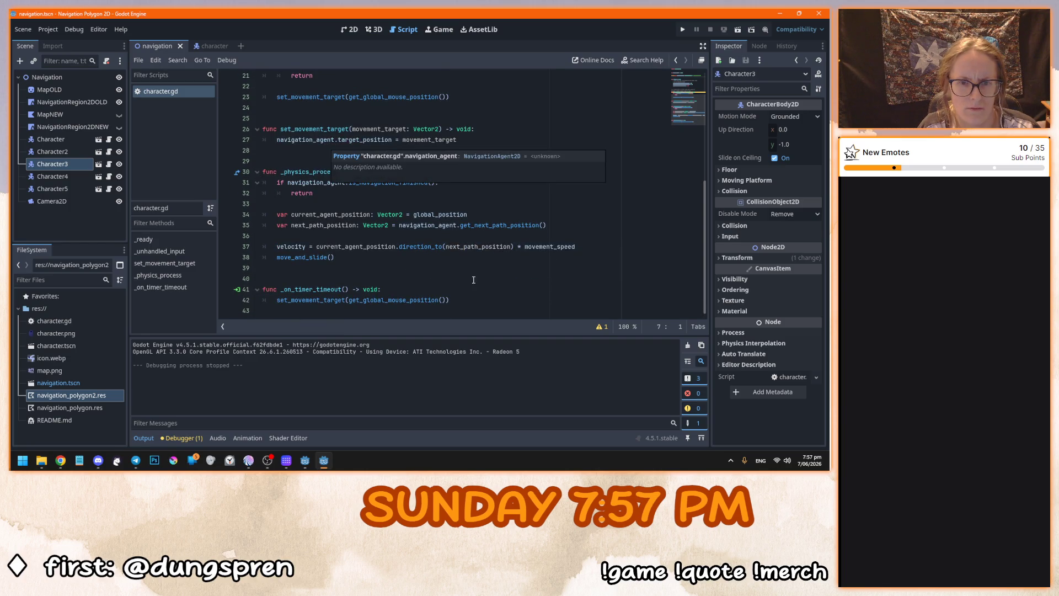
pyautogui.scroll(7, 477, 288)
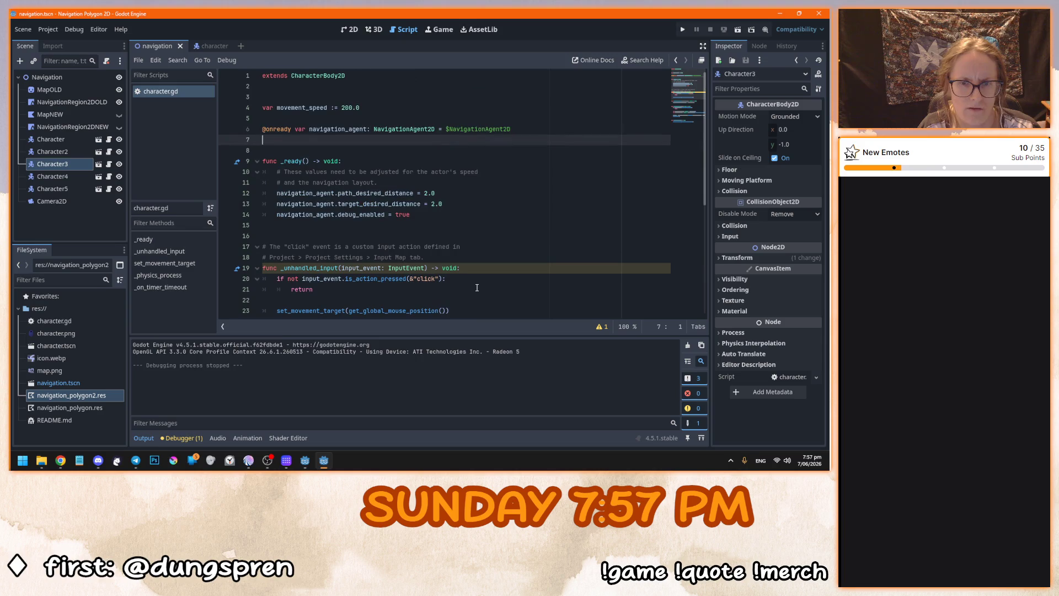
pyautogui.click(86, 80)
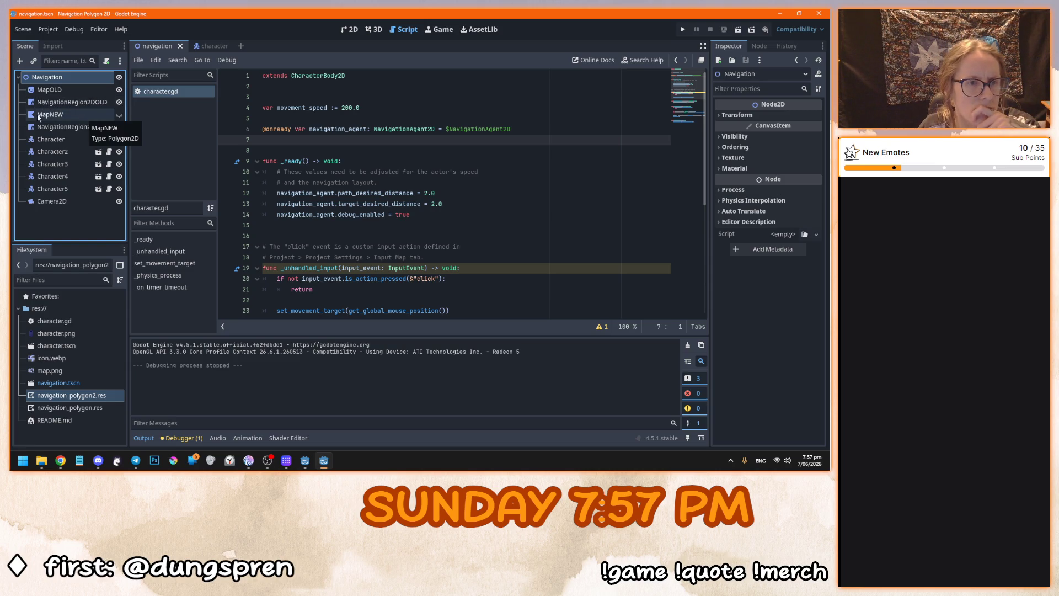
# Select NavigationRegion2DOLD, expand its Navigation Polygon resource, and view its outline in the 2D workspace.
pyautogui.click(49, 103)
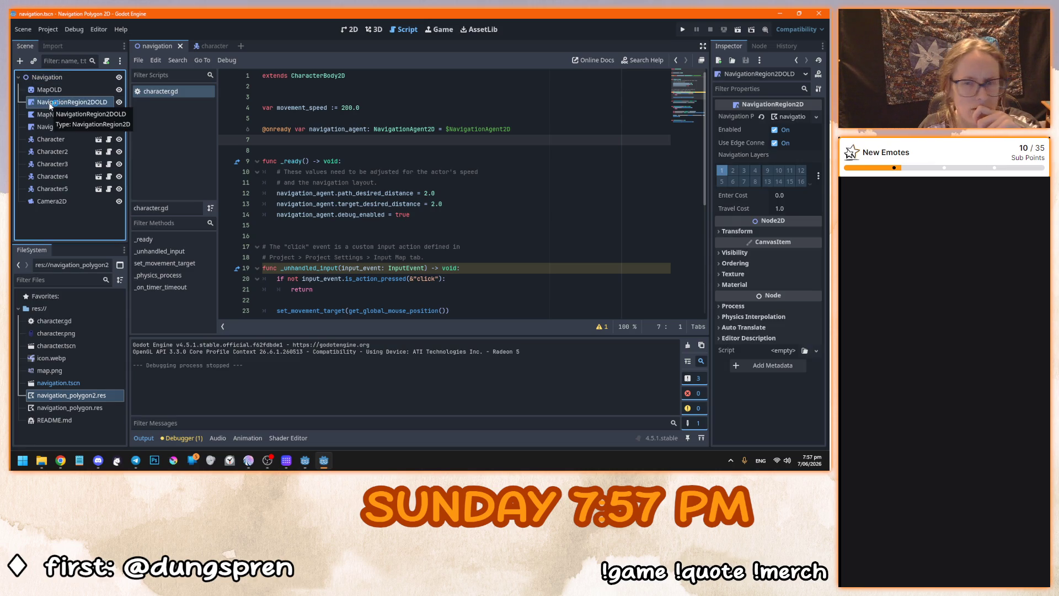
pyautogui.click(48, 127)
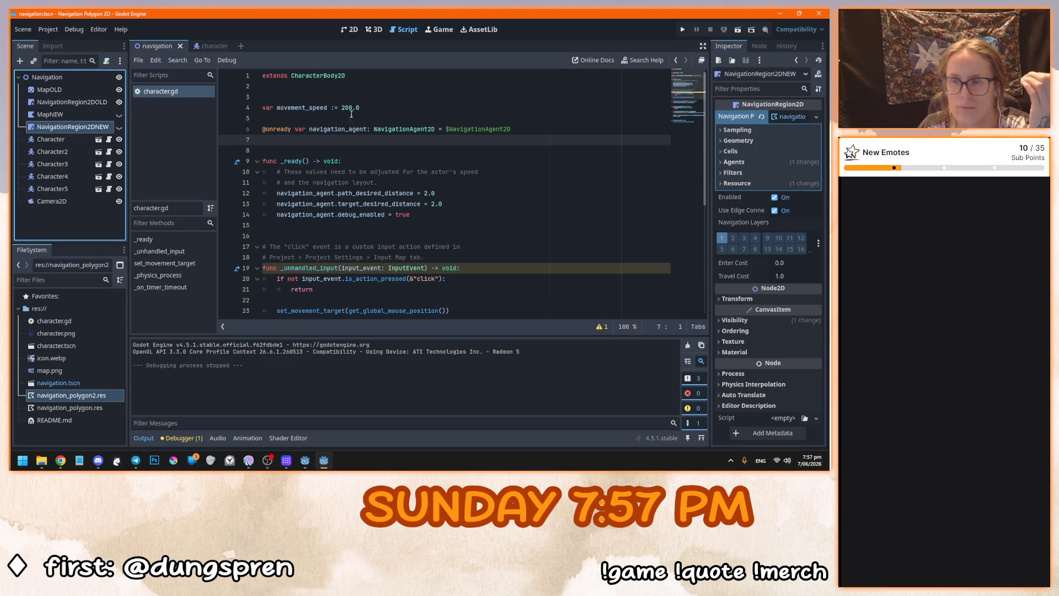
pyautogui.click(83, 102)
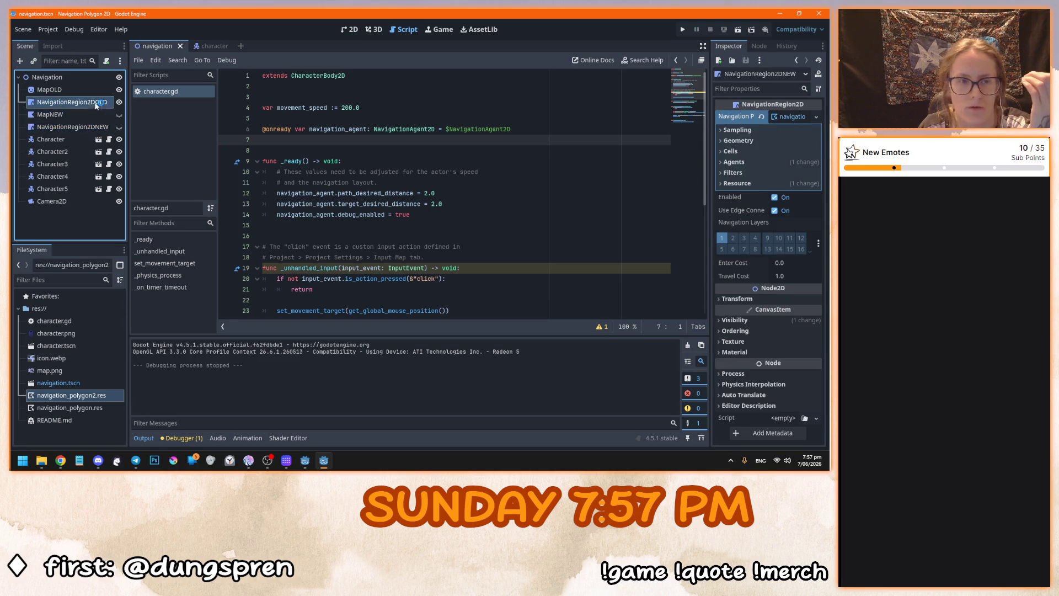
pyautogui.click(793, 118)
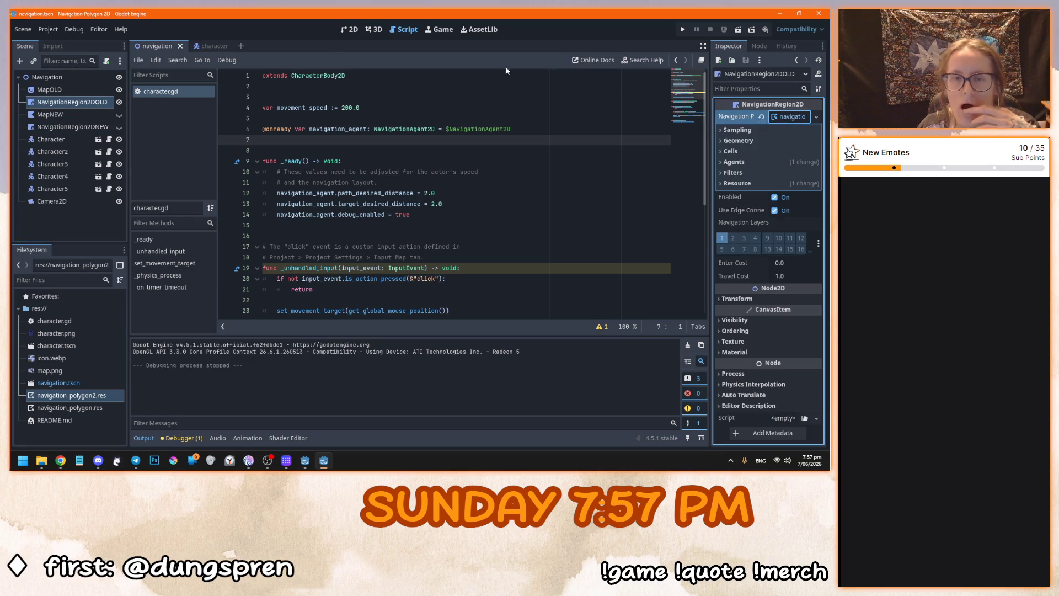
pyautogui.click(374, 29)
pyautogui.click(350, 30)
pyautogui.scroll(1, 323, 214)
# Select MapOLD, dismiss its Sprite2D conversion menu without converting, and close the navigation demo project.
pyautogui.click(84, 127)
pyautogui.click(97, 104)
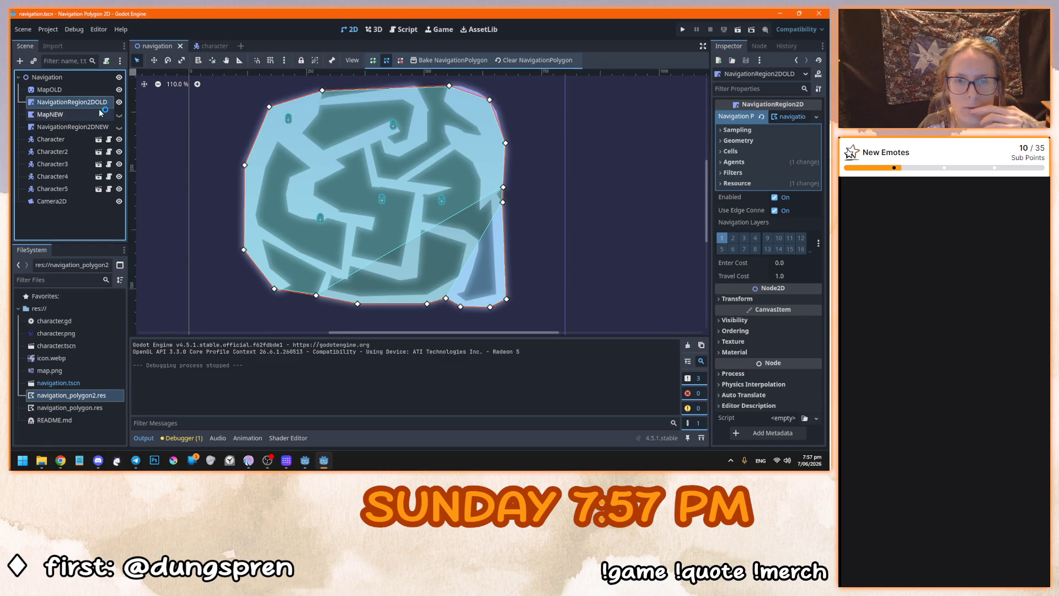
pyautogui.click(82, 89)
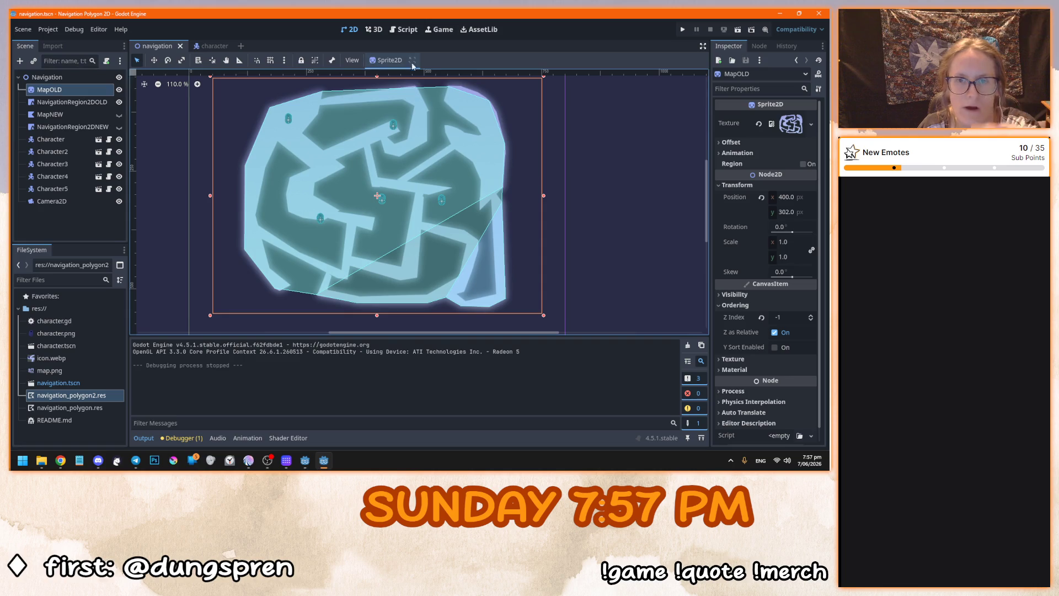
pyautogui.click(389, 60)
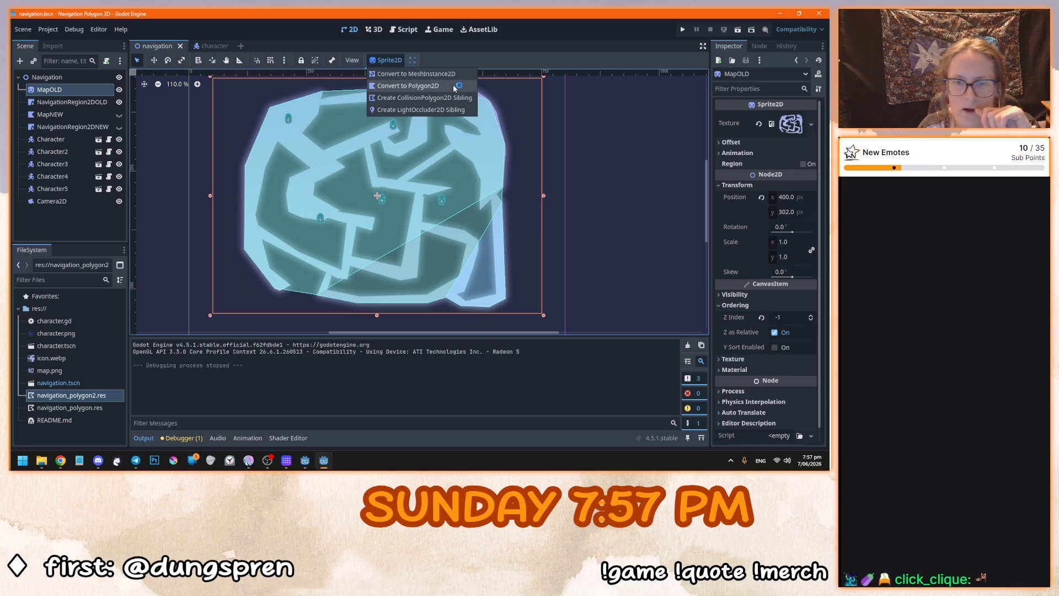
pyautogui.click(278, 180)
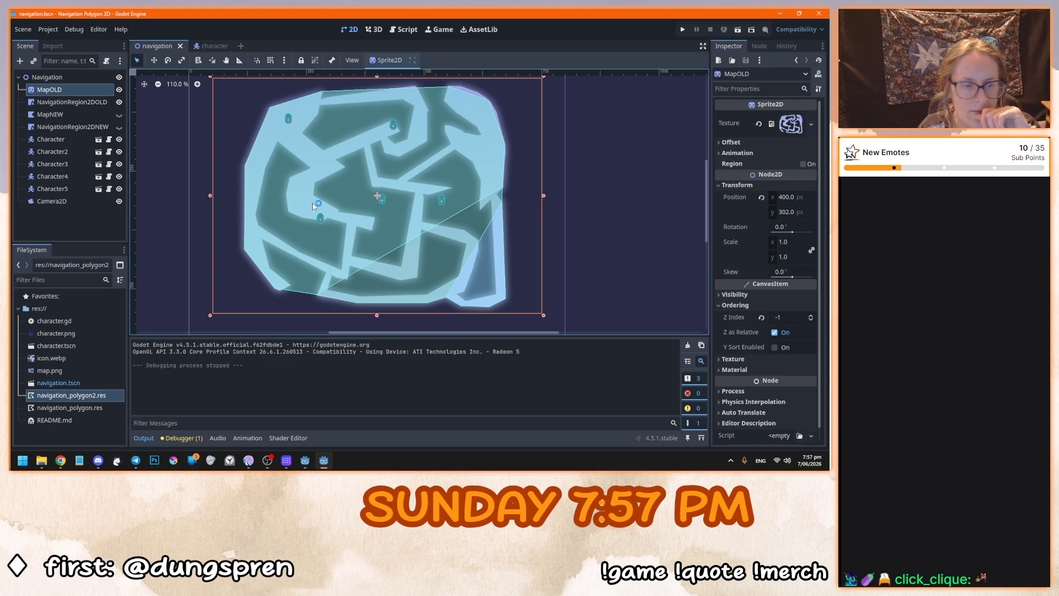
pyautogui.click(819, 13)
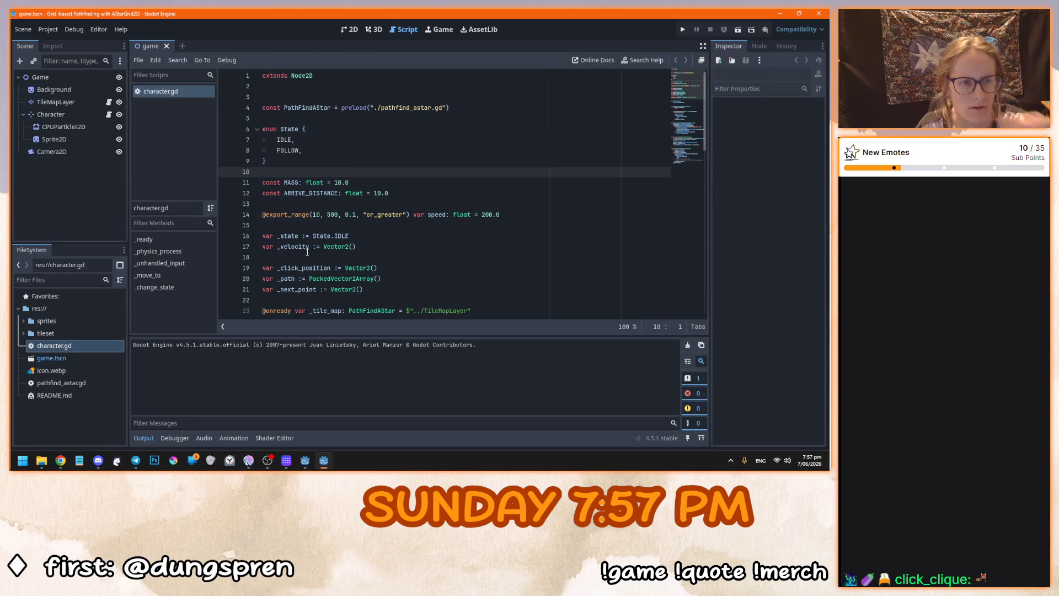
# Run the grid pathfinding demo and send the ship to three cells along the bottom.
pyautogui.click(307, 250)
pyautogui.press('F5')
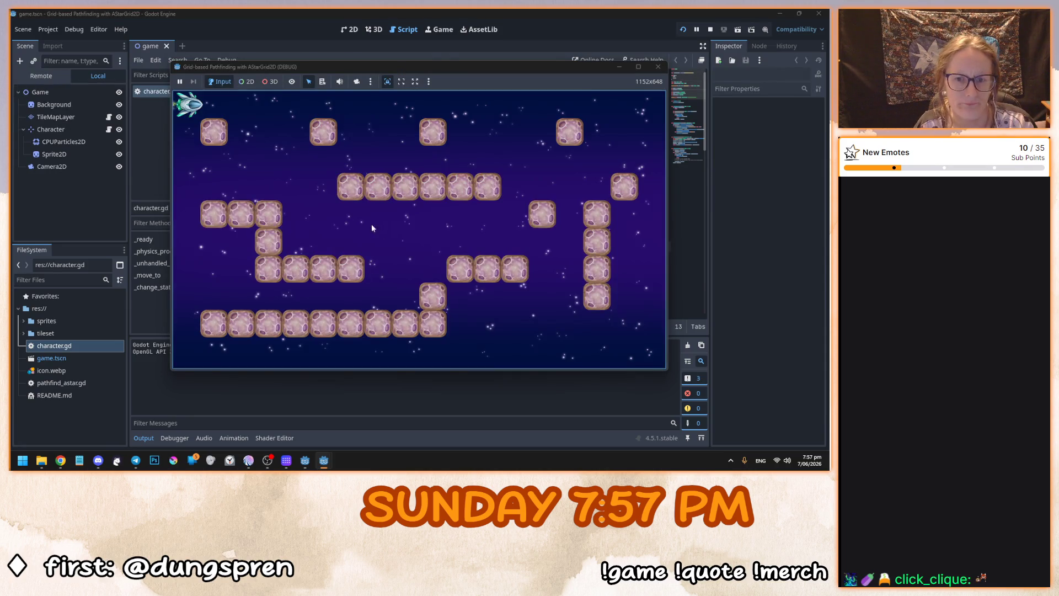
pyautogui.click(510, 295)
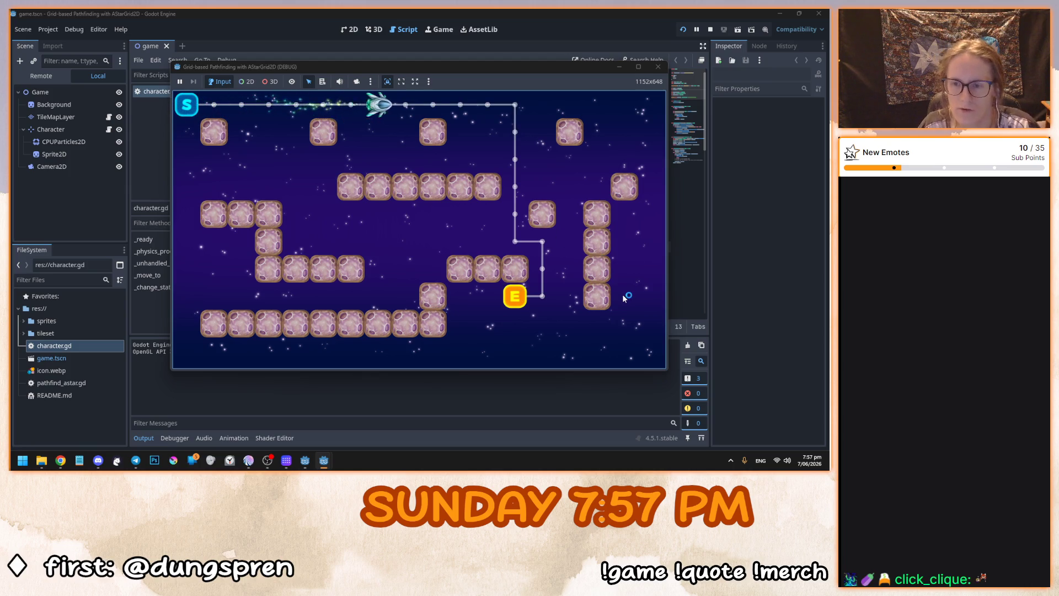
pyautogui.click(354, 297)
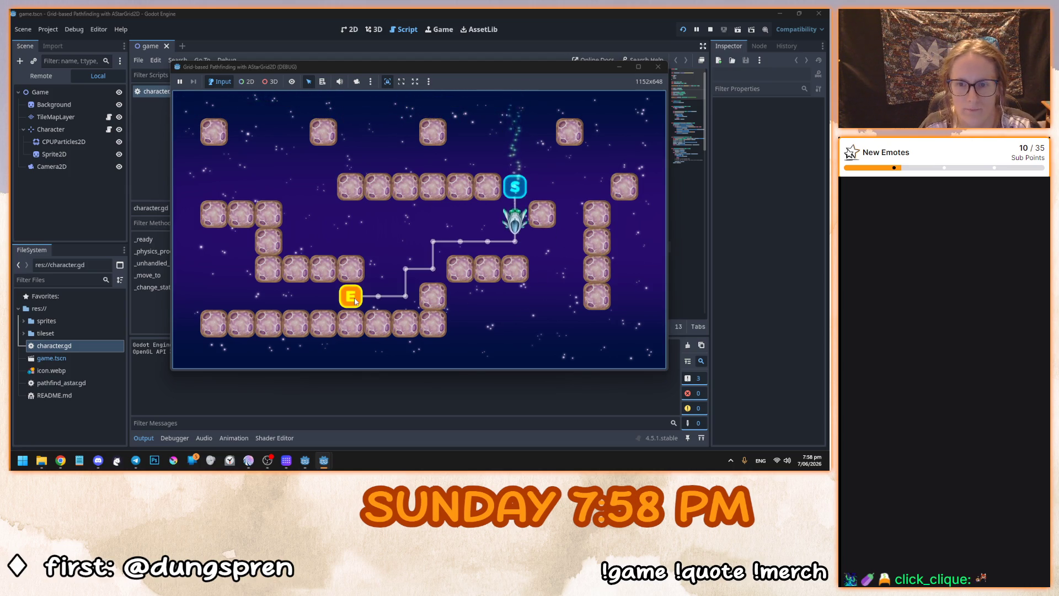
pyautogui.click(629, 296)
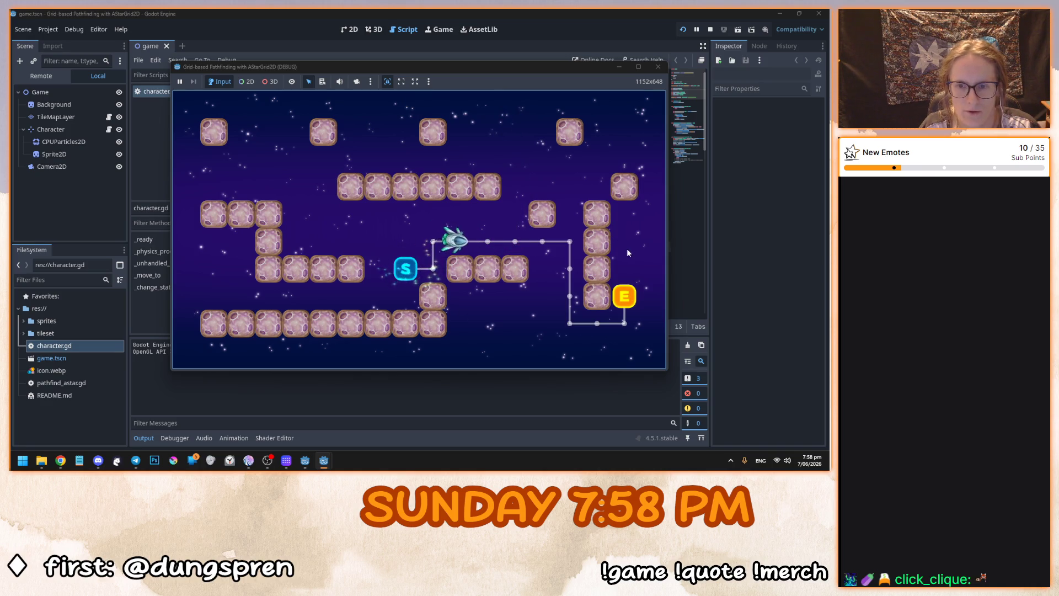
# Send the ship to four more target cells, then stop the demo and close the project.
pyautogui.click(648, 169)
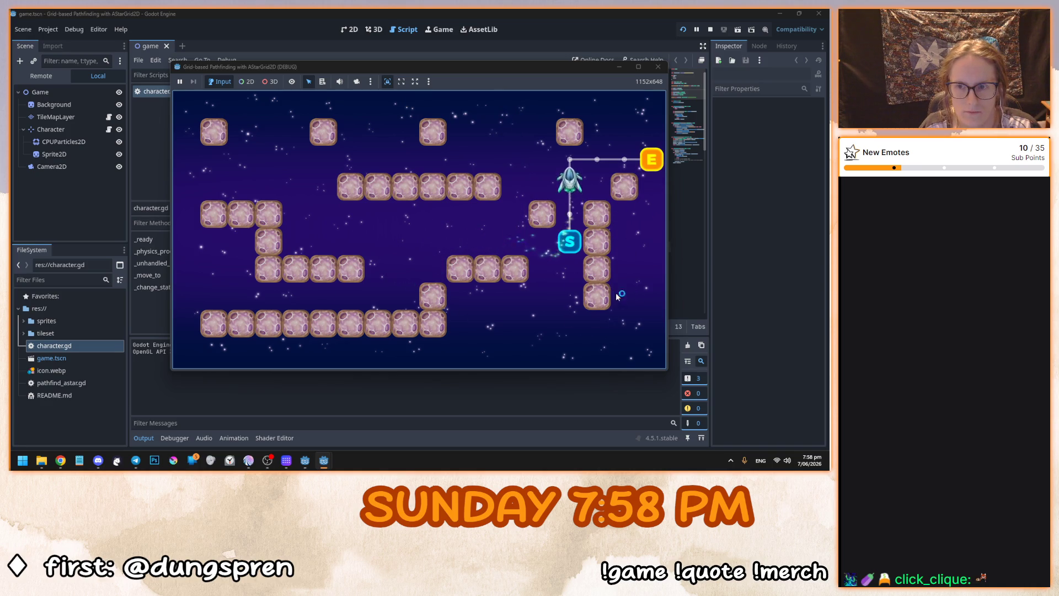
pyautogui.click(623, 213)
pyautogui.click(406, 159)
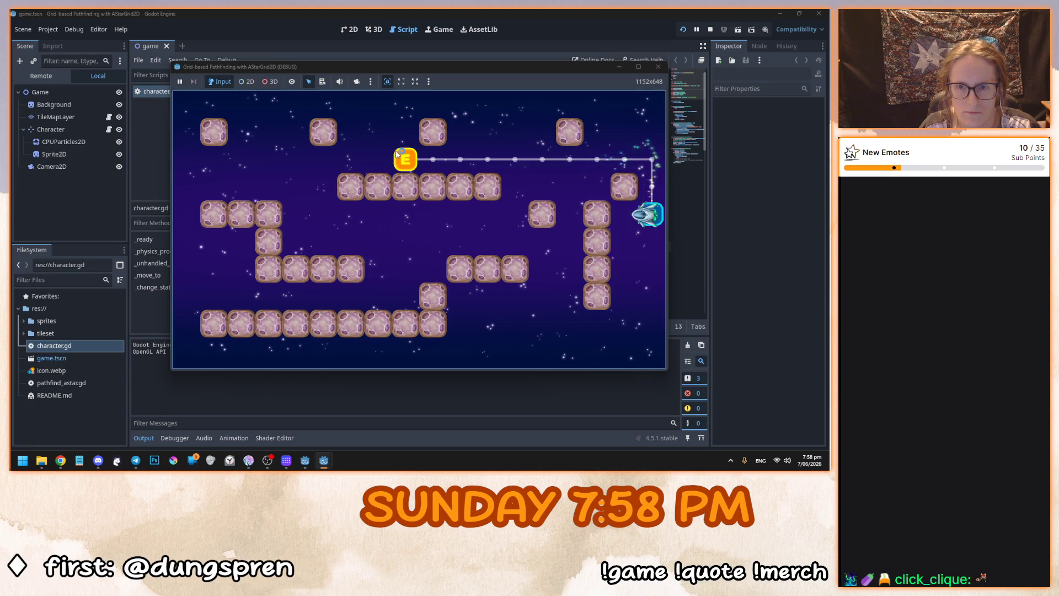
pyautogui.click(374, 291)
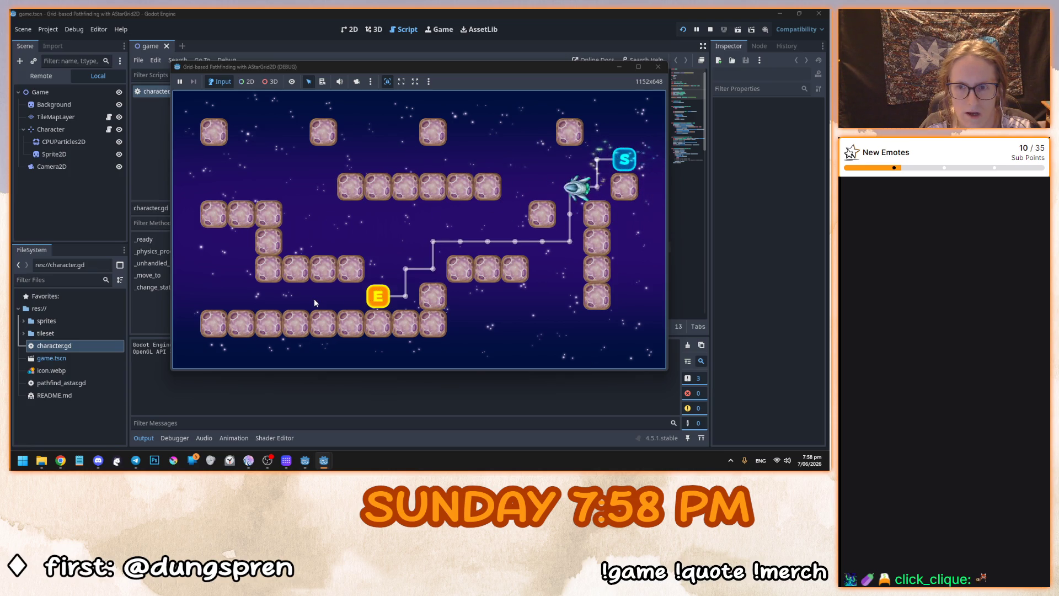
pyautogui.click(658, 67)
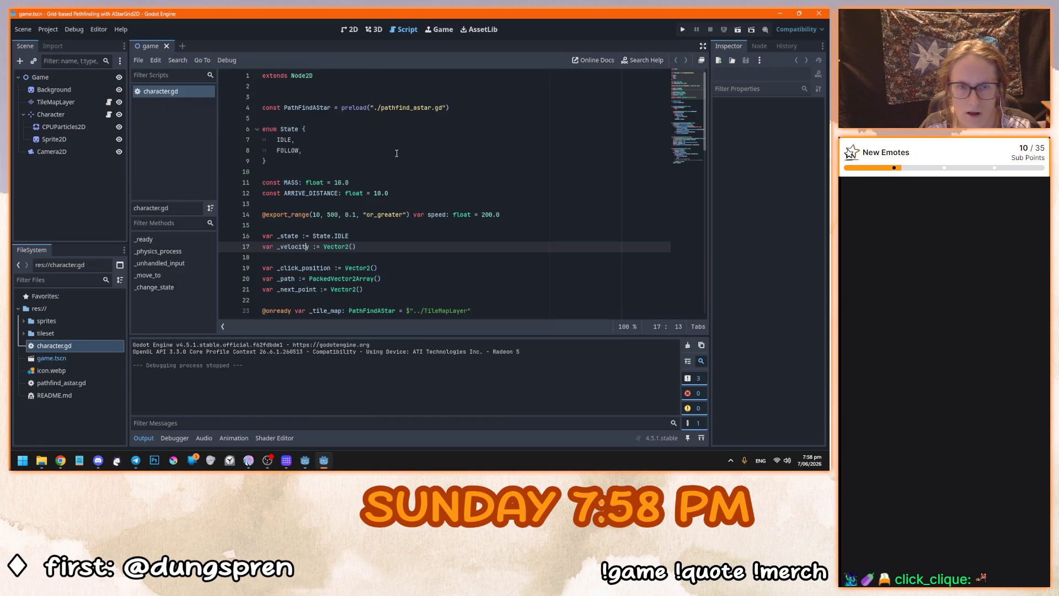
pyautogui.click(819, 12)
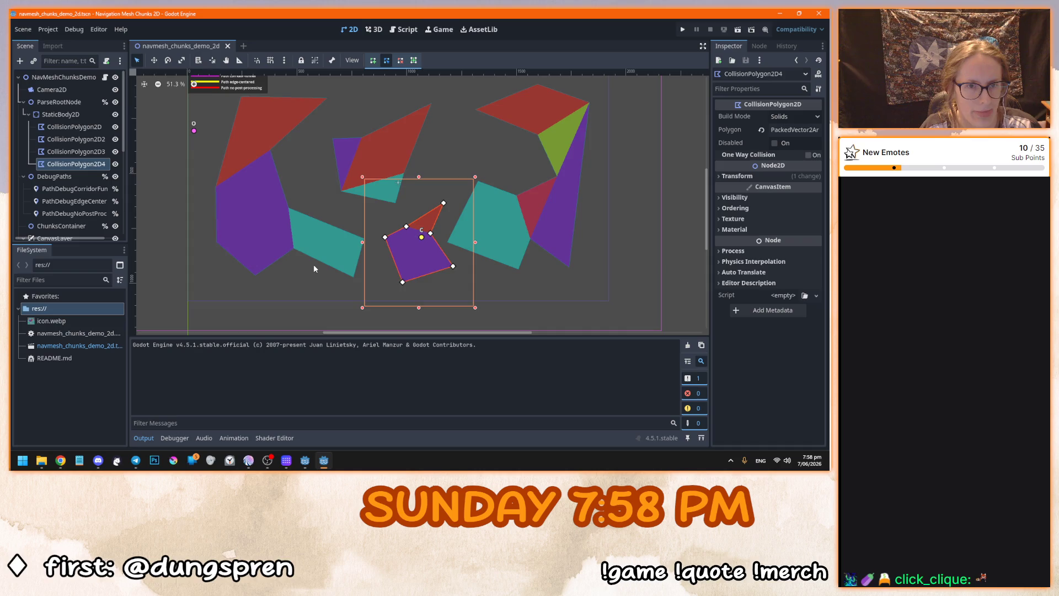
# Run navmesh_chunks_demo_2d, compare its three path styles, and stop the game.
pyautogui.moveTo(314, 269); pyautogui.dragTo(317, 305)
pyautogui.press('F5')
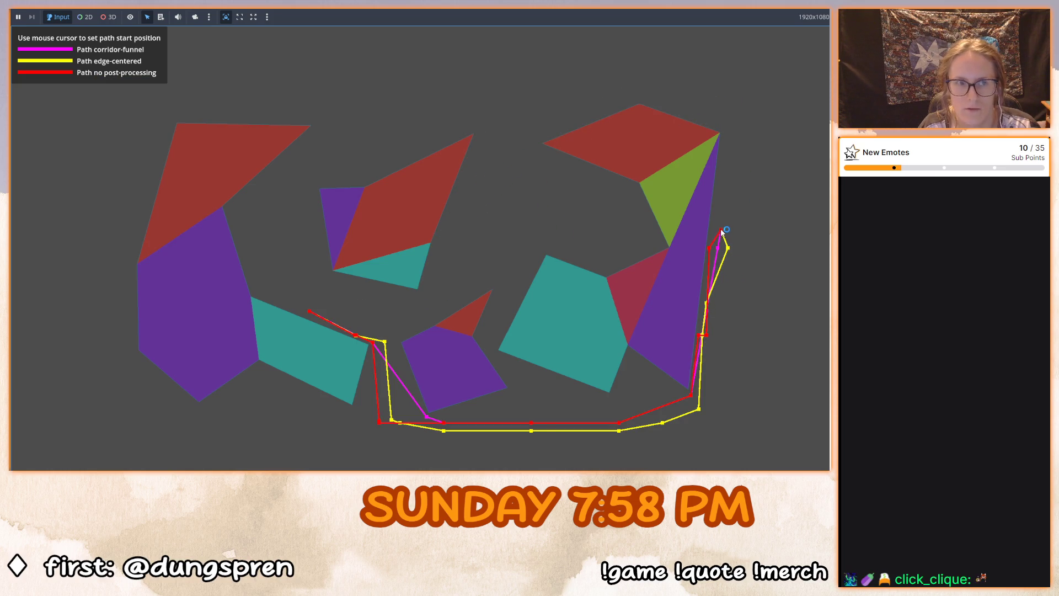
pyautogui.press('F8')
pyautogui.moveTo(278, 204); pyautogui.dragTo(253, 156)
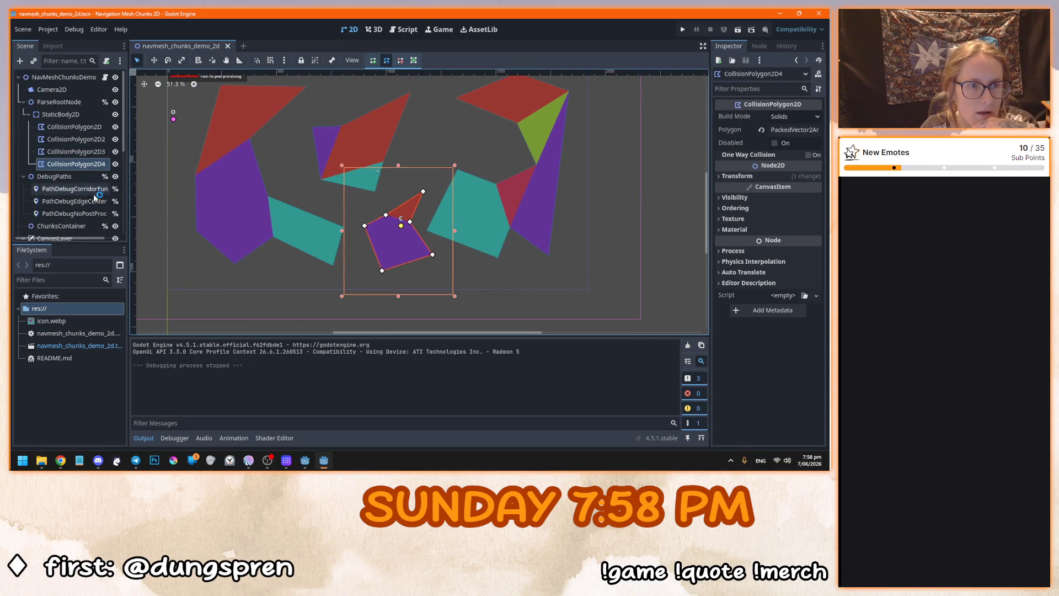
# Read the NavMeshChunksDemo script around lines 107–111, then close the demo and return to Bobarista Simulator.
pyautogui.scroll(-5, 92, 221)
pyautogui.scroll(5, 93, 220)
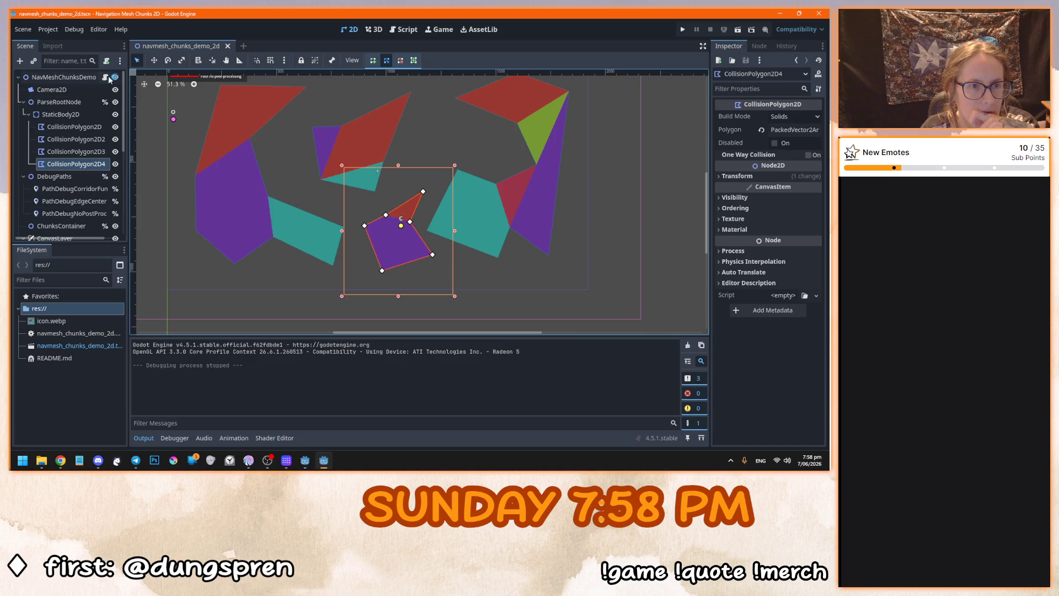
pyautogui.click(106, 78)
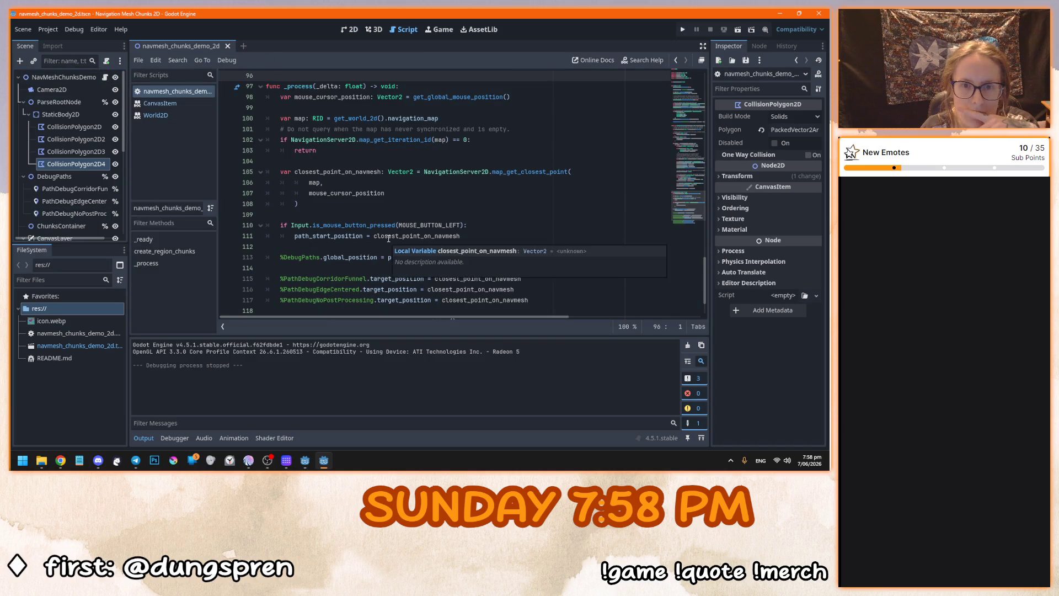
pyautogui.click(390, 196)
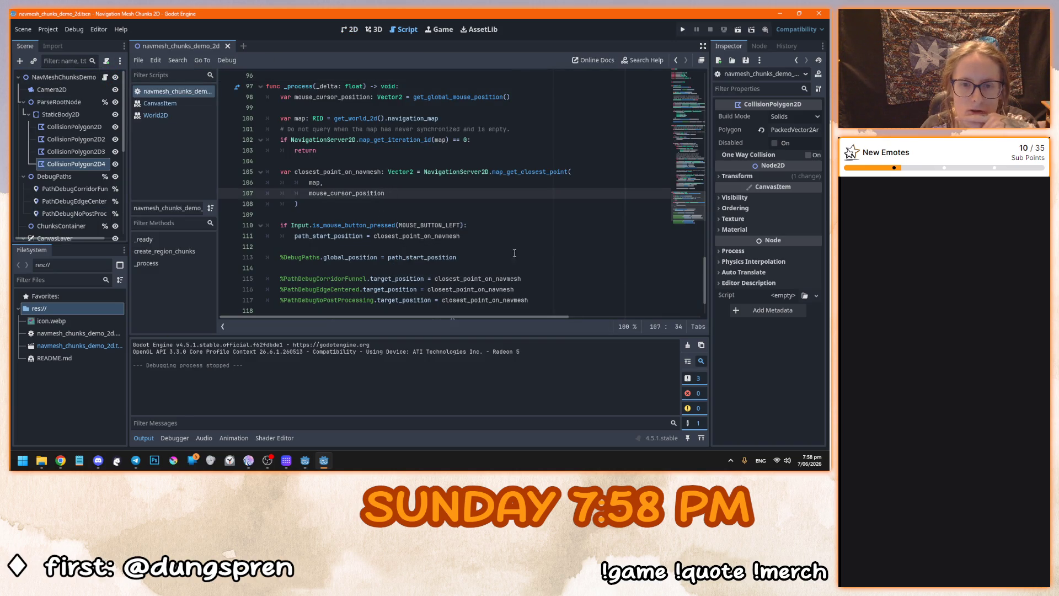
pyautogui.click(466, 236)
pyautogui.scroll(-2, 466, 264)
pyautogui.scroll(20, 467, 288)
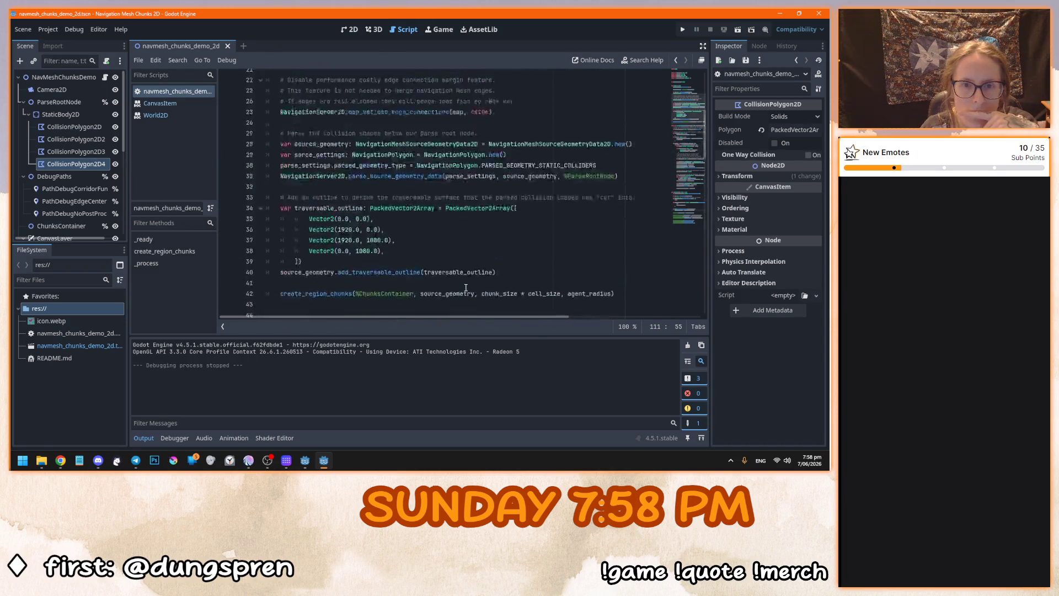
pyautogui.scroll(7, 466, 288)
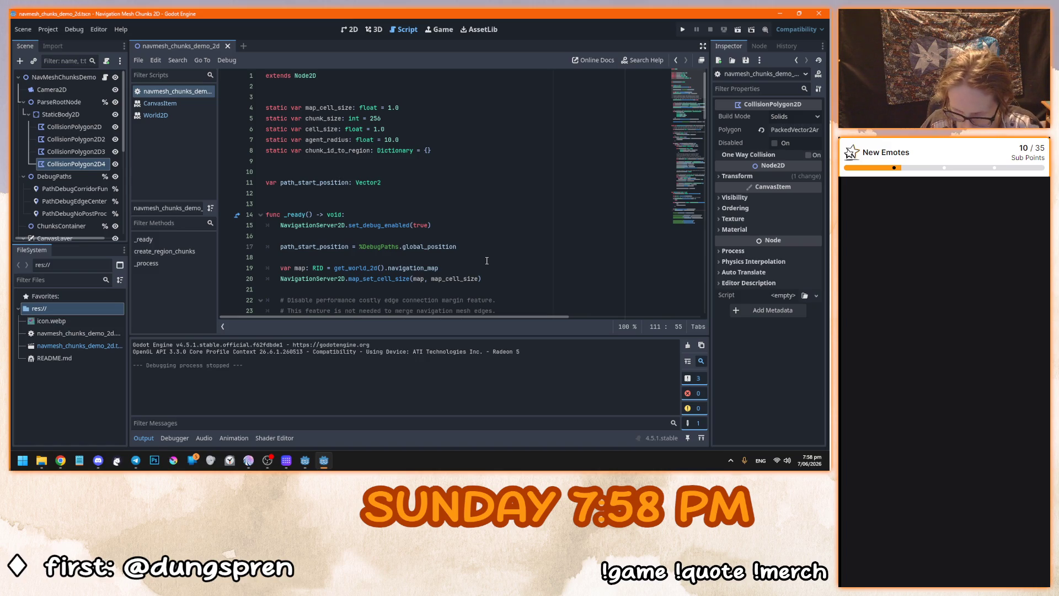
pyautogui.click(819, 14)
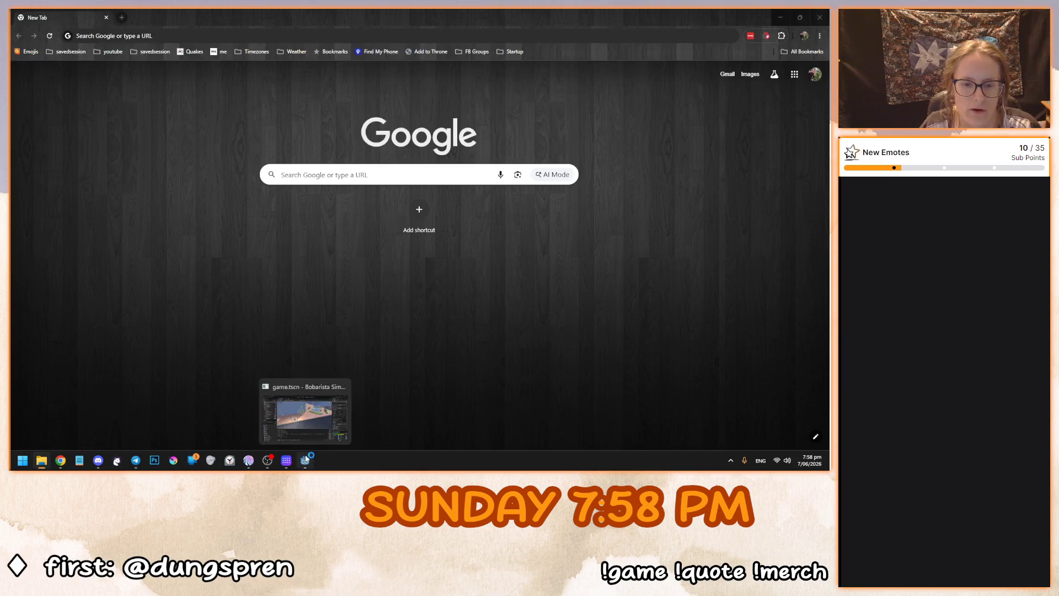
pyautogui.click(305, 460)
# Open scenes/customer.tscn in Bobarista Simulator and bring up the Customer node's customer.gd script.
pyautogui.click(352, 239)
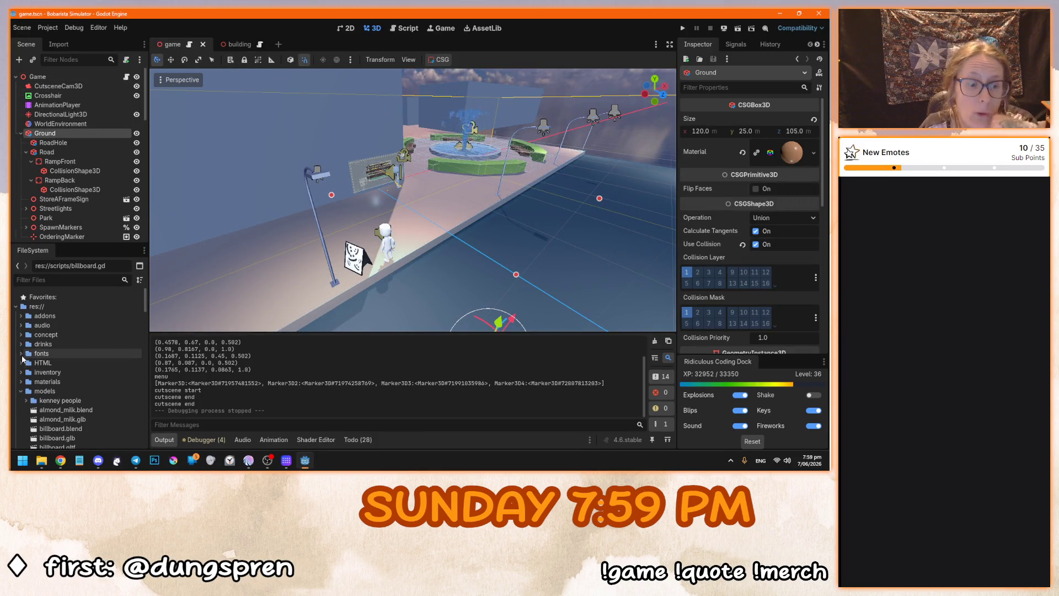
pyautogui.click(21, 391)
pyautogui.scroll(-3, 20, 364)
pyautogui.click(20, 335)
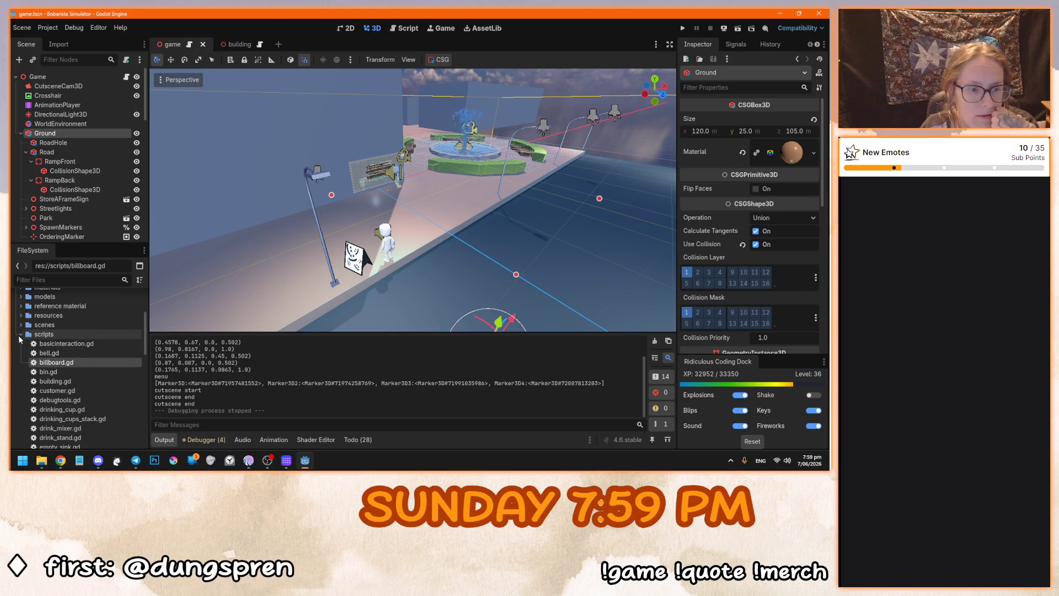
pyautogui.click(21, 334)
pyautogui.click(20, 325)
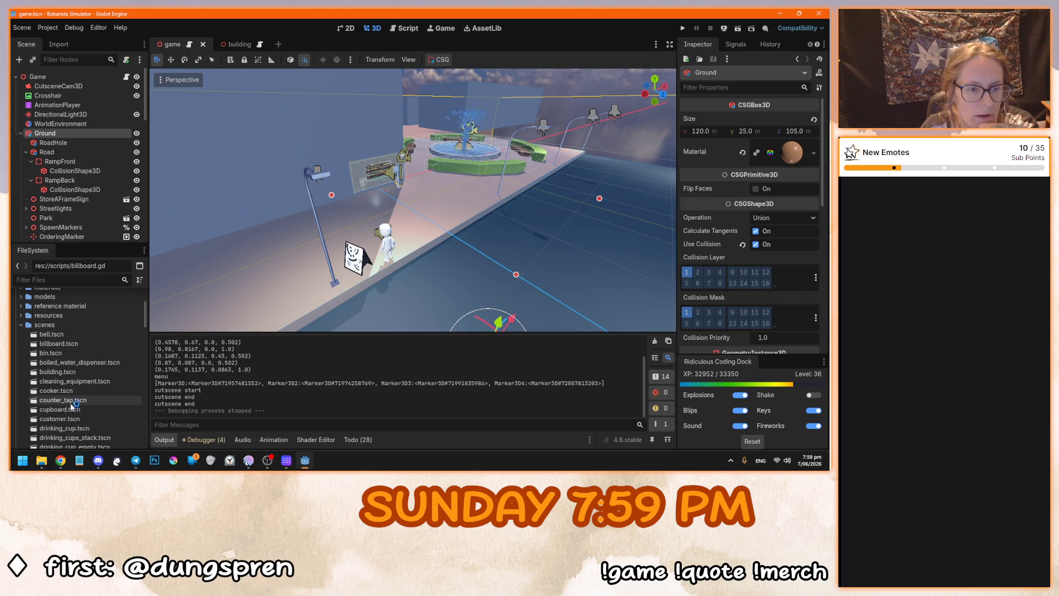
pyautogui.click(65, 419)
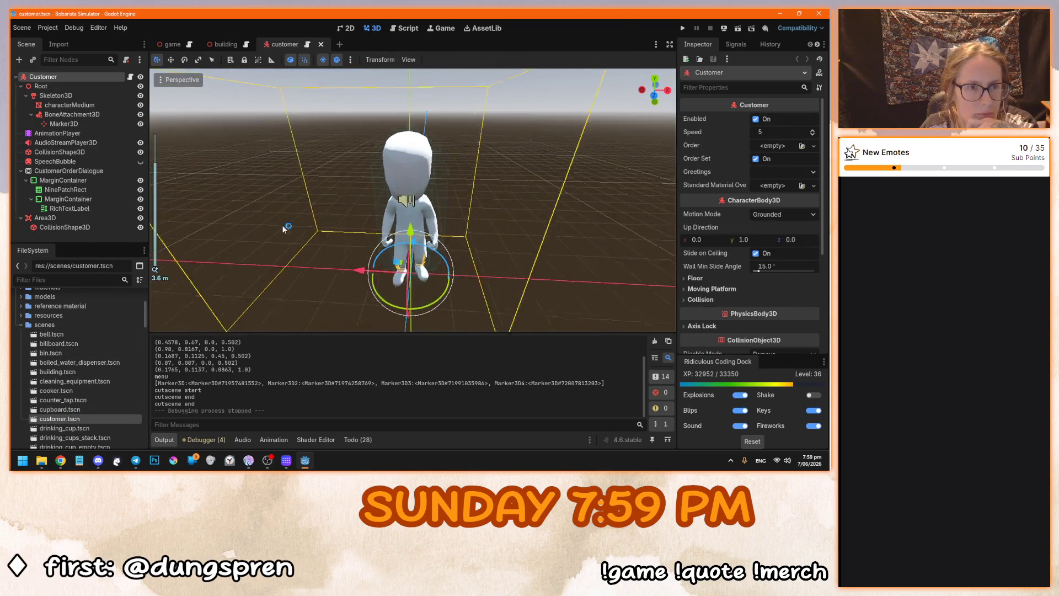
pyautogui.click(130, 77)
pyautogui.click(414, 190)
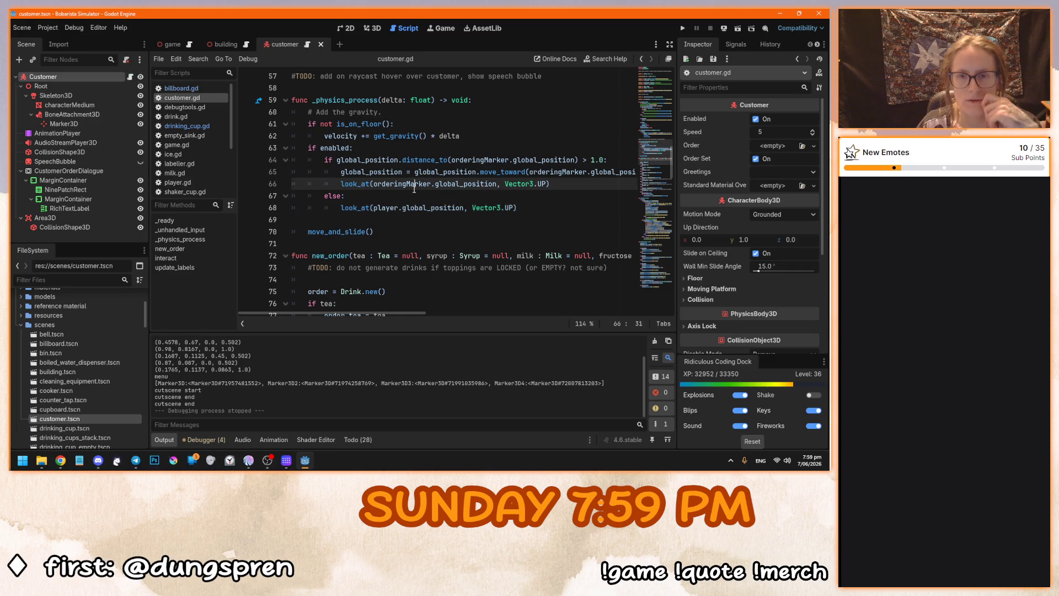
# Remove stray typed characters in customer.gd and check the distance_to documentation.
pyautogui.write('rk')
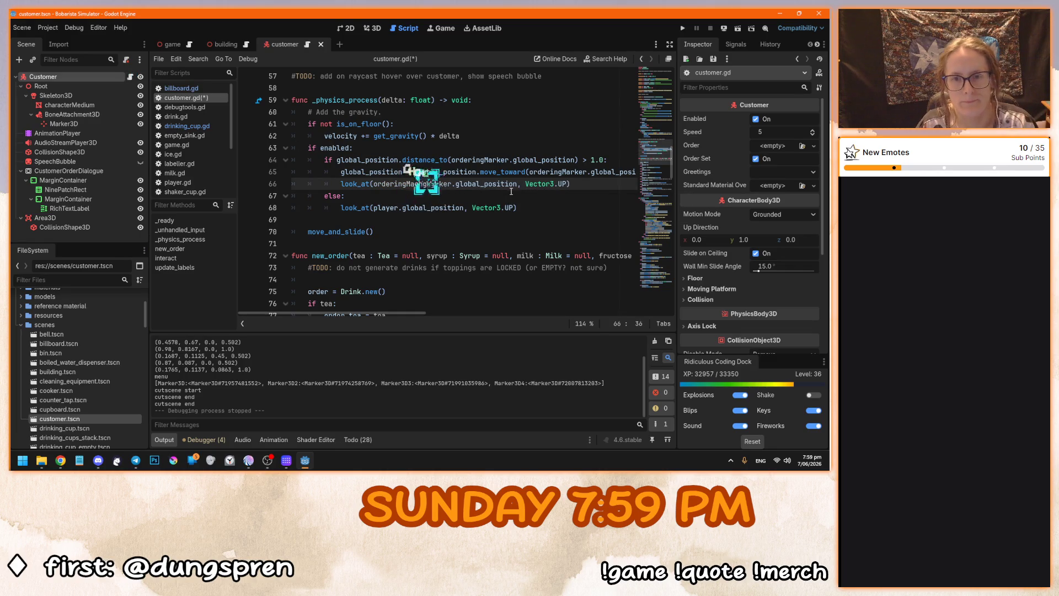
pyautogui.press('BackSpace')
pyautogui.press('BackSpace')
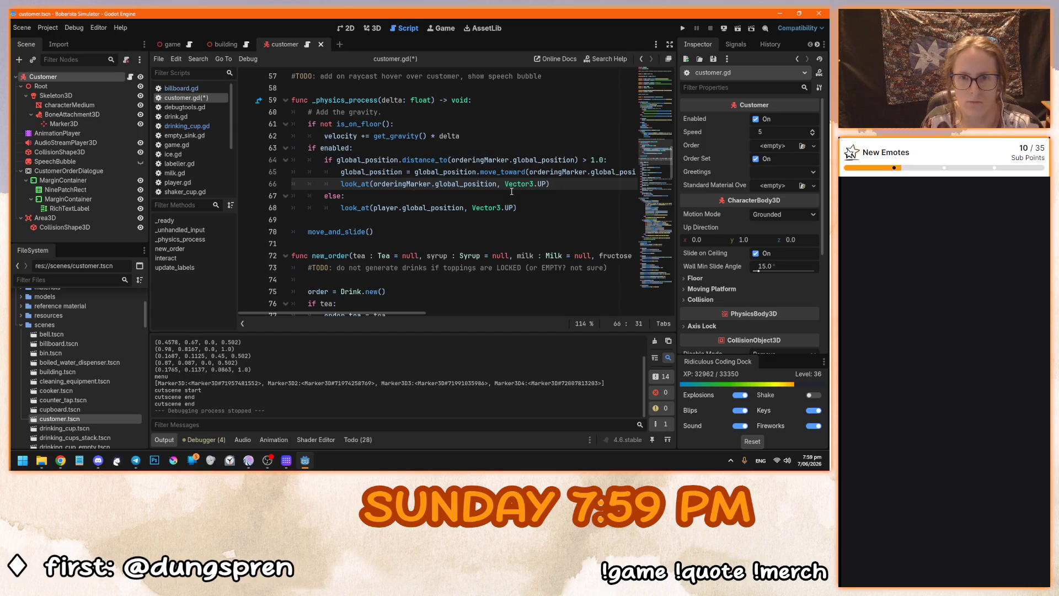
pyautogui.click(413, 231)
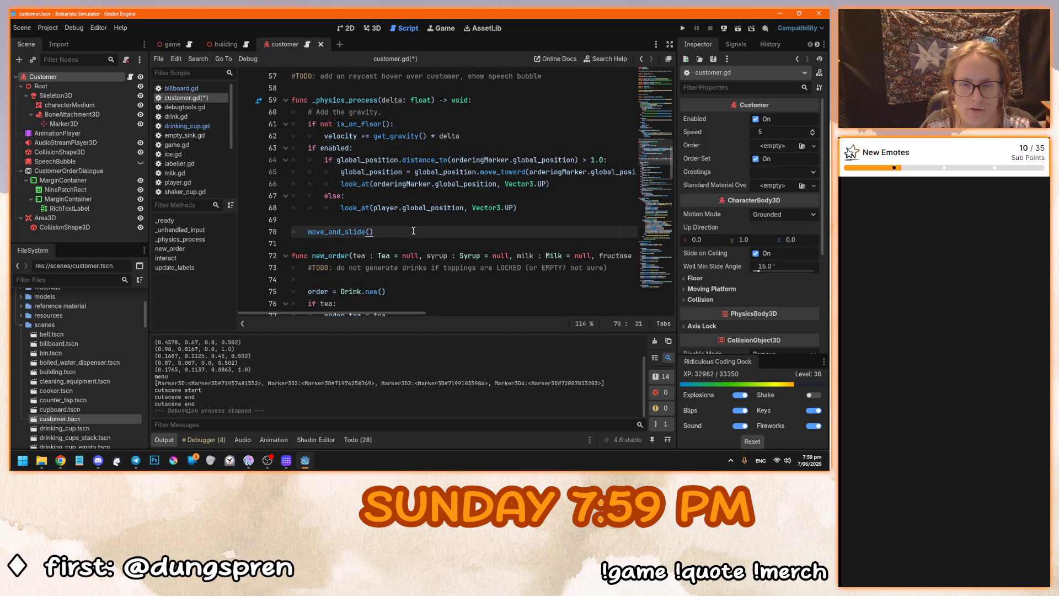
pyautogui.click(438, 160)
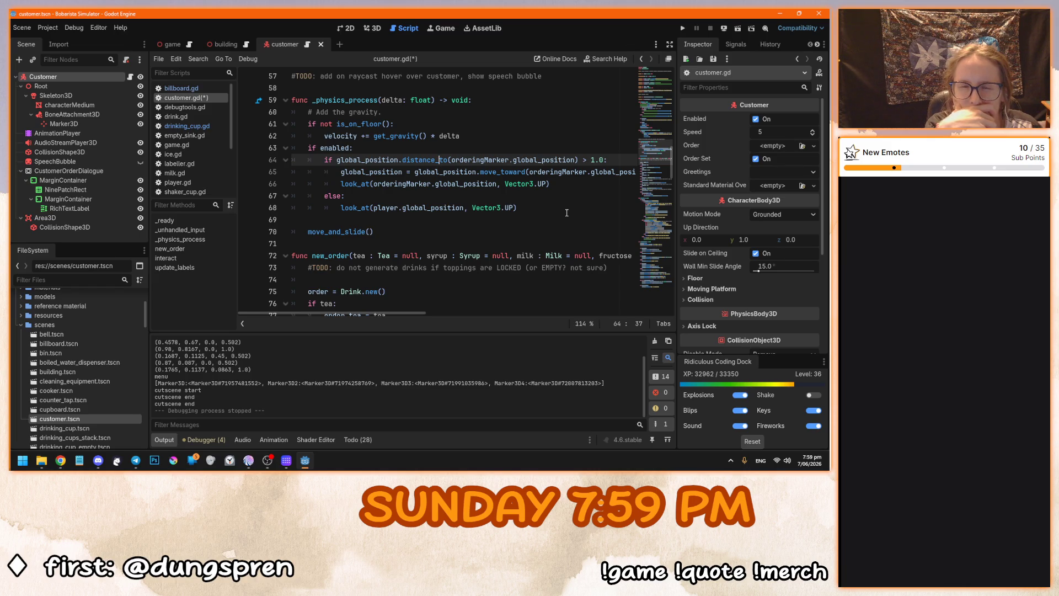
# Add a return line after the look_at call on line 68, then save and run the game.
pyautogui.click(558, 208)
pyautogui.press('Return')
pyautogui.write('return')
pyautogui.press('F5')
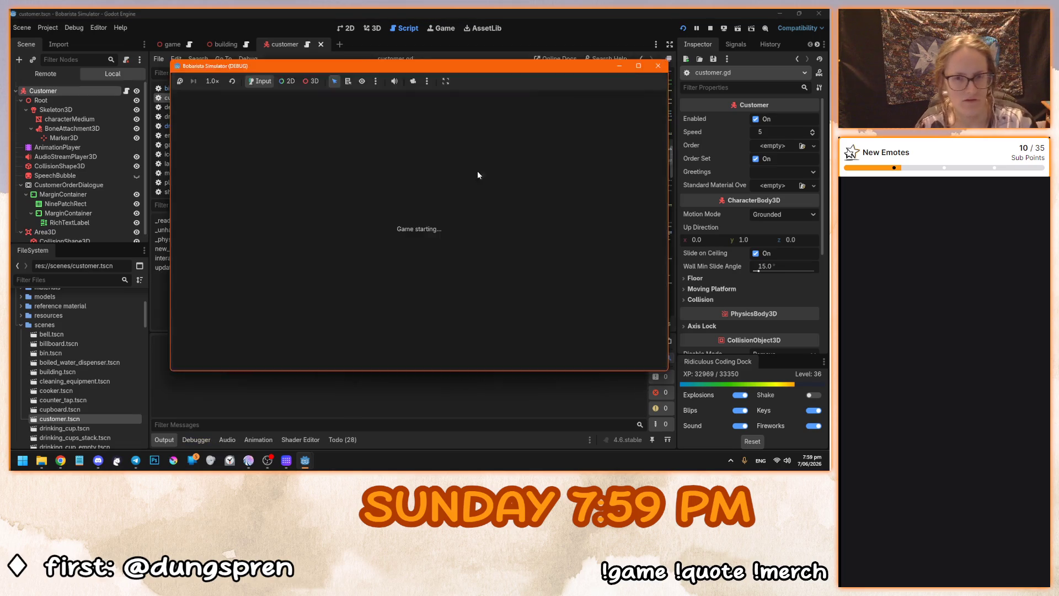
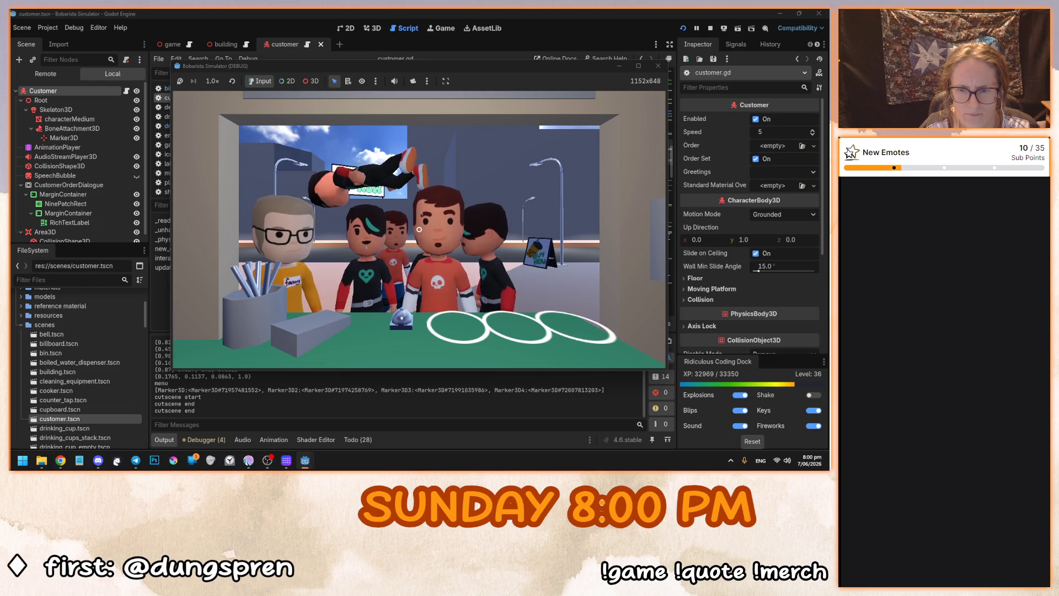
# Walk the test-run camera around the counter to watch the customers, then stop the game.
pyautogui.moveTo(419, 229)
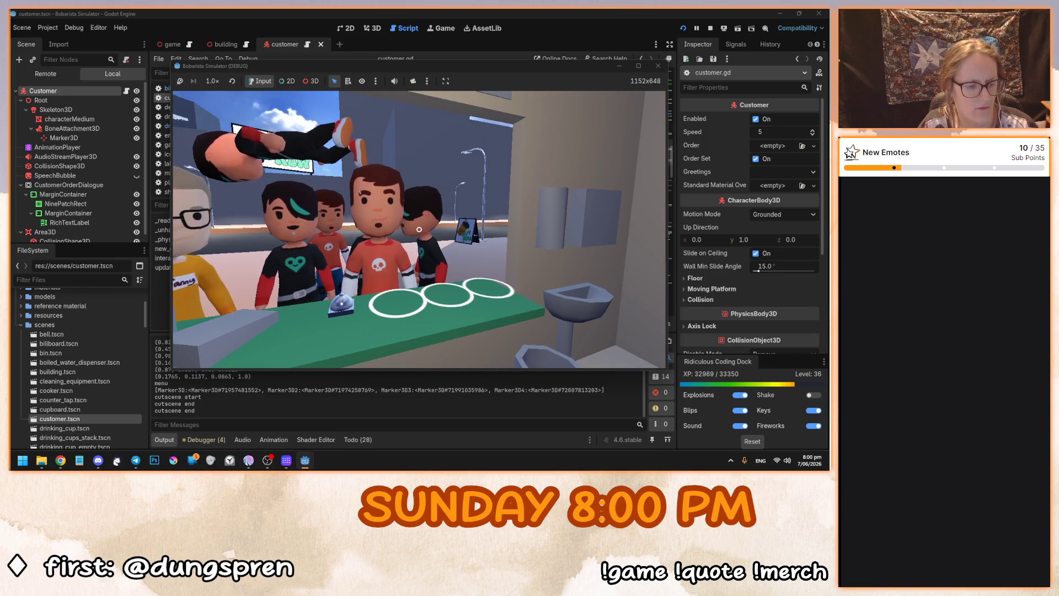
pyautogui.press('s')
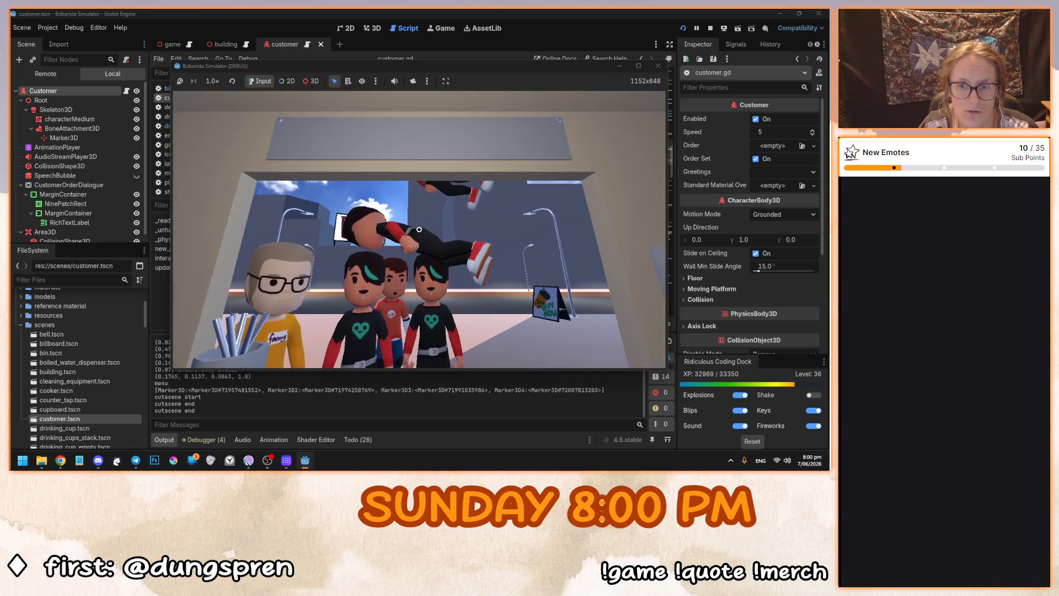
pyautogui.press('w')
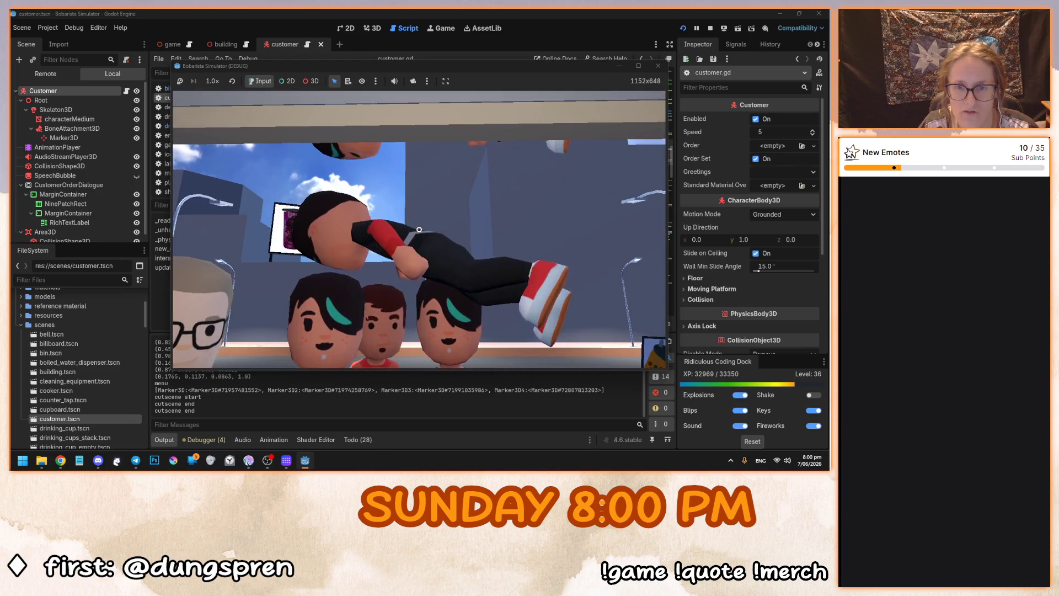
pyautogui.press('s')
pyautogui.press('w')
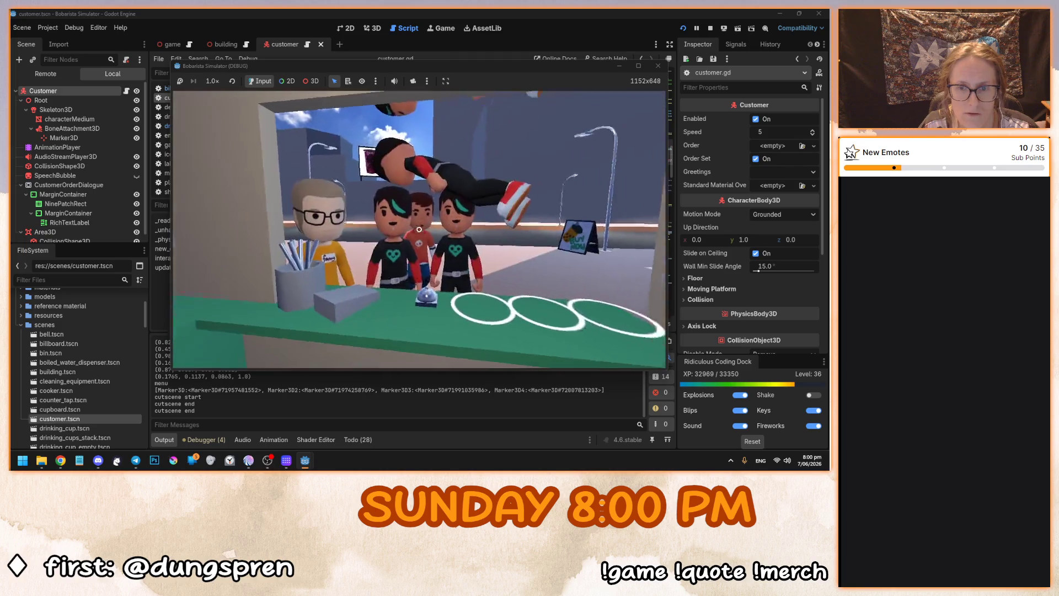
pyautogui.press('d')
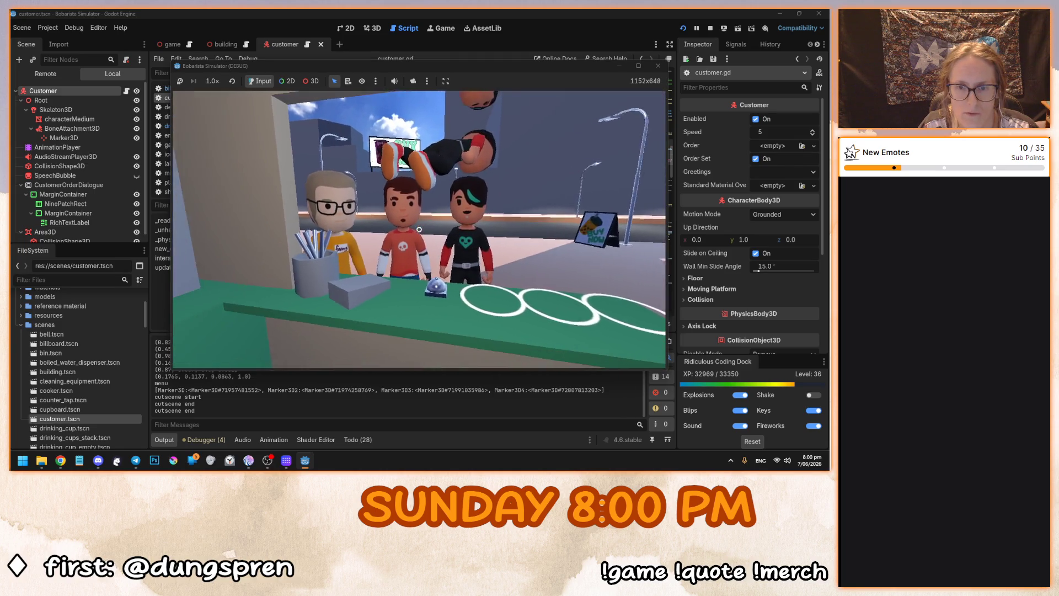
pyautogui.press('s')
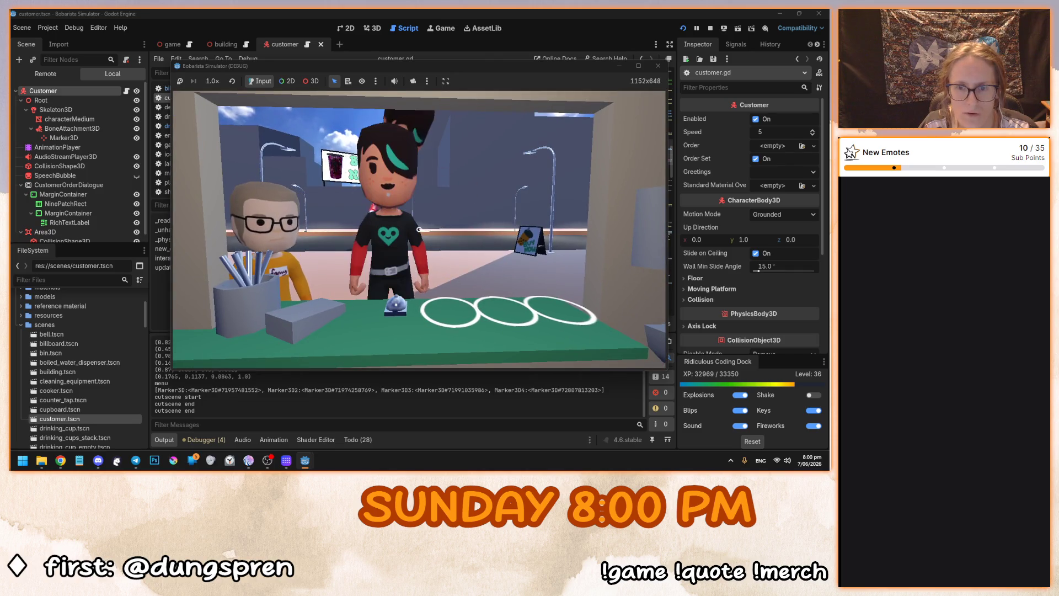
pyautogui.press('w')
pyautogui.press('s')
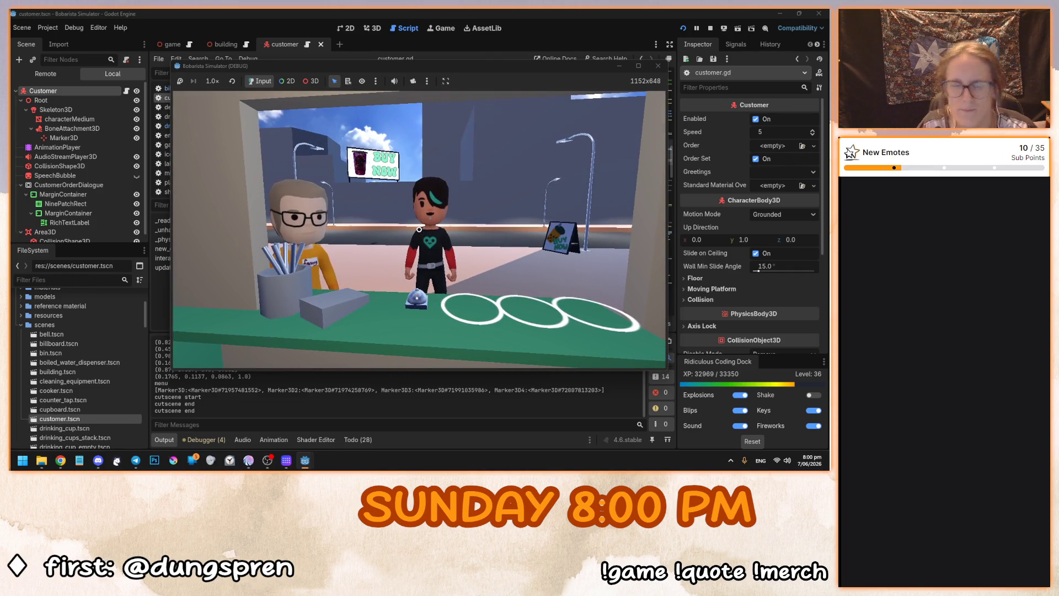
pyautogui.press('Escape')
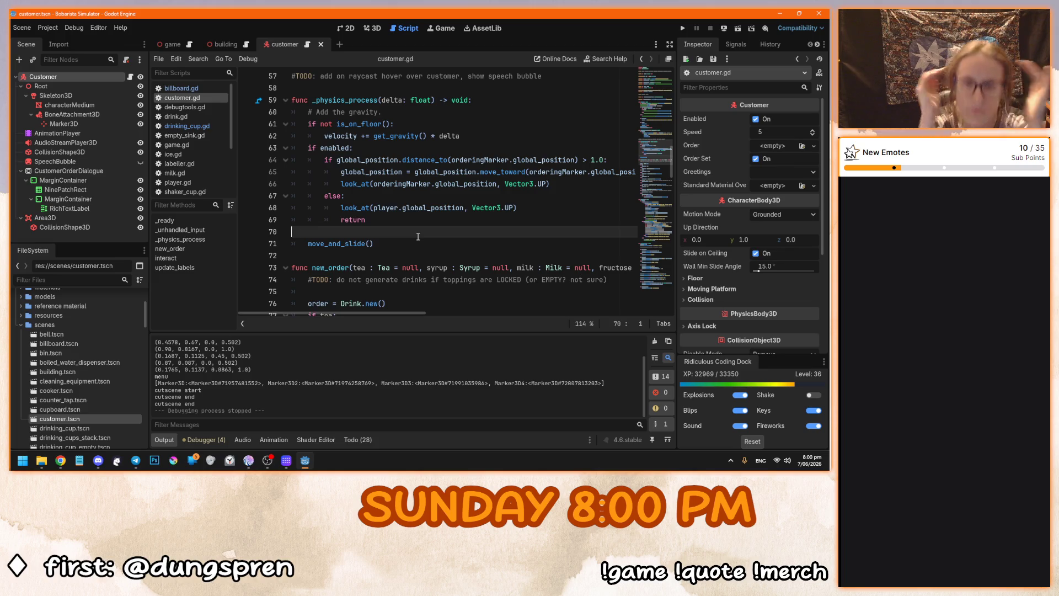
# Comment out the return on line 69 of customer.gd and test-run the game.
pyautogui.click(340, 220)
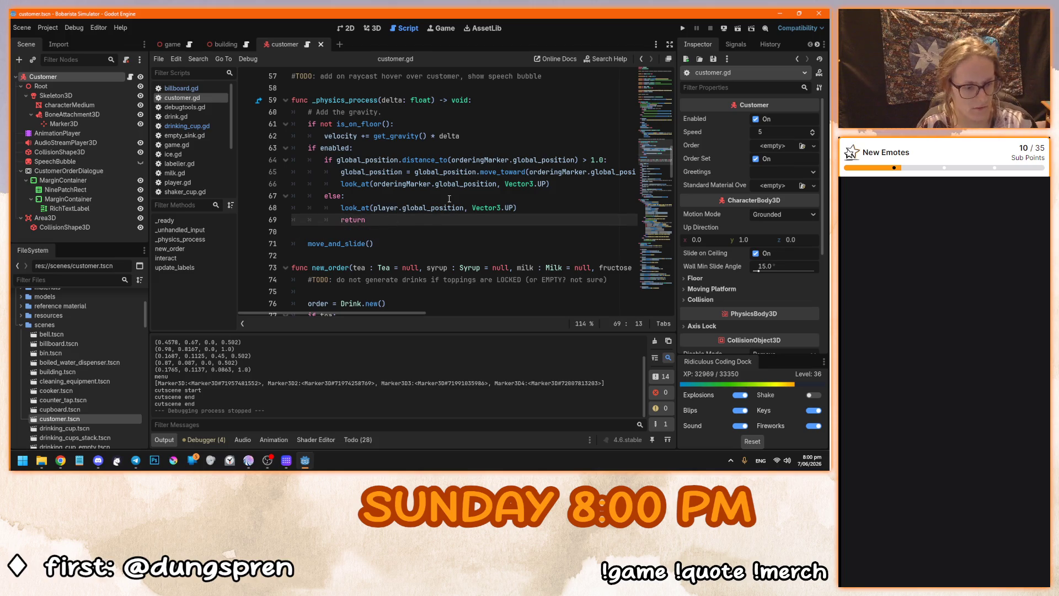
pyautogui.hotkey('shift', 'b')
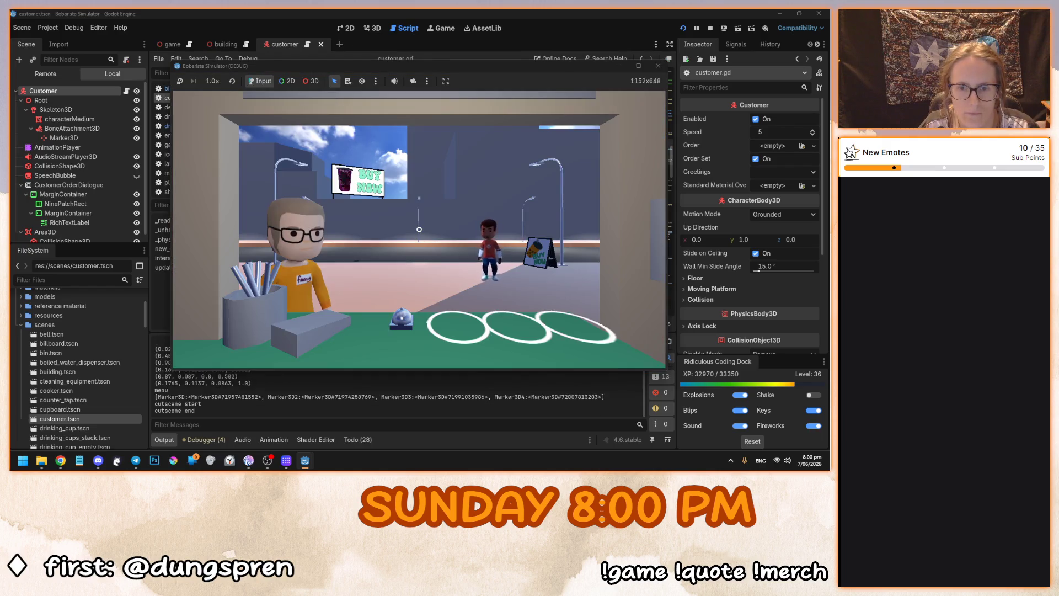
pyautogui.press('Escape')
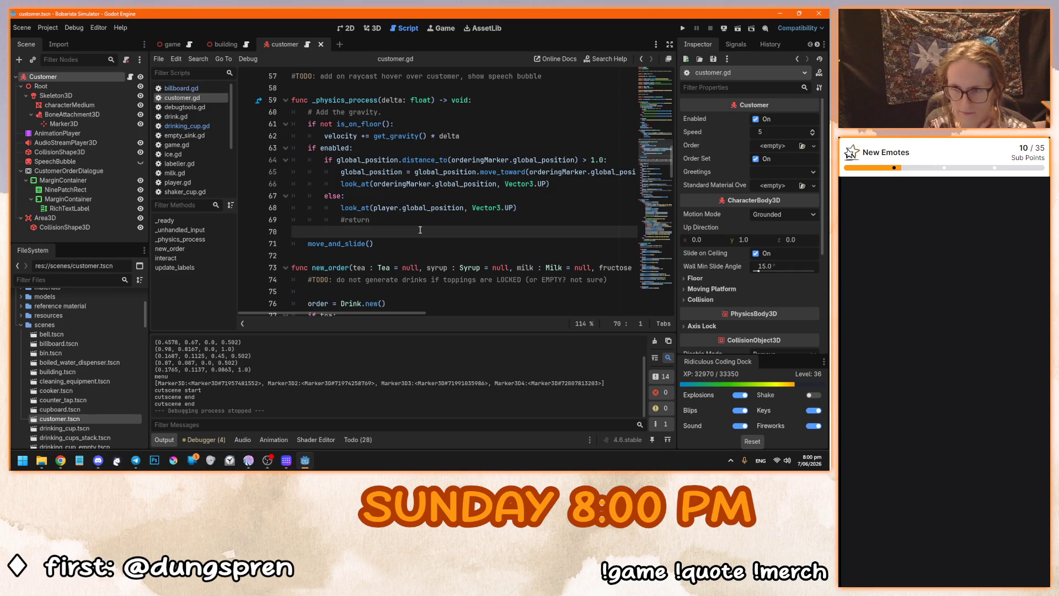
# Scroll the script list and bring up player.gd.
pyautogui.scroll(-20, 419, 230)
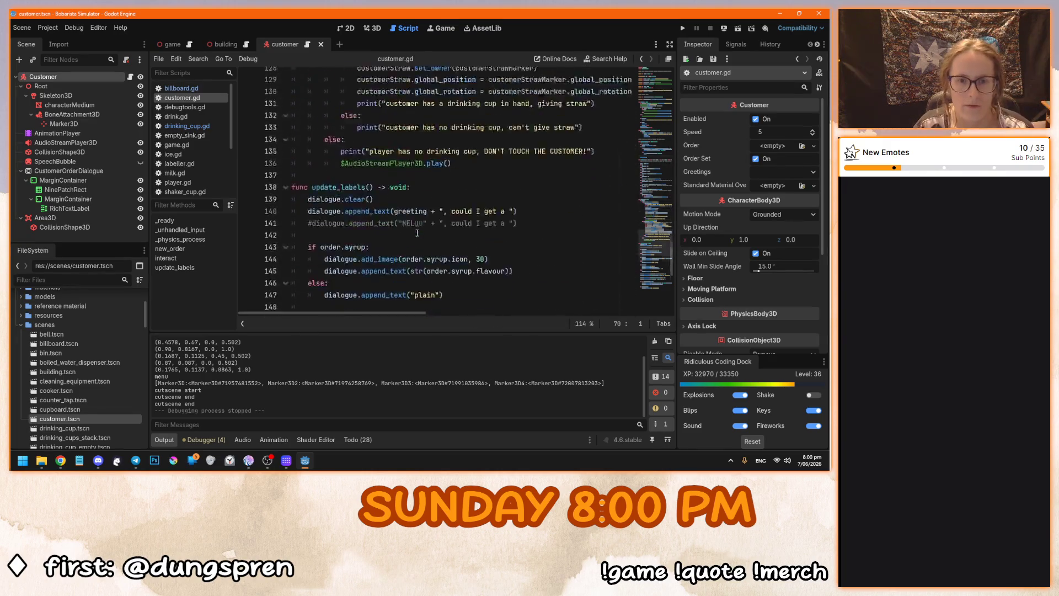
pyautogui.scroll(-1, 417, 232)
pyautogui.moveTo(675, 243)
pyautogui.mouseDown()
pyautogui.moveTo(676, 208)
pyautogui.moveTo(674, 261)
pyautogui.moveTo(673, 194)
pyautogui.mouseUp()
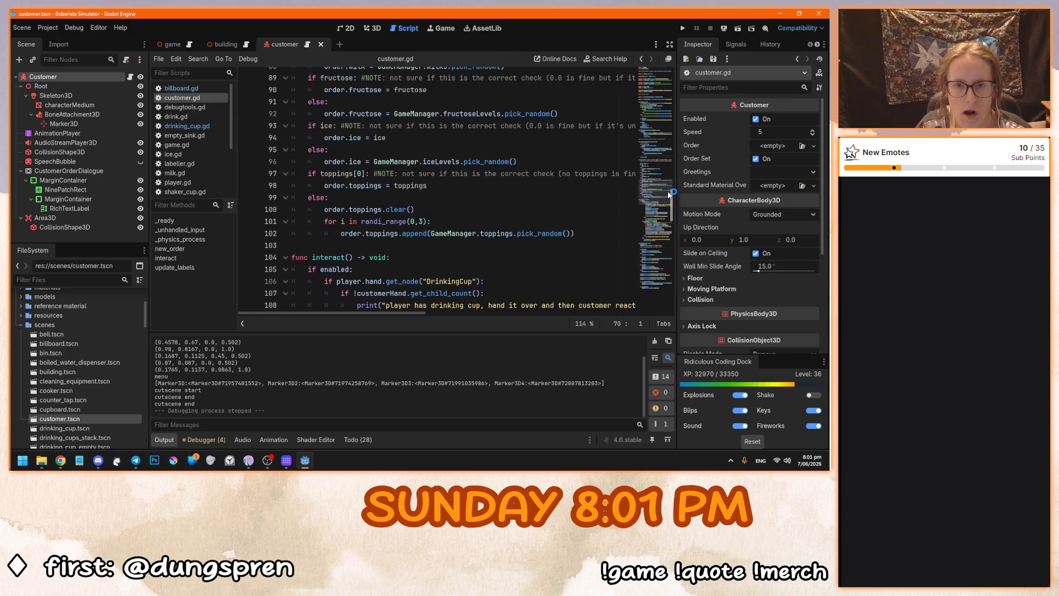
pyautogui.scroll(-3, 207, 155)
pyautogui.click(190, 125)
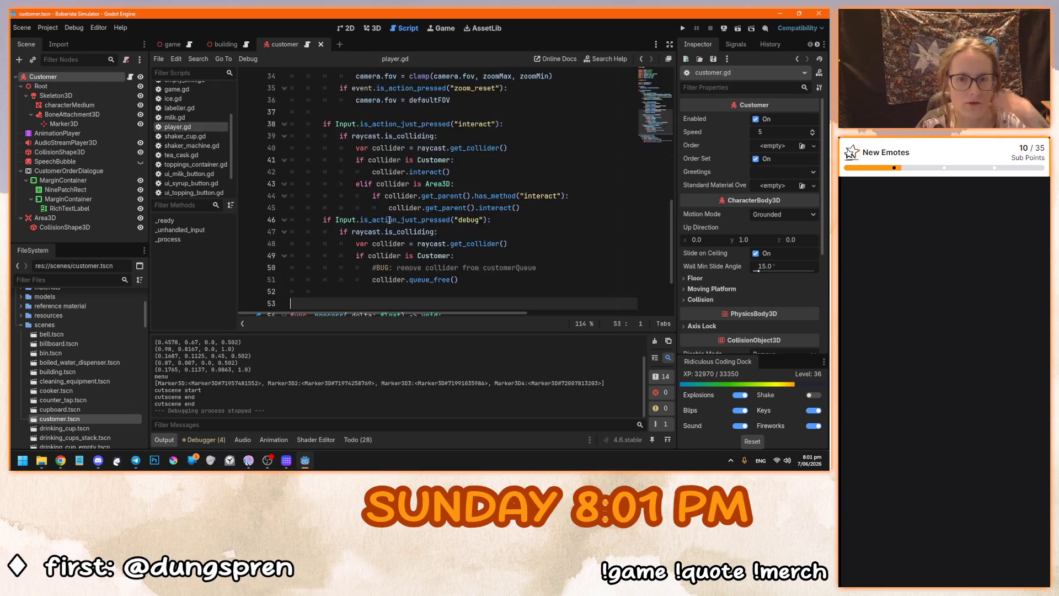
# Review player.gd's raycast code, including the BUG comment on line 50.
pyautogui.click(551, 295)
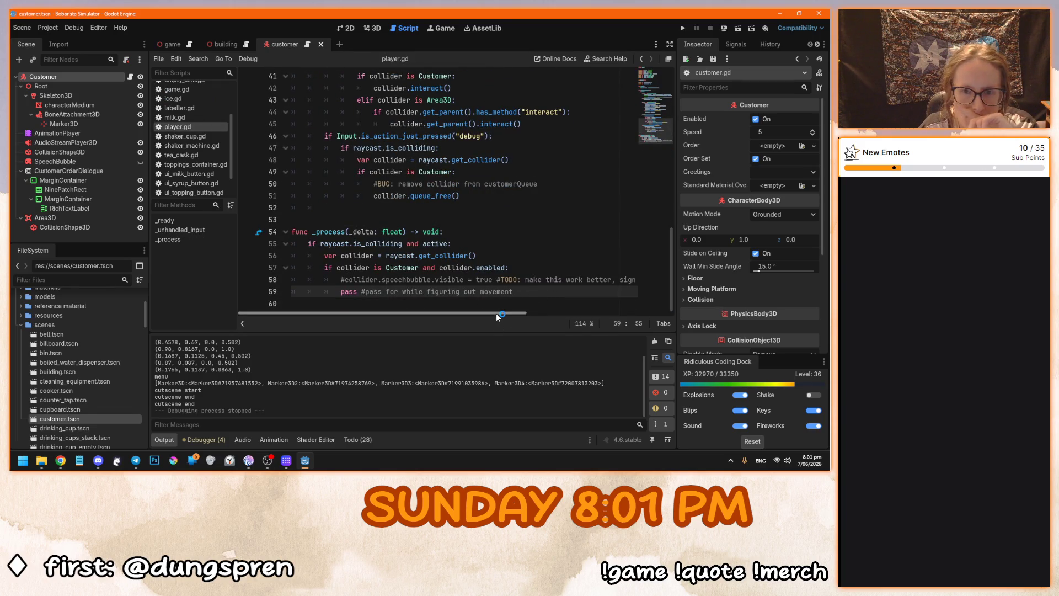
pyautogui.click(494, 197)
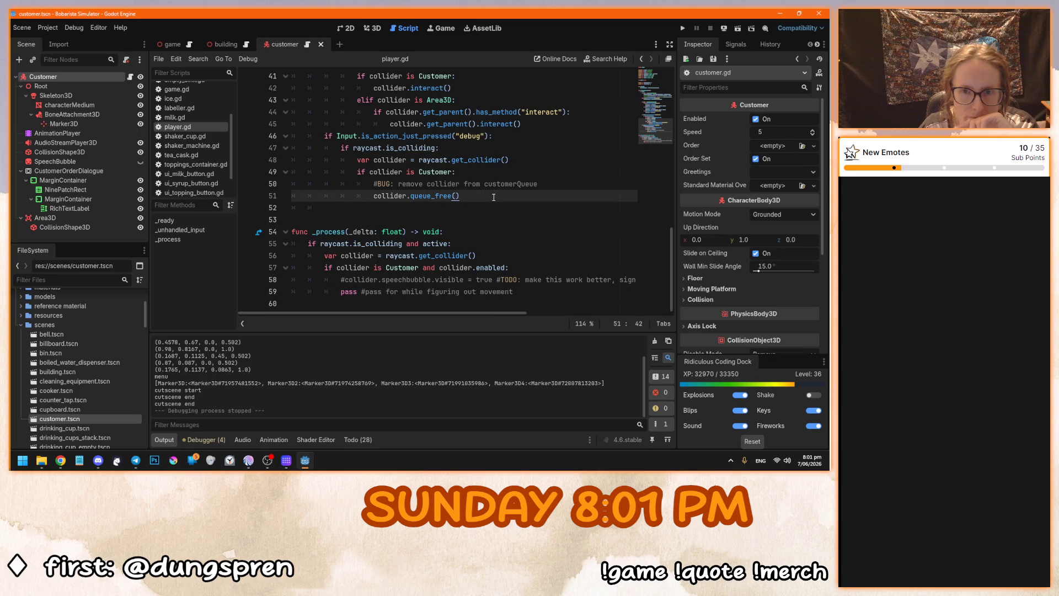
pyautogui.scroll(1, 494, 197)
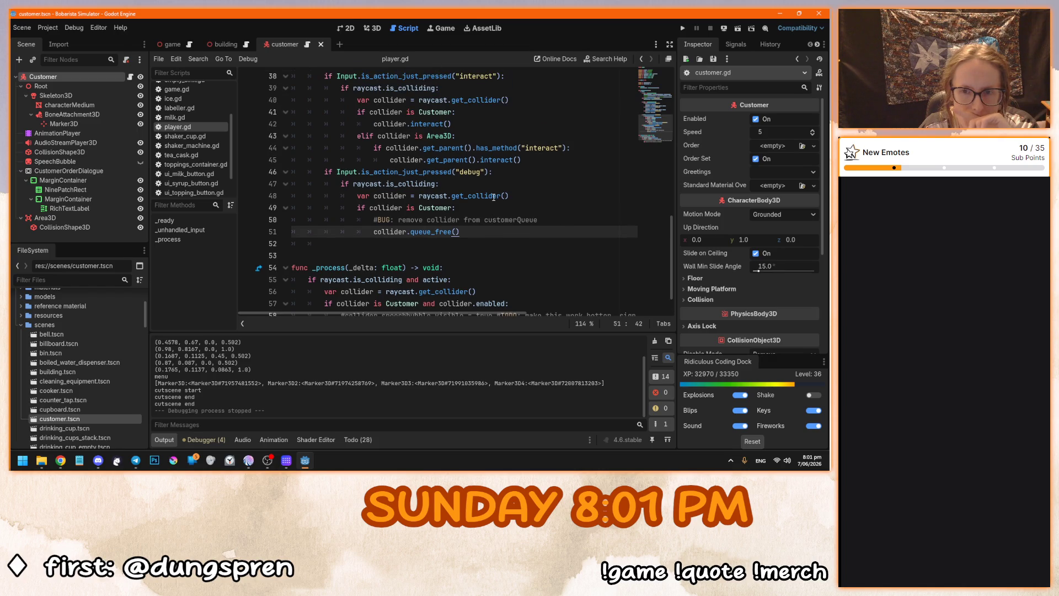
pyautogui.moveTo(417, 223); pyautogui.dragTo(565, 223)
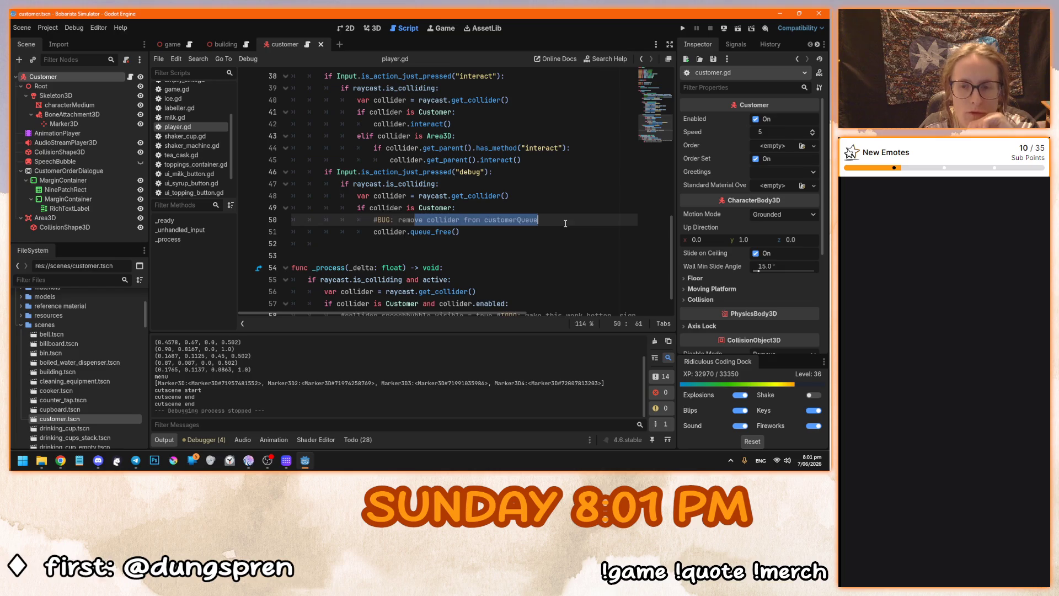
pyautogui.click(566, 223)
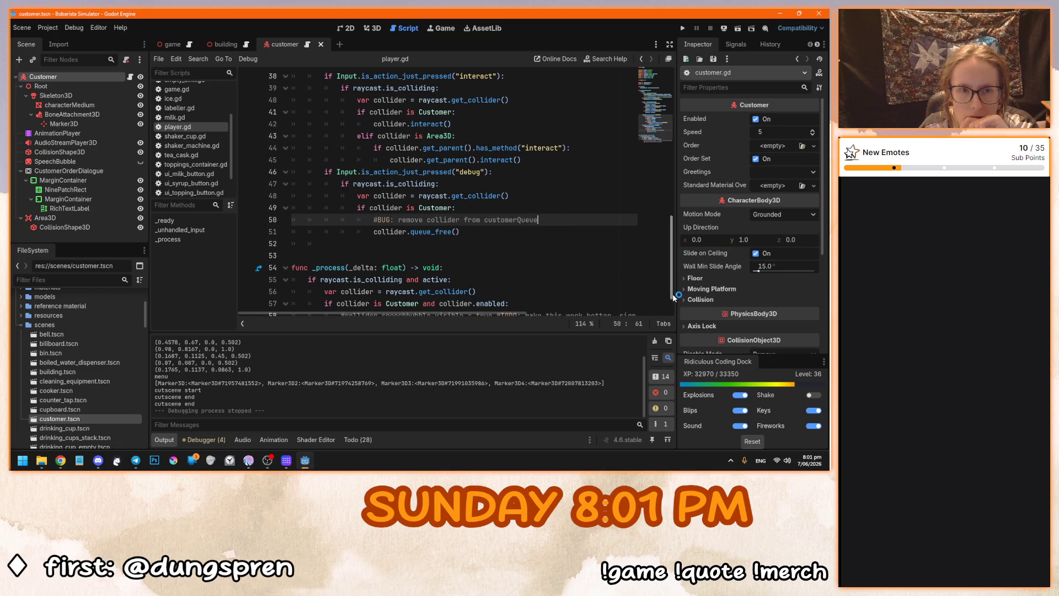
pyautogui.moveTo(671, 292); pyautogui.dragTo(687, 171)
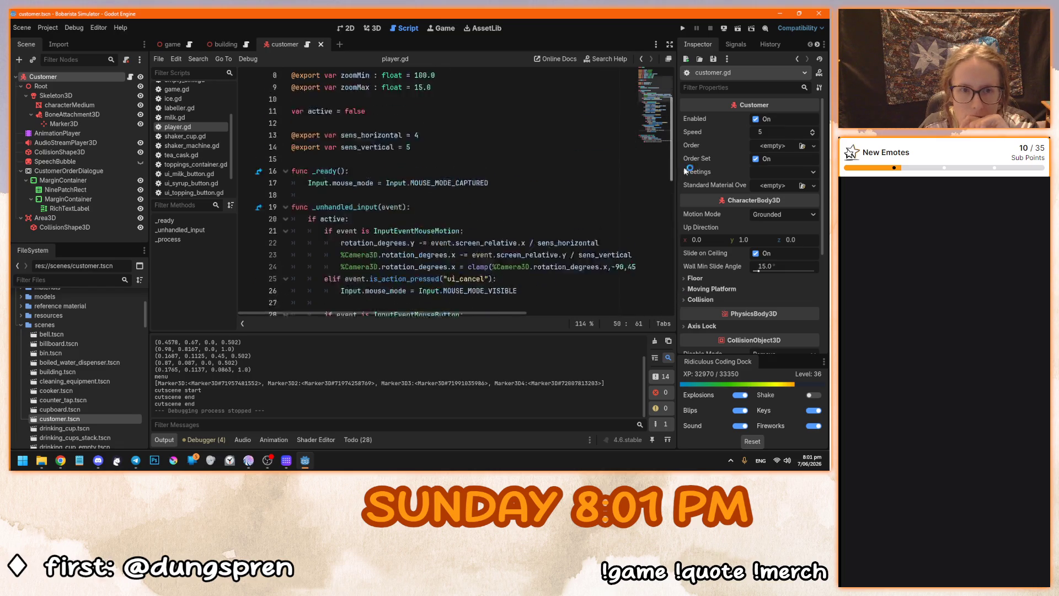
# Look over game.gd's customerQueue declaration around lines 14-15.
pyautogui.click(196, 90)
pyautogui.moveTo(492, 231); pyautogui.dragTo(312, 232)
pyautogui.click(312, 232)
pyautogui.click(540, 238)
pyautogui.click(553, 231)
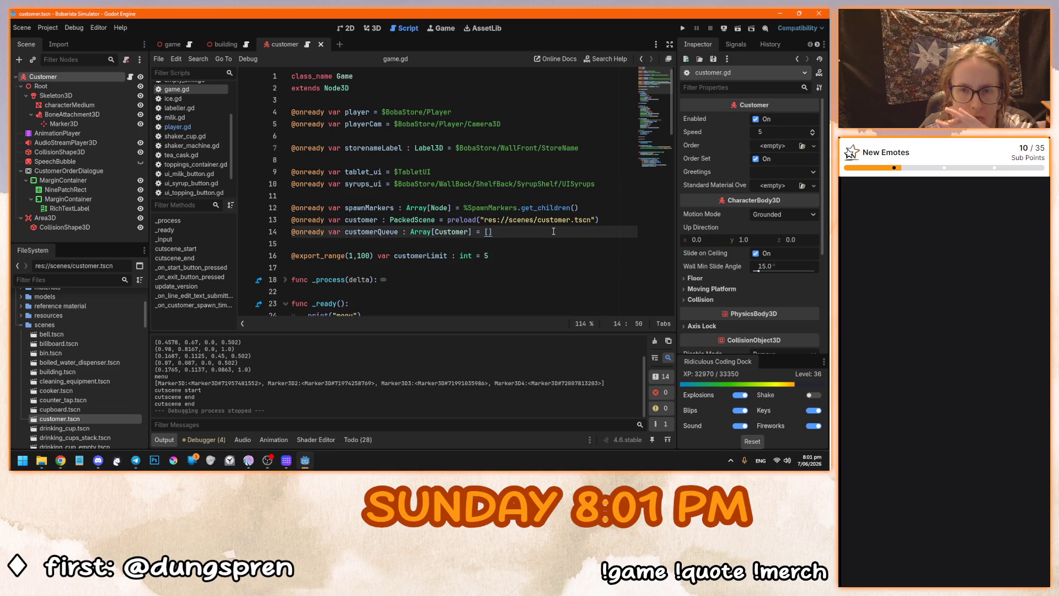
# Compare player.gd with game.gd once more, then list the node's signals.
pyautogui.click(176, 126)
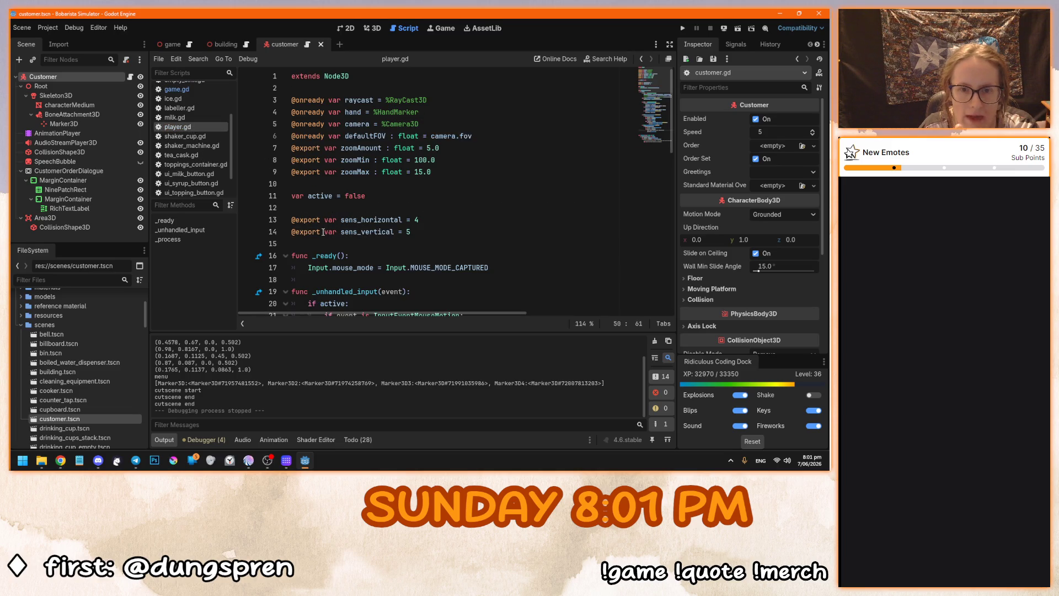
pyautogui.scroll(3, 214, 167)
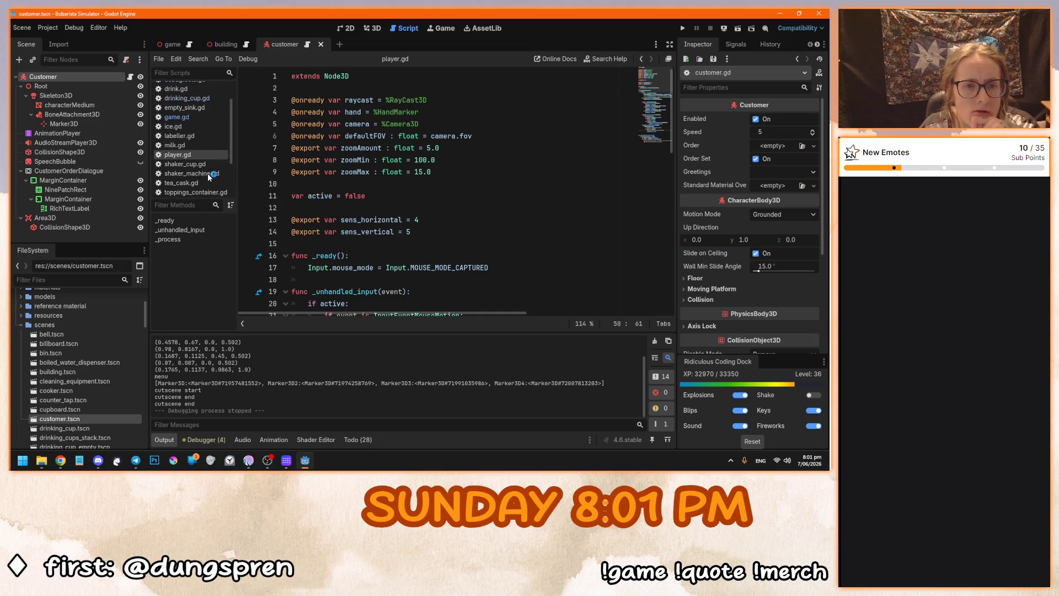
pyautogui.click(185, 115)
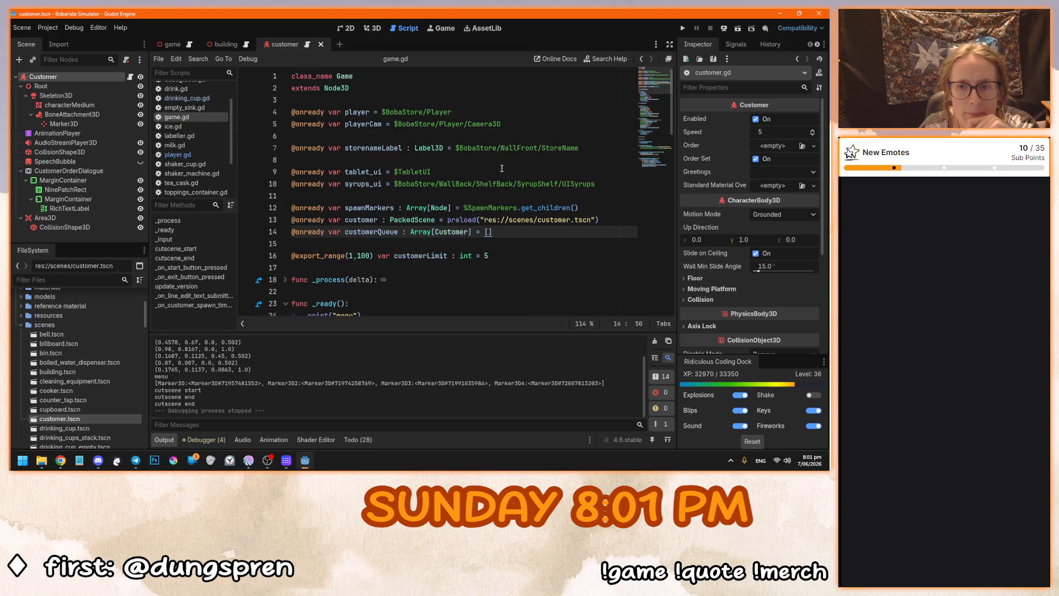
pyautogui.click(587, 149)
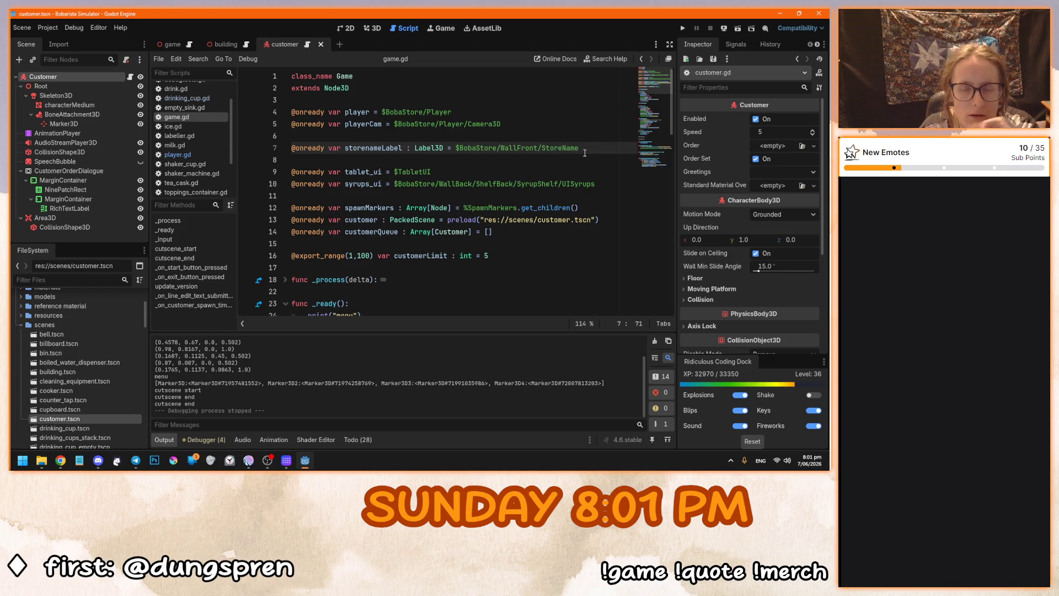
pyautogui.click(513, 236)
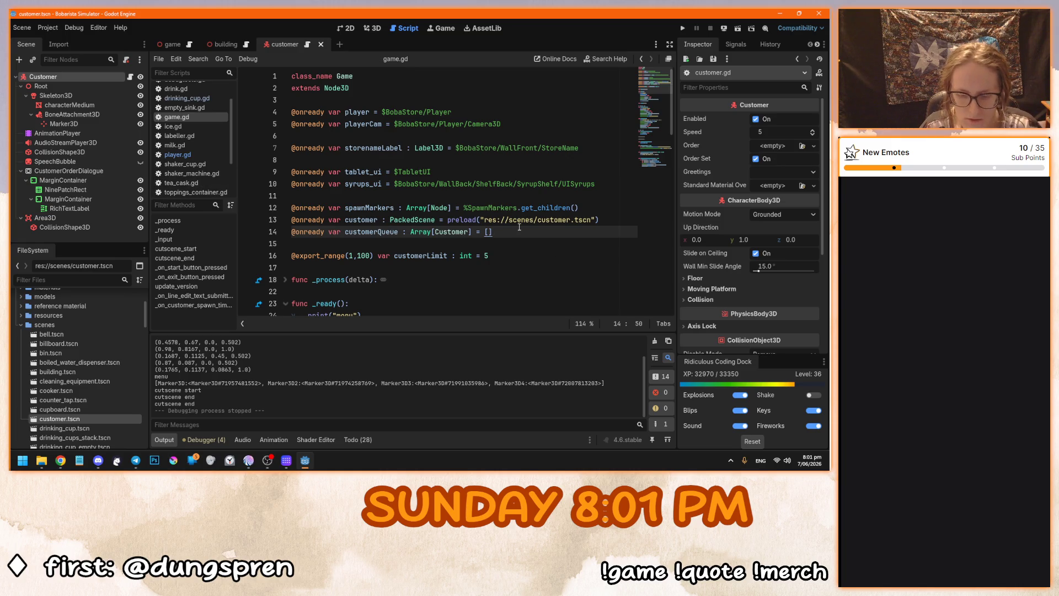
pyautogui.click(736, 45)
# Declare a customer_cleared signal near the top of game.gd and save it.
pyautogui.click(455, 103)
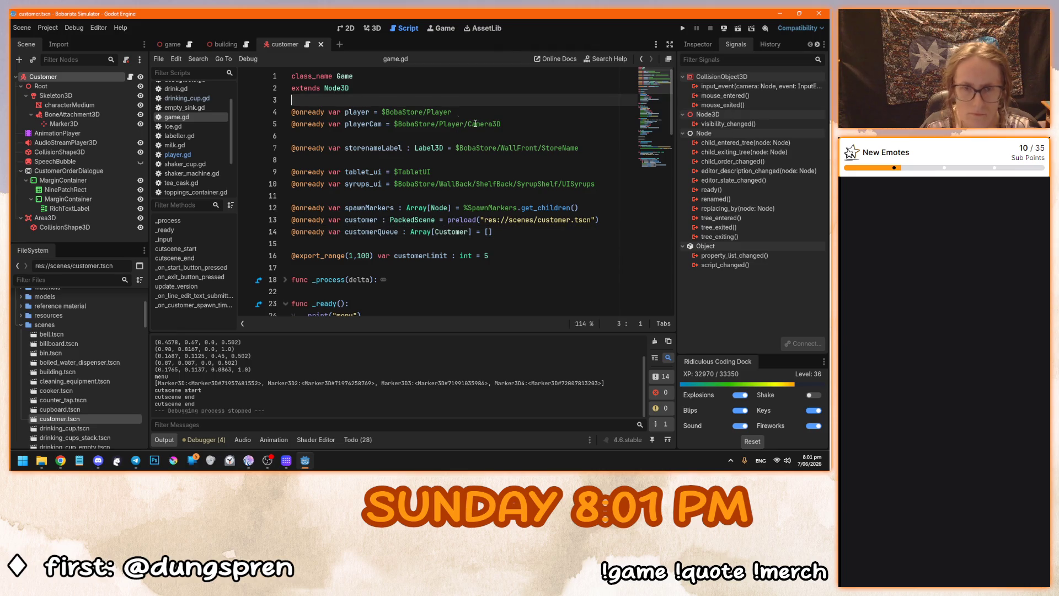
pyautogui.press('Return')
pyautogui.press('Return')
pyautogui.press('Up')
pyautogui.write('signal')
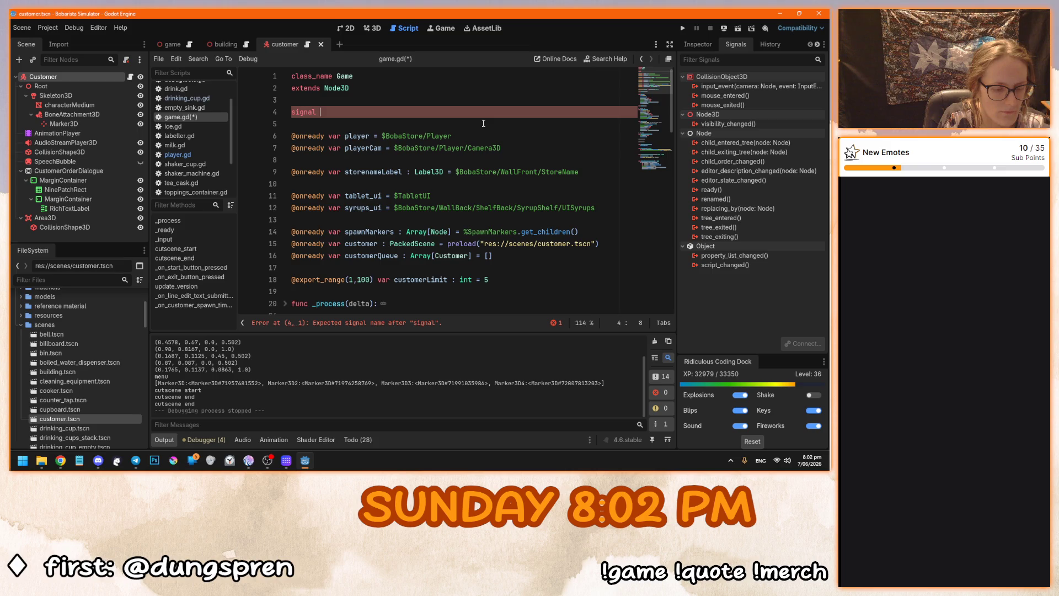
pyautogui.write('cust')
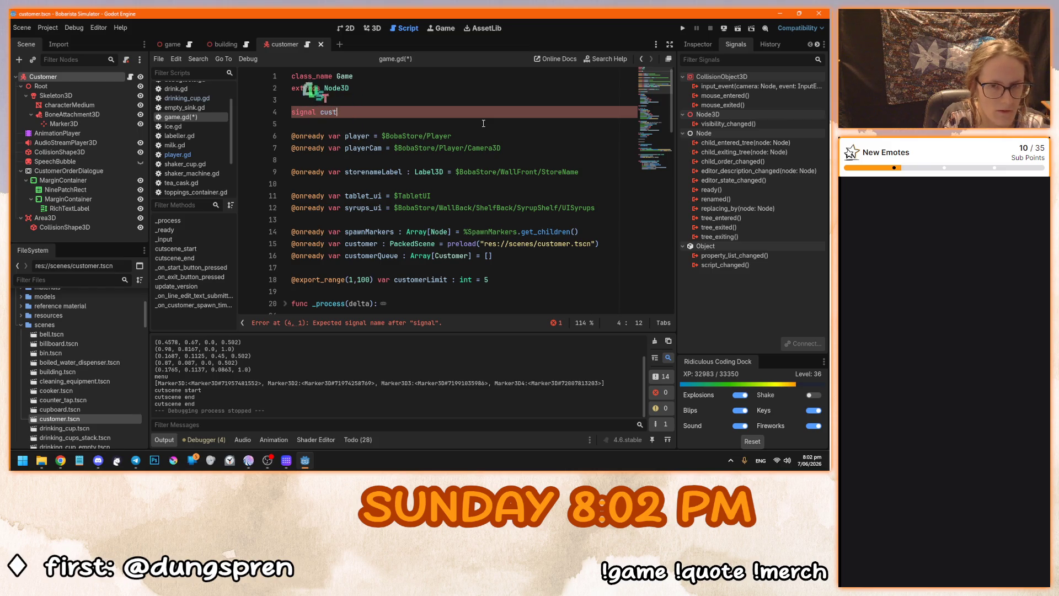
pyautogui.write('omer_cleared')
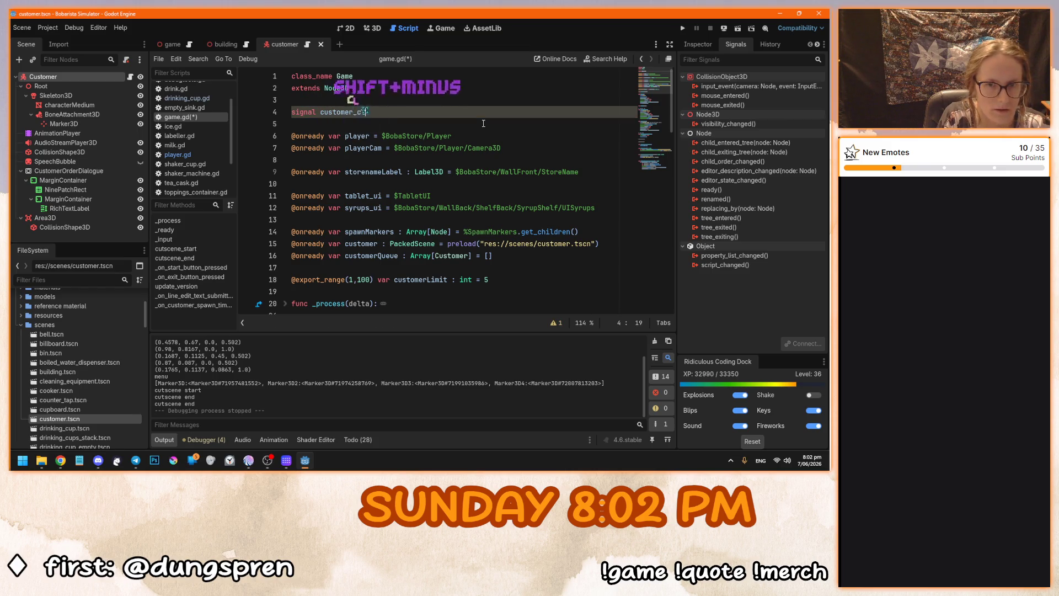
pyautogui.click(476, 123)
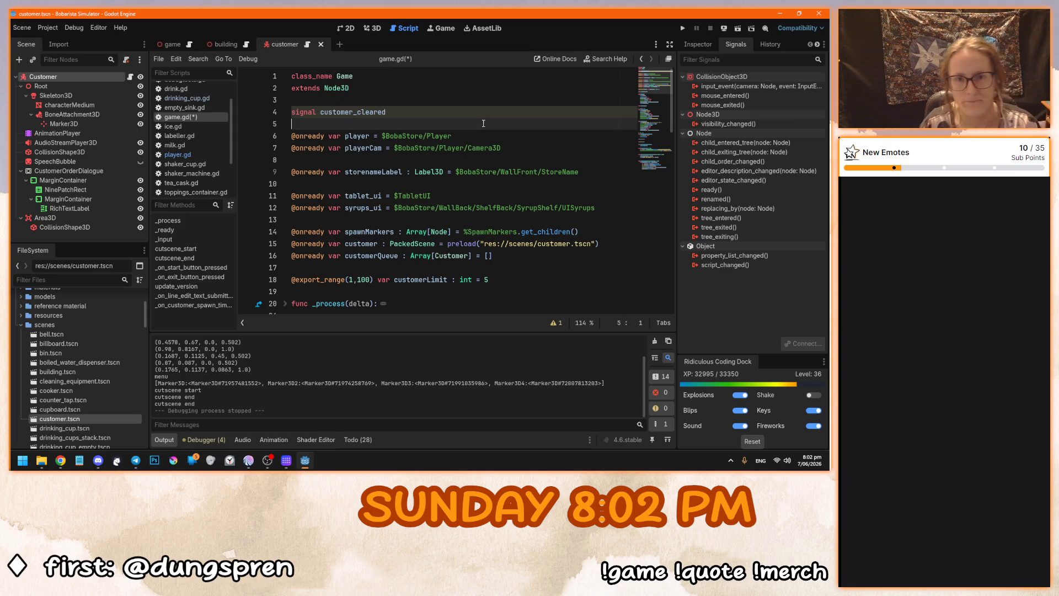
pyautogui.hotkey('ctrl', 's')
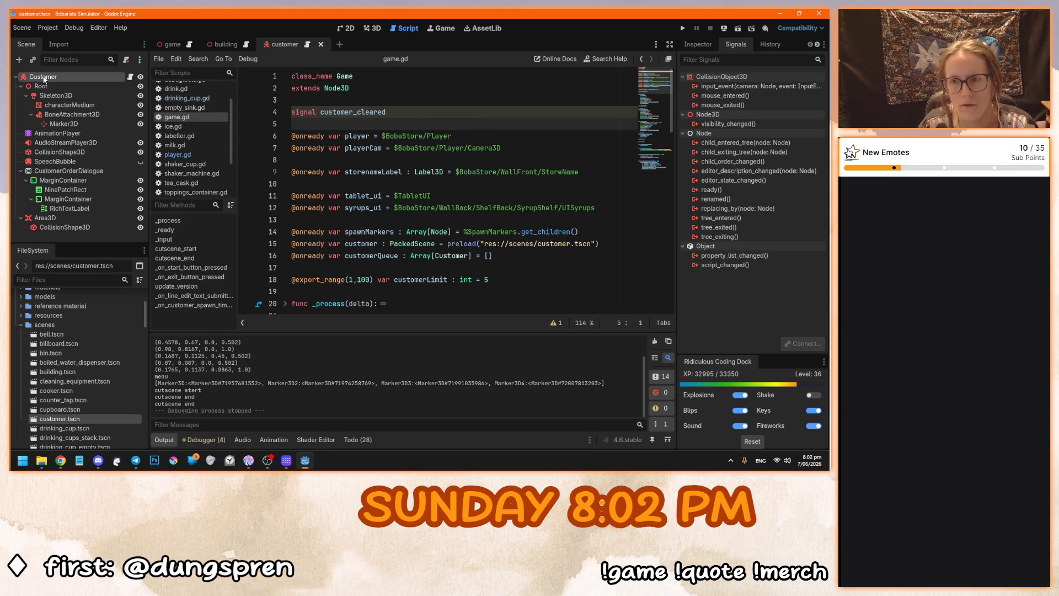
# Review game.gd in the game scene.
pyautogui.click(172, 44)
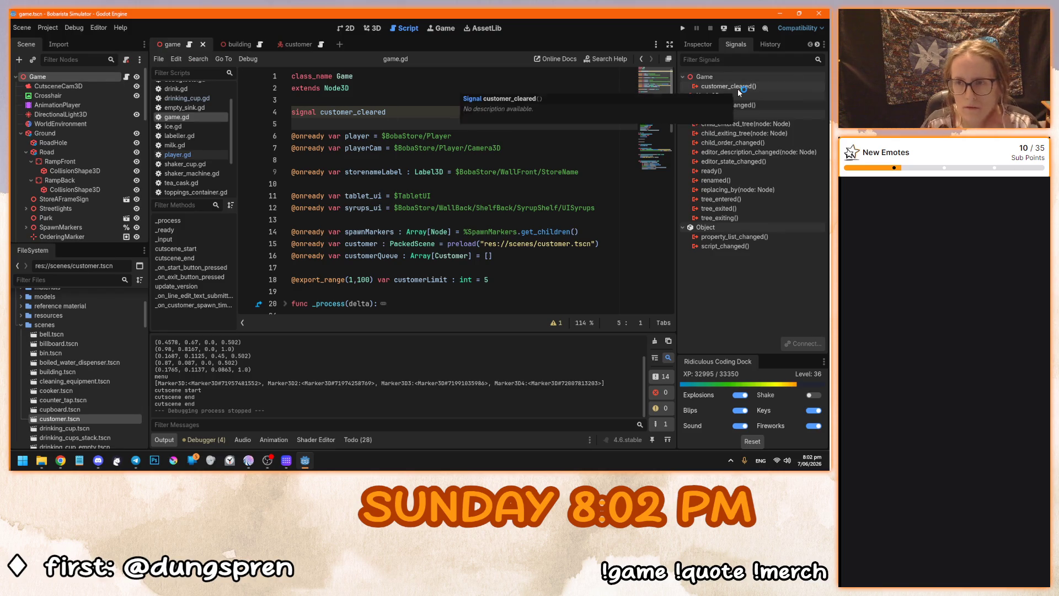
pyautogui.click(470, 166)
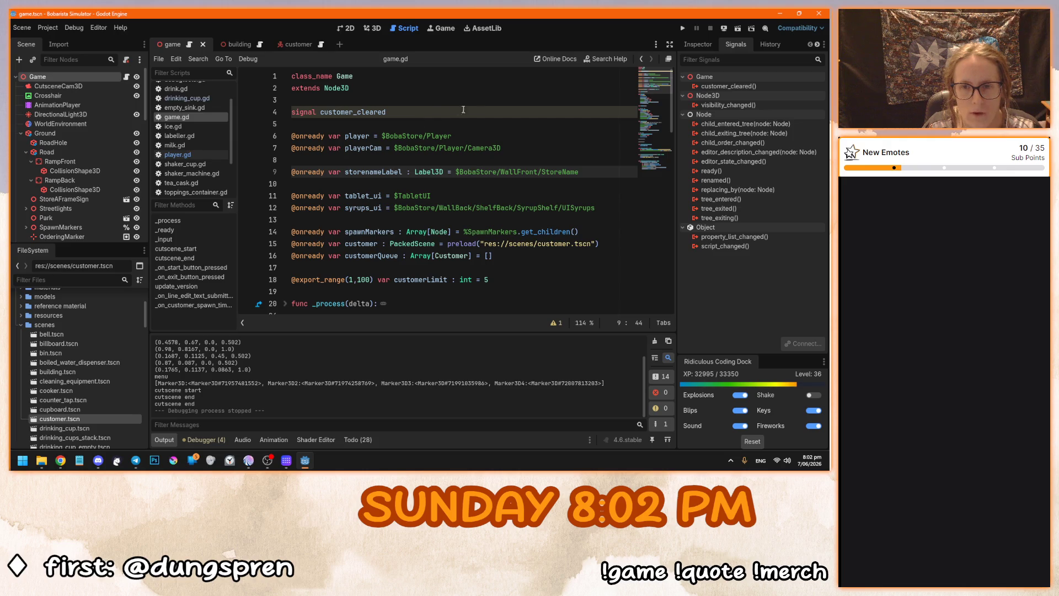
pyautogui.scroll(-1, 670, 95)
pyautogui.scroll(1, 670, 95)
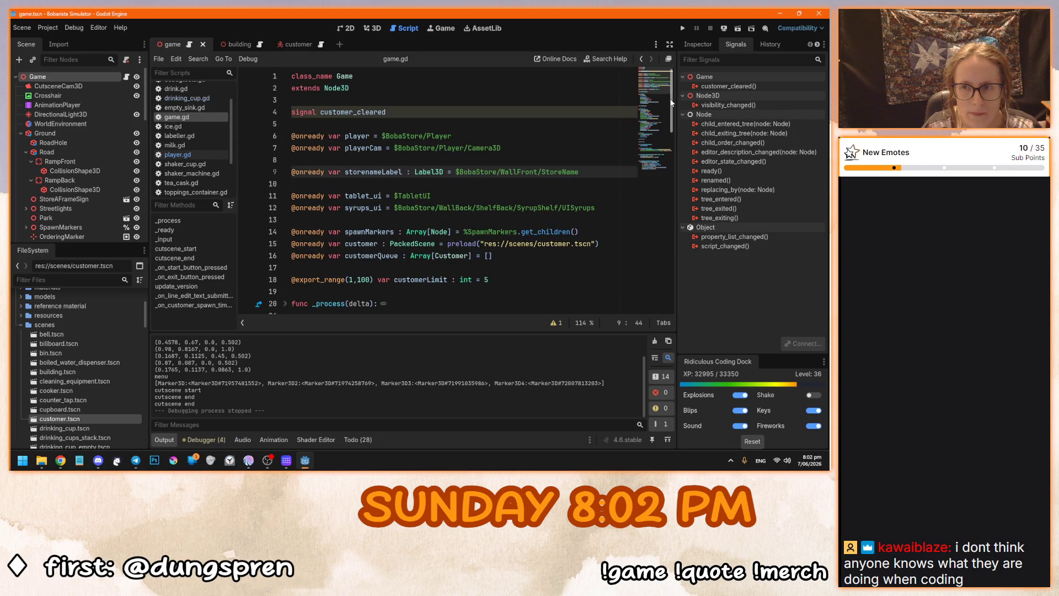
pyautogui.scroll(-1, 670, 98)
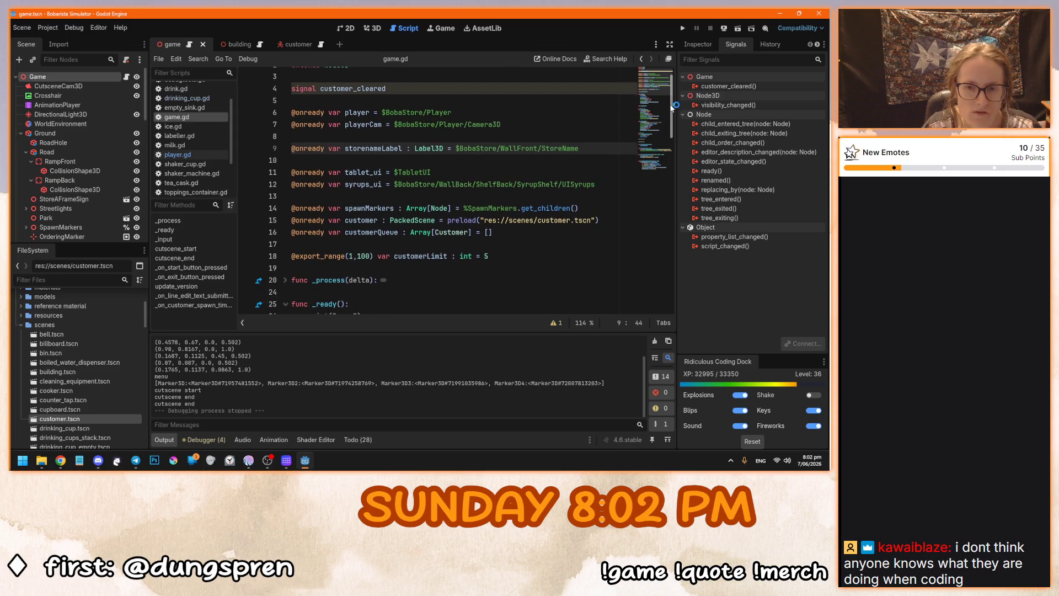
pyautogui.moveTo(672, 106); pyautogui.dragTo(669, 79)
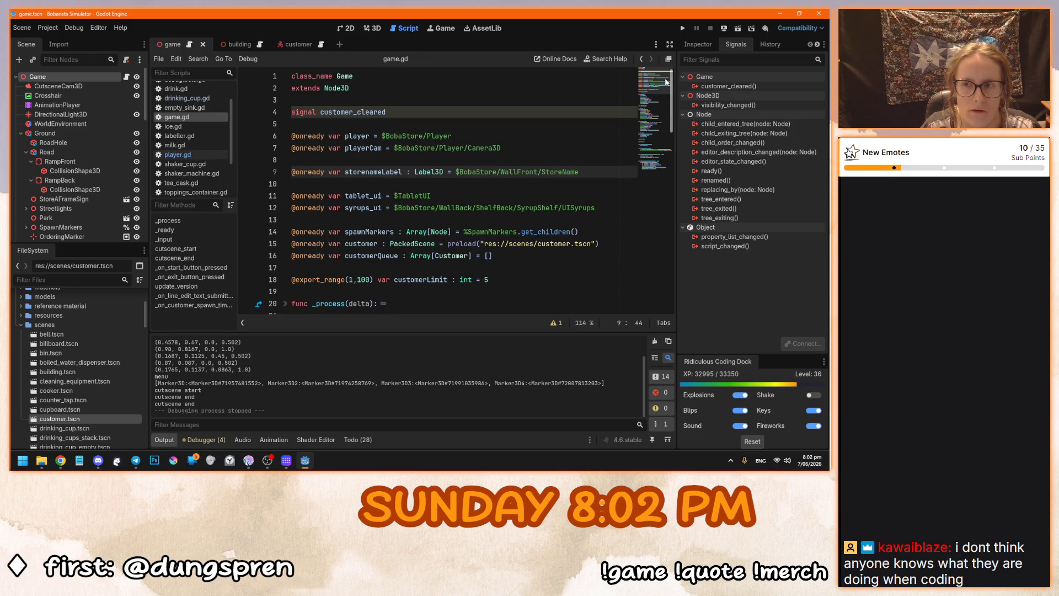
pyautogui.scroll(-2, 674, 94)
pyautogui.scroll(2, 674, 94)
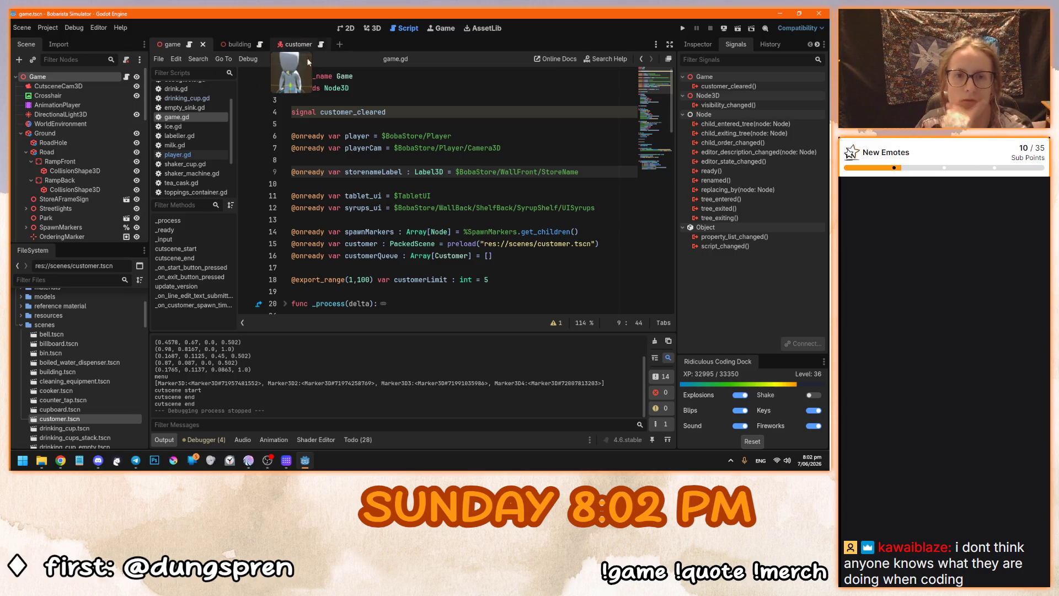
# Open customer.gd from the customer scene at line 1 and inspect the tree_exited signal.
pyautogui.click(296, 47)
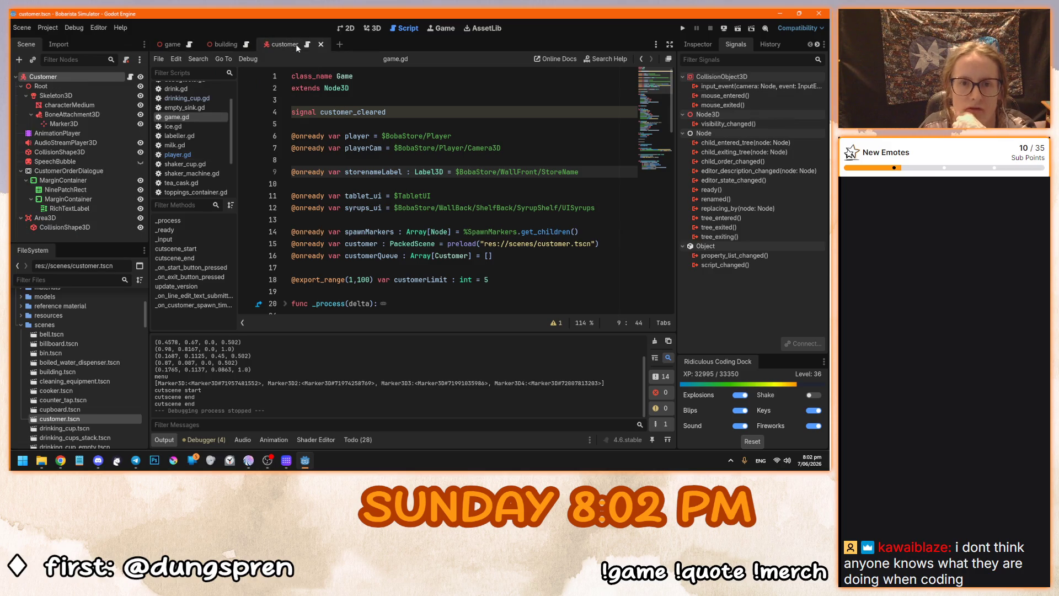
pyautogui.click(130, 77)
pyautogui.moveTo(672, 197)
pyautogui.mouseDown()
pyautogui.moveTo(673, 212)
pyautogui.moveTo(659, 88)
pyautogui.mouseUp()
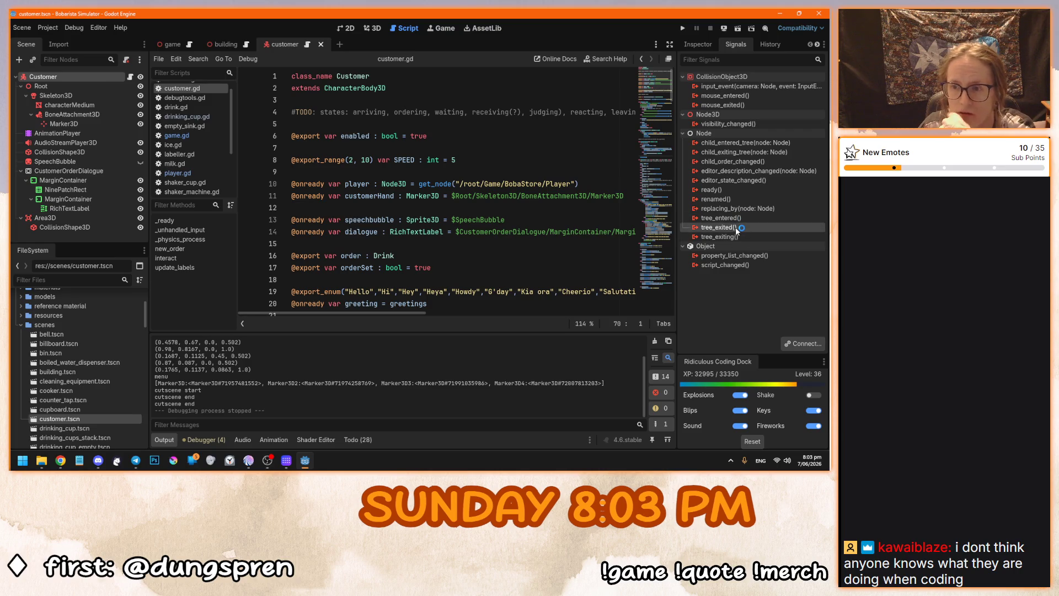
pyautogui.moveTo(737, 231)
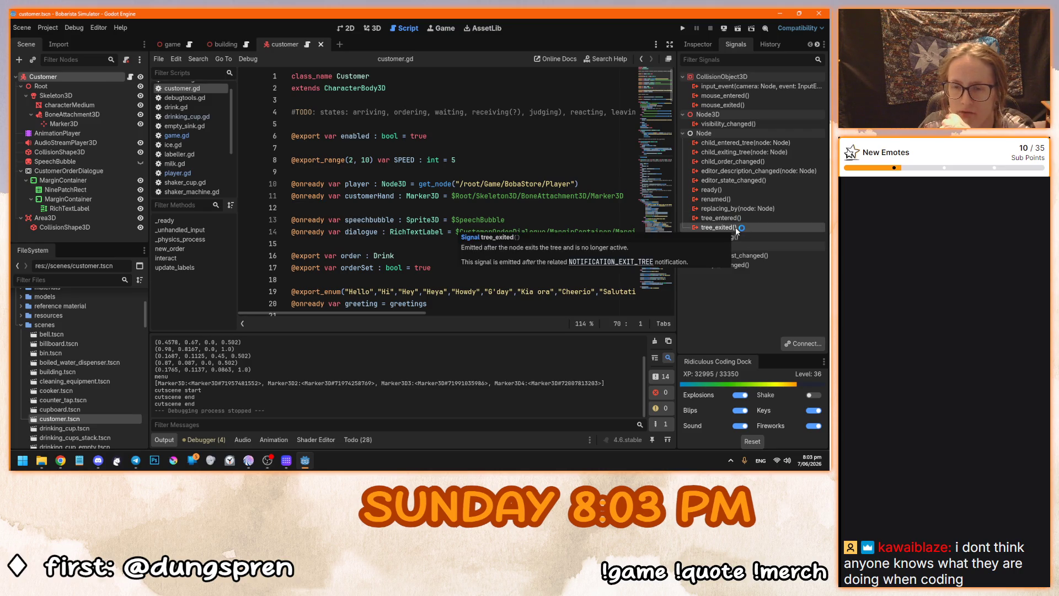
pyautogui.moveTo(542, 197)
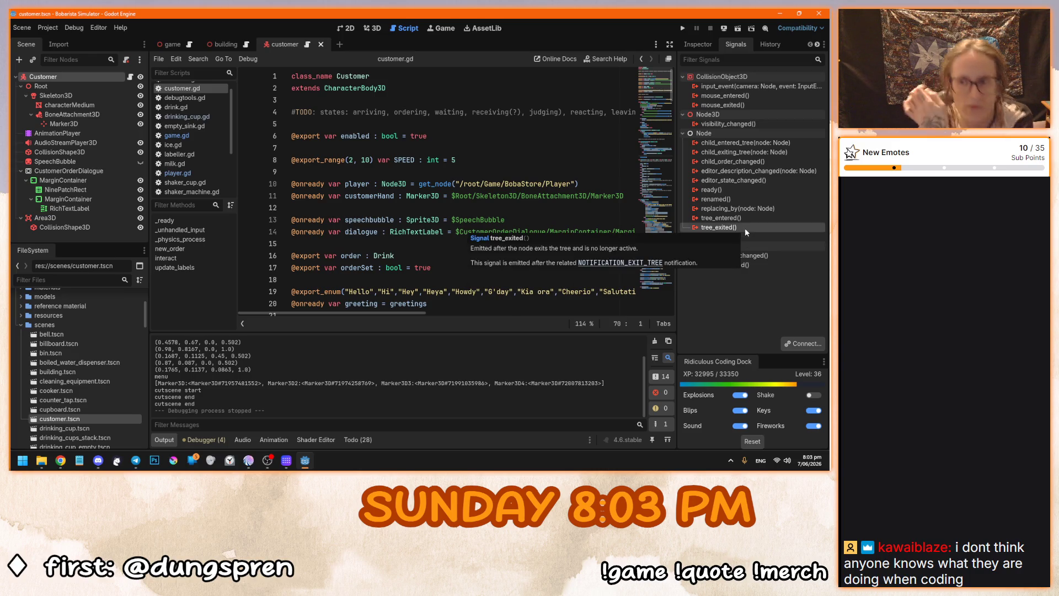
# Preview tree_exited's Connect dialog, toggling Advanced options, then cancel without connecting.
pyautogui.rightClick(745, 227)
pyautogui.click(756, 237)
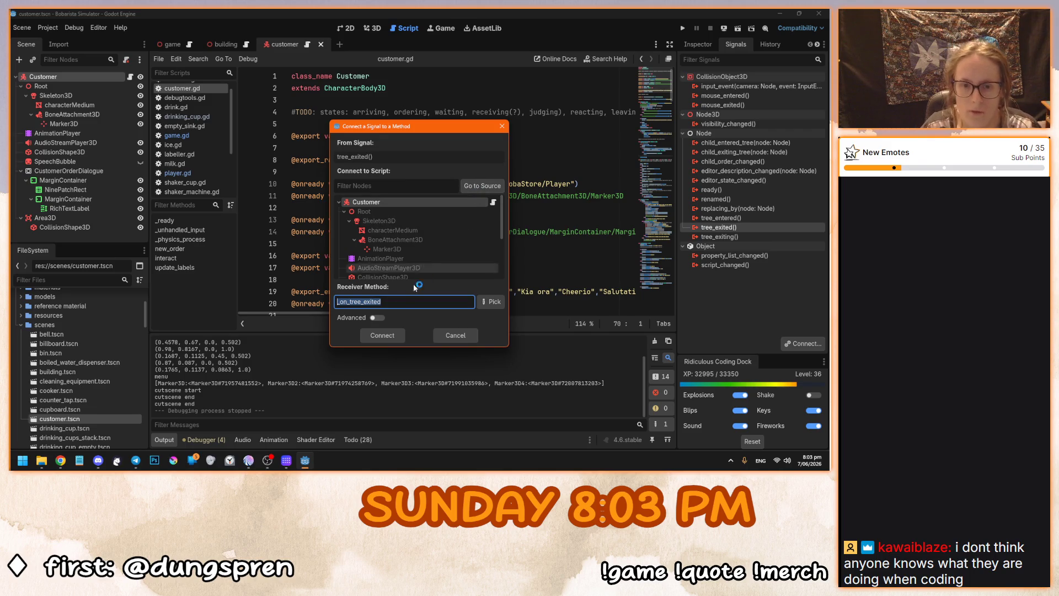
pyautogui.click(382, 318)
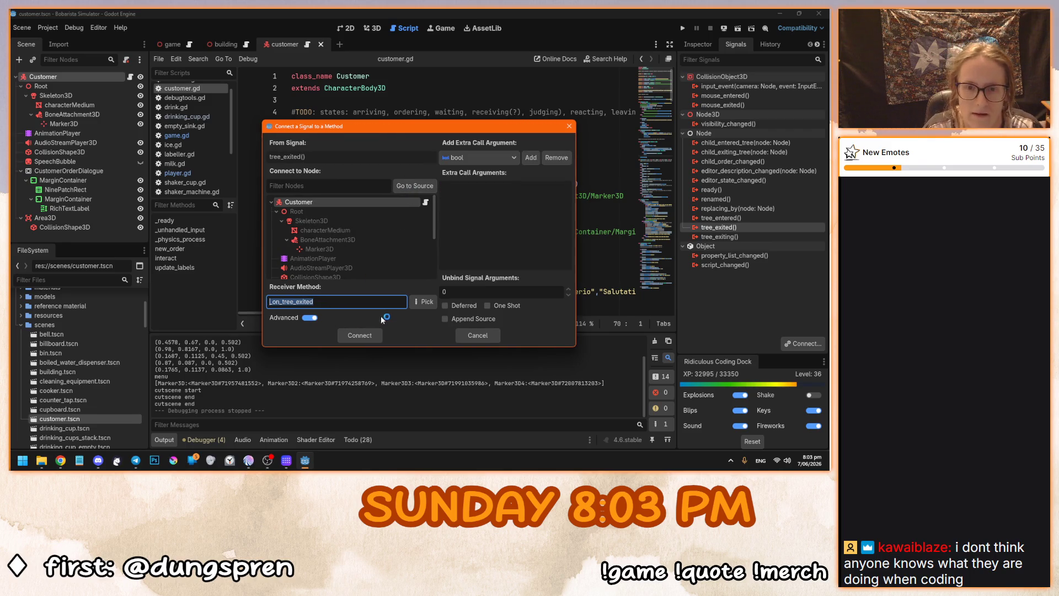
pyautogui.click(310, 318)
pyautogui.click(539, 186)
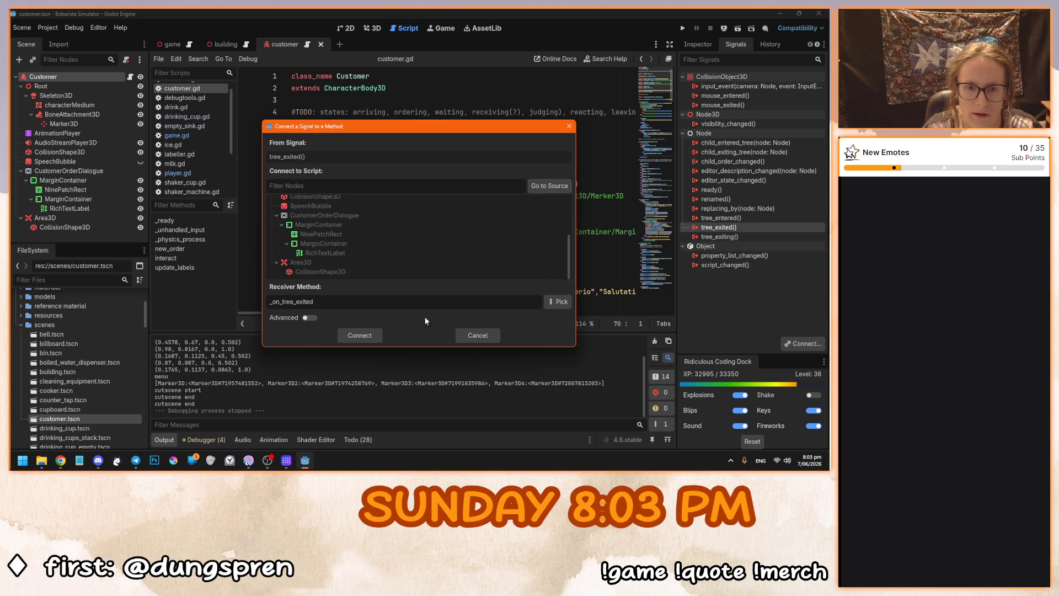
pyautogui.click(469, 331)
# Move to the game scene and place the caret on line 7 of its script.
pyautogui.click(437, 238)
pyautogui.moveTo(438, 238)
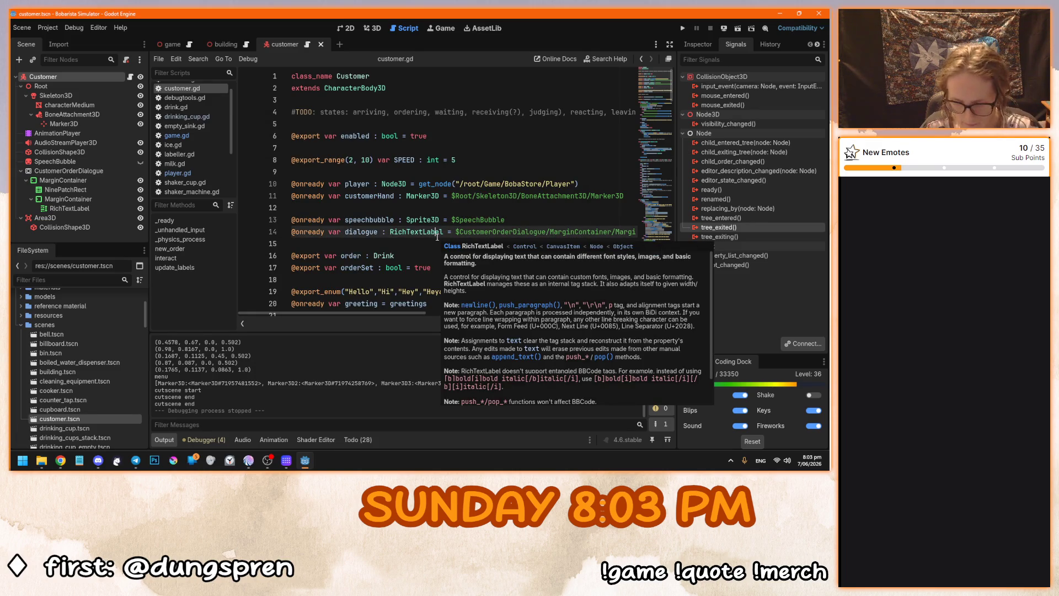
pyautogui.click(176, 44)
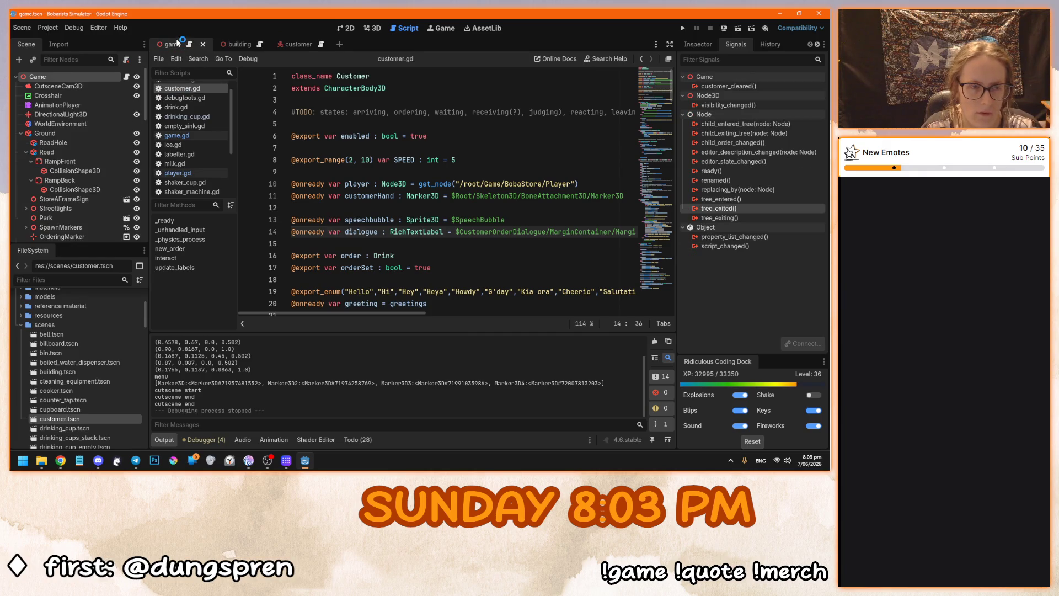
pyautogui.click(316, 150)
pyautogui.moveTo(579, 184); pyautogui.dragTo(289, 183)
pyautogui.hotkey('ctrl', 'c')
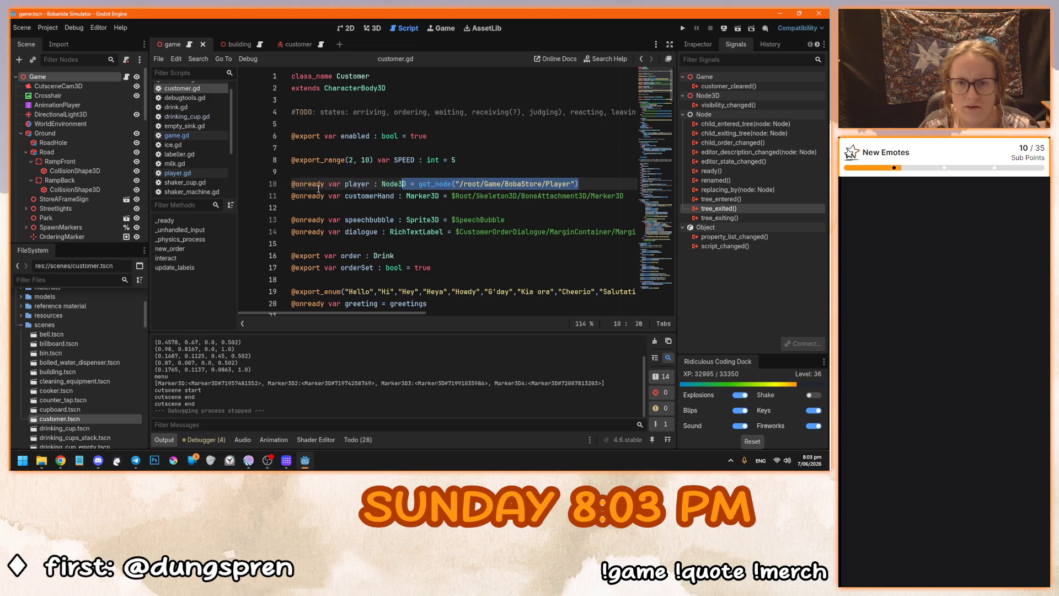
pyautogui.click(307, 45)
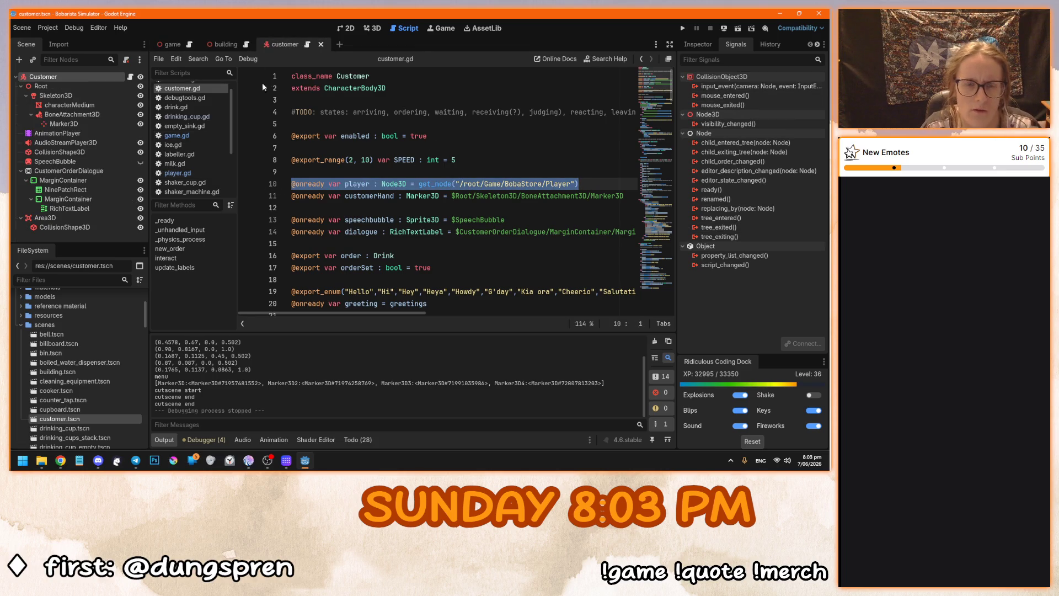
pyautogui.click(307, 47)
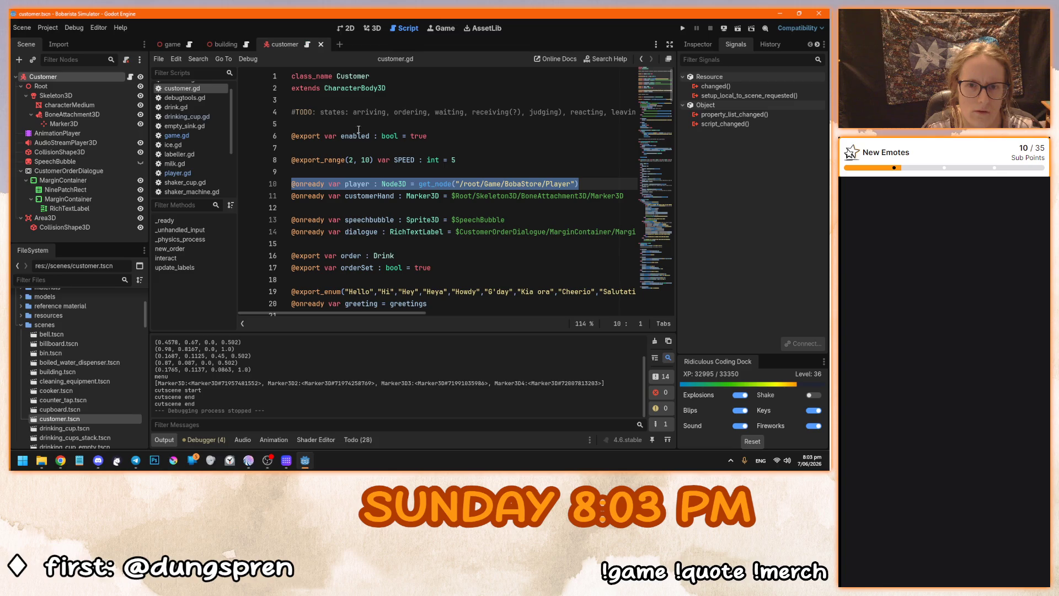
pyautogui.click(382, 172)
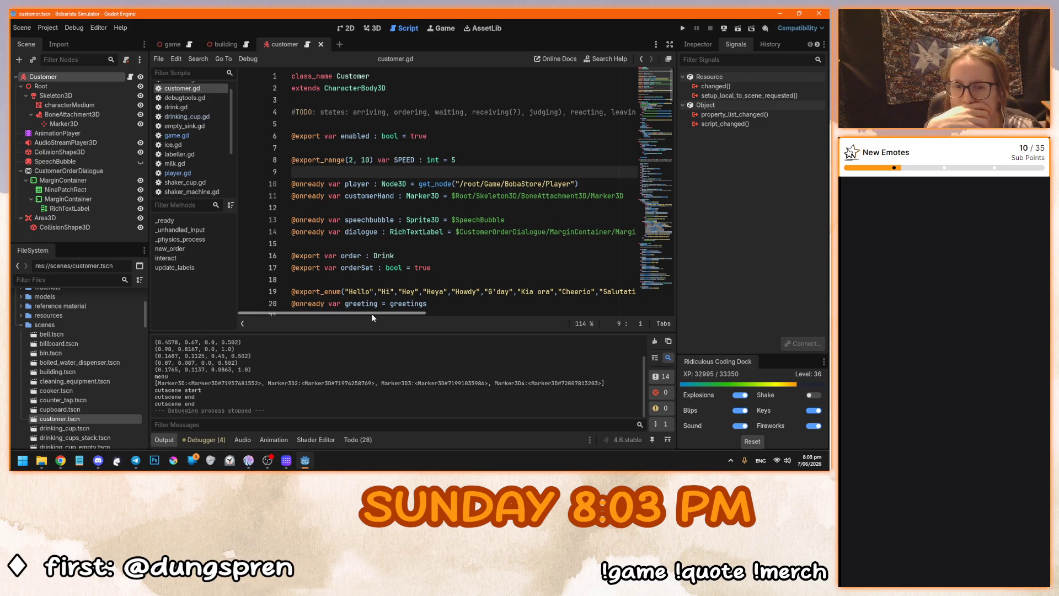
# Paste a copy renamed to game, trimming /BobaStore/Player so it gets /root/Game.
pyautogui.press('Return')
pyautogui.press('Return')
pyautogui.hotkey('ctrl', 'v')
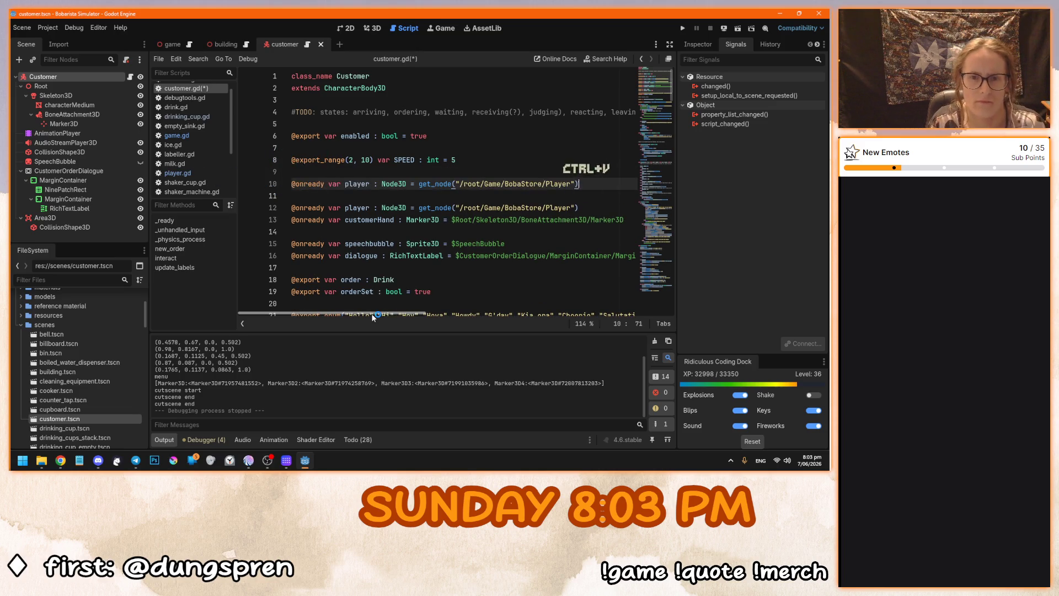
pyautogui.doubleClick(357, 183)
pyautogui.write('game')
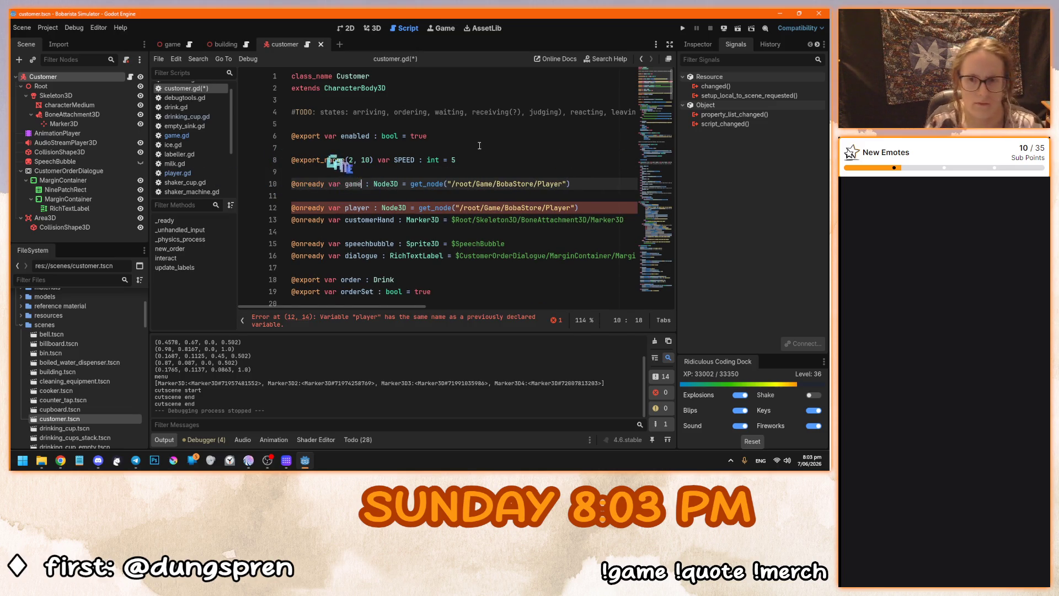
pyautogui.moveTo(493, 183); pyautogui.dragTo(563, 185)
pyautogui.press('BackSpace')
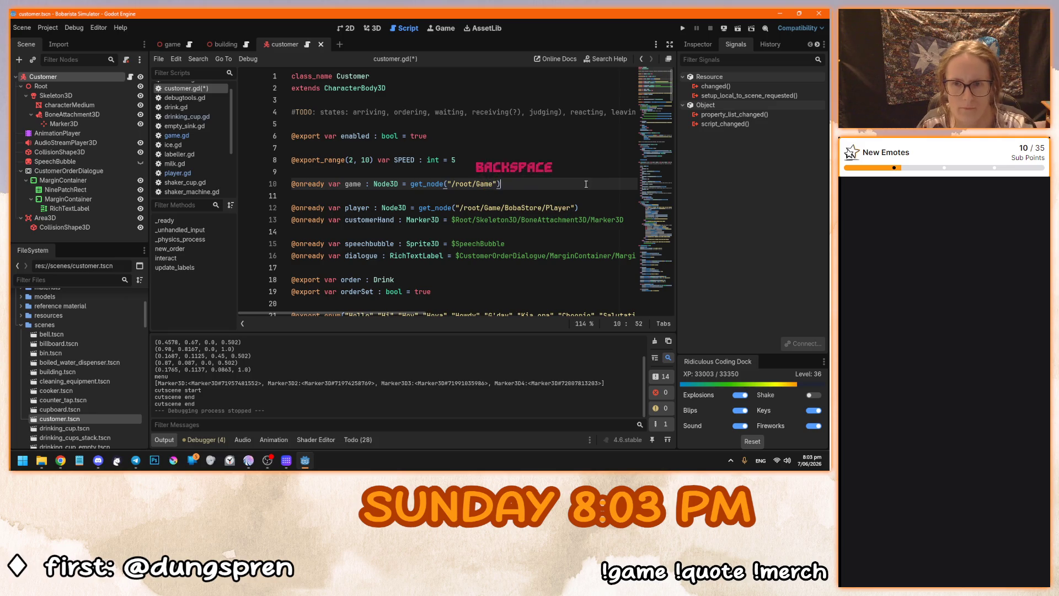
pyautogui.click(586, 183)
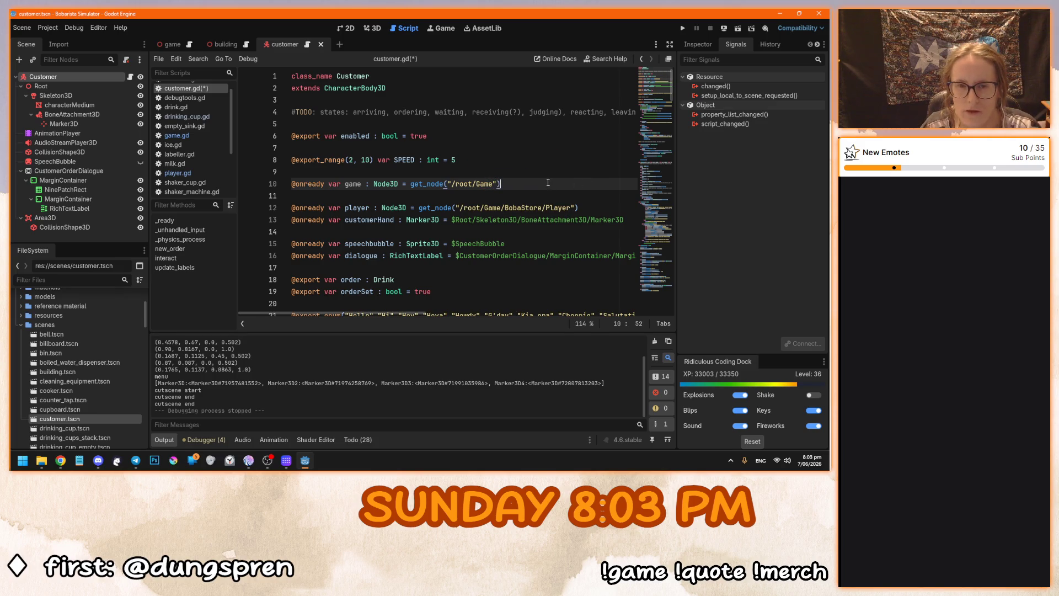
pyautogui.scroll(-7, 548, 182)
pyautogui.scroll(2, 441, 221)
pyautogui.click(409, 244)
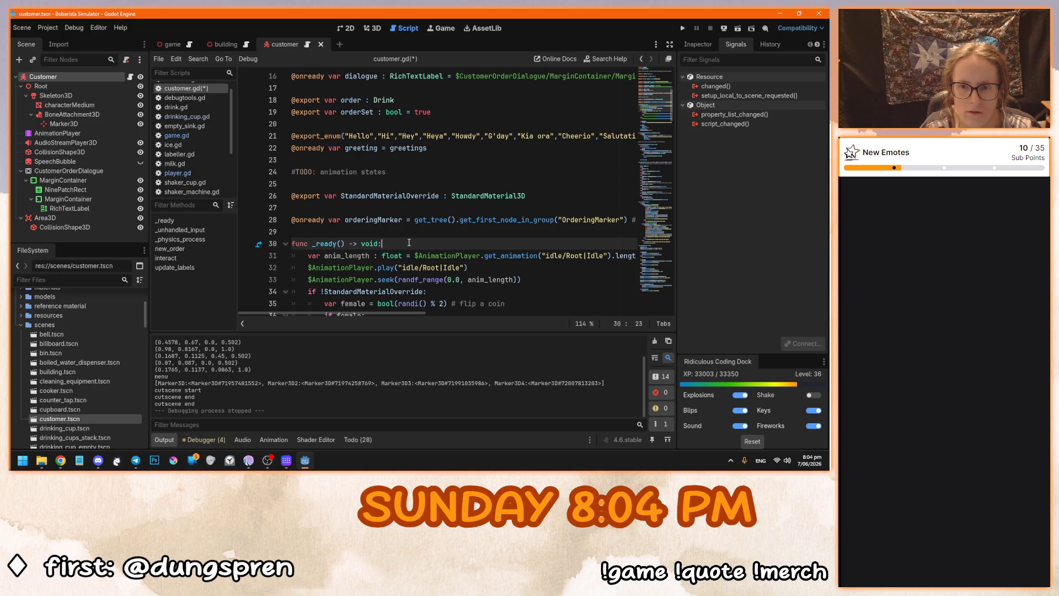
pyautogui.scroll(1, 409, 243)
pyautogui.scroll(1, 409, 243)
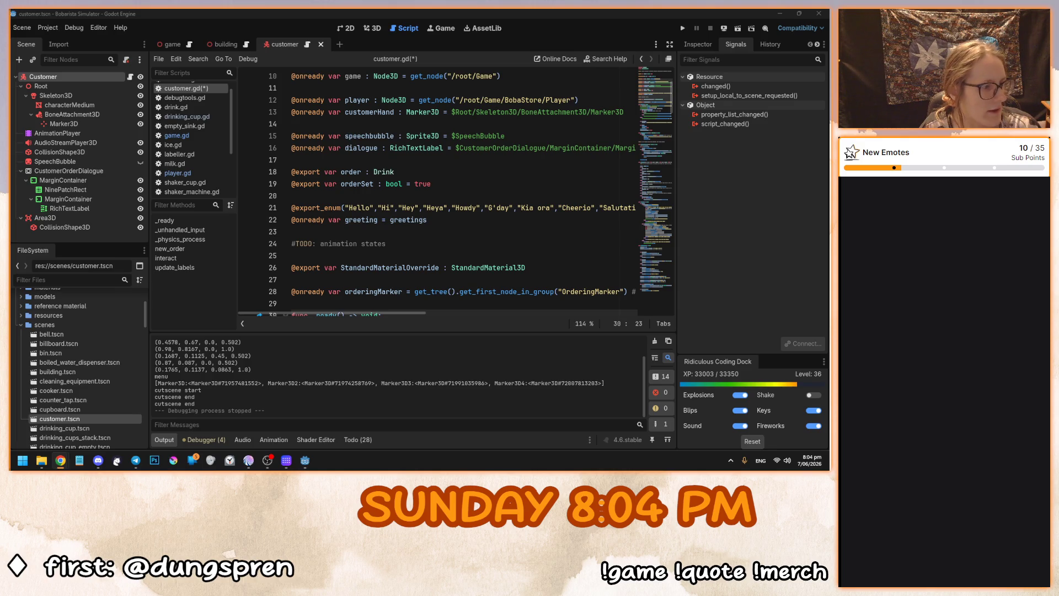
# Add a blank first line inside func _ready() and reselect Customer to list its signals.
pyautogui.moveTo(415, 215)
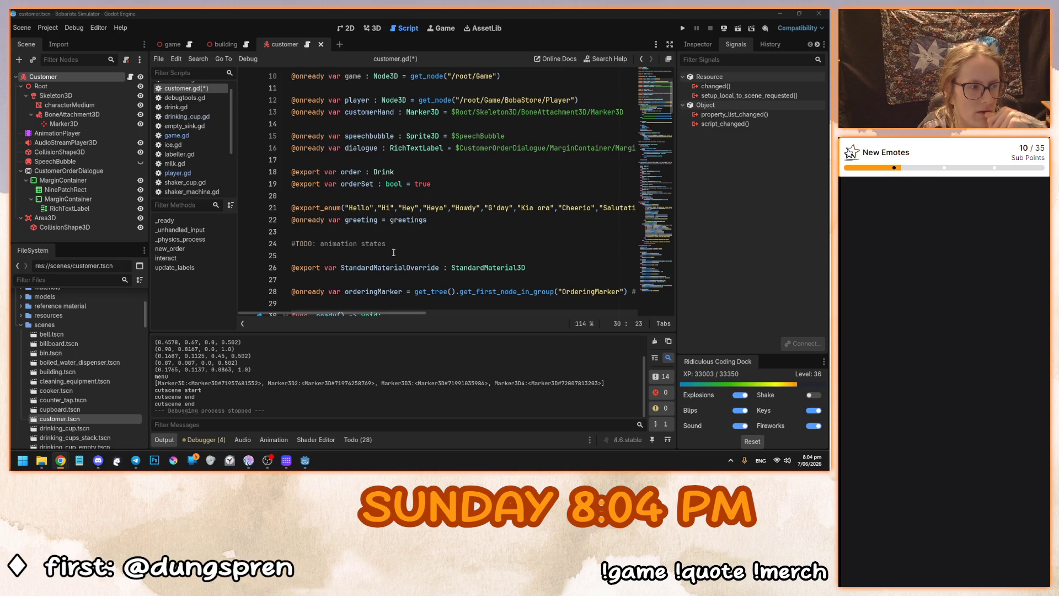
pyautogui.scroll(-4, 394, 252)
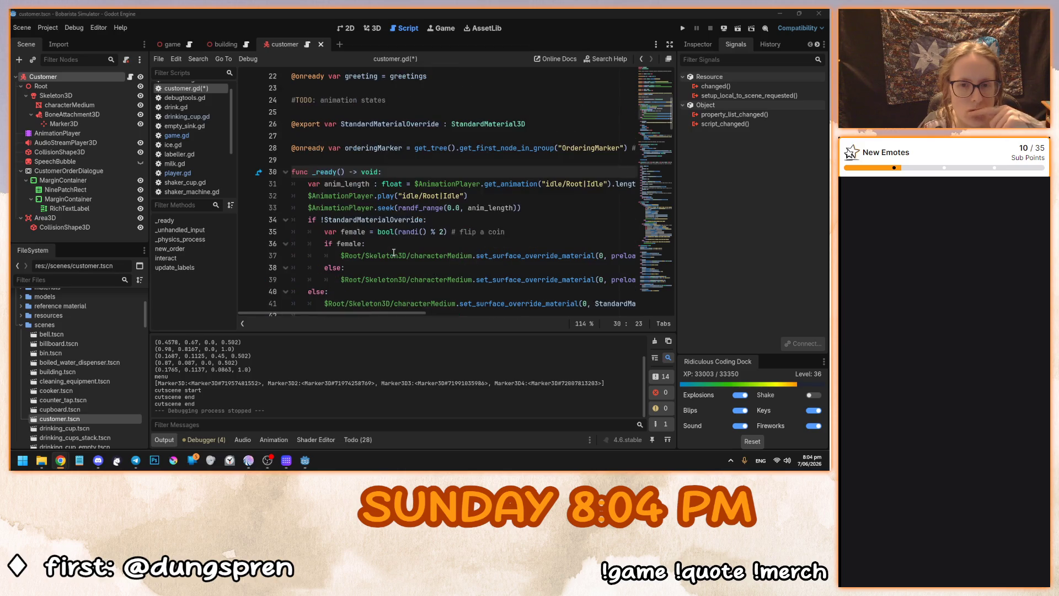
pyautogui.click(359, 171)
pyautogui.click(396, 172)
pyautogui.press('Return')
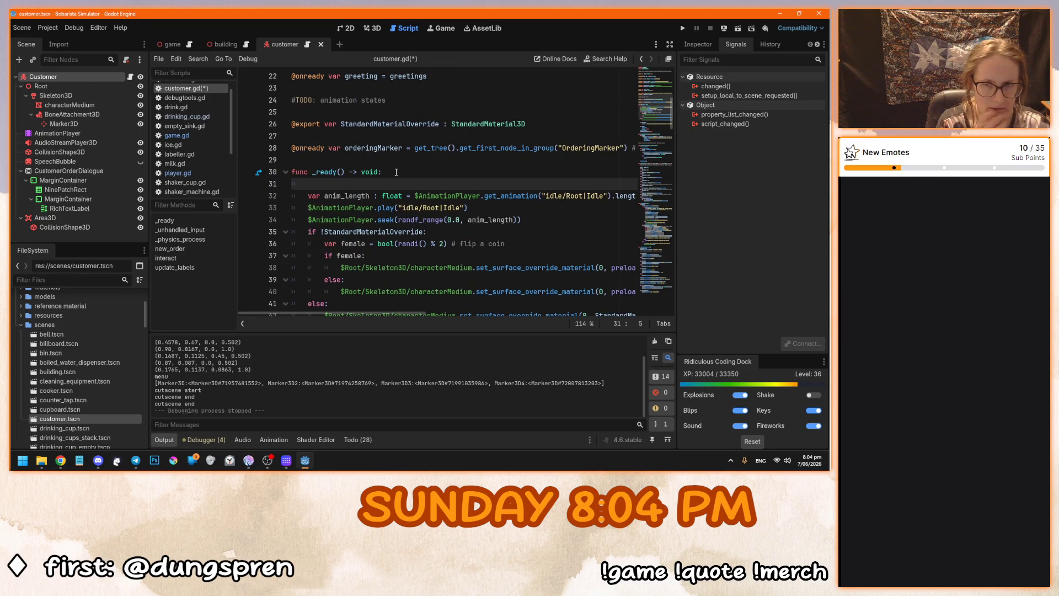
pyautogui.click(91, 78)
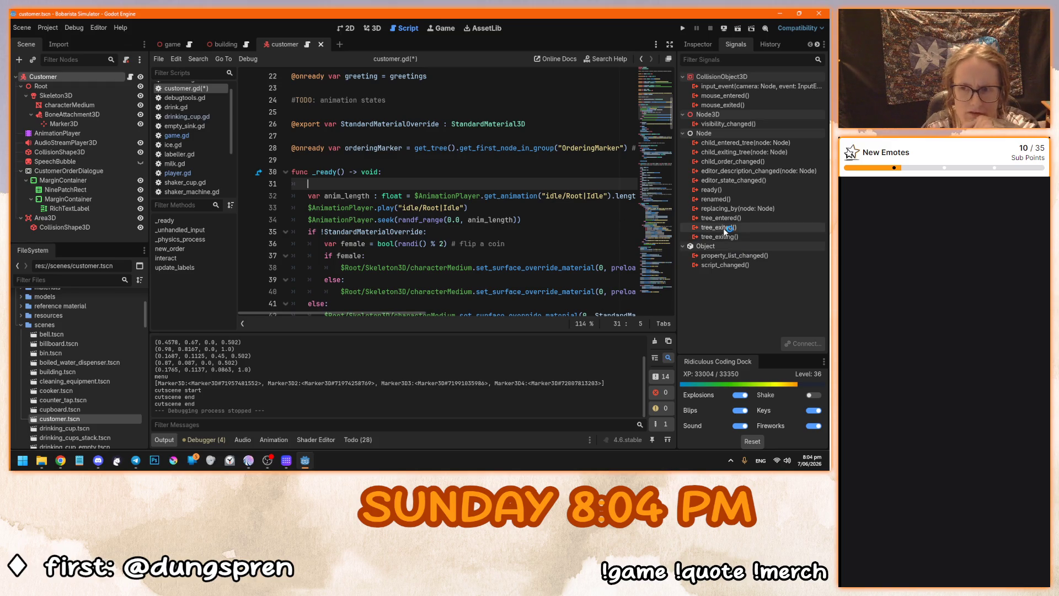
pyautogui.moveTo(724, 227)
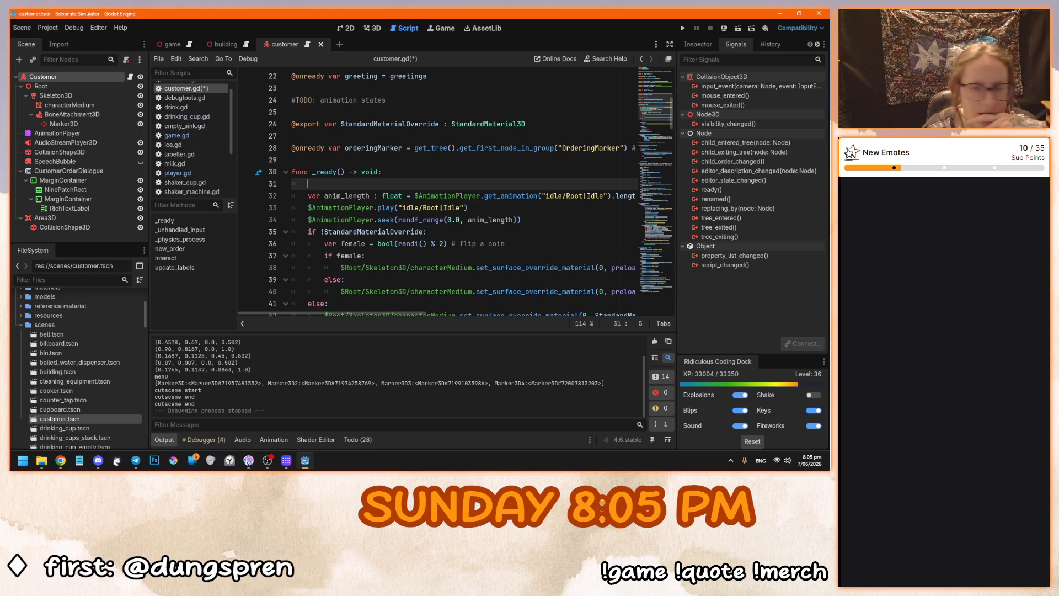
# Connect the Customer's tree_exited signal, creating an _on_tree_exited handler.
pyautogui.rightClick(729, 229)
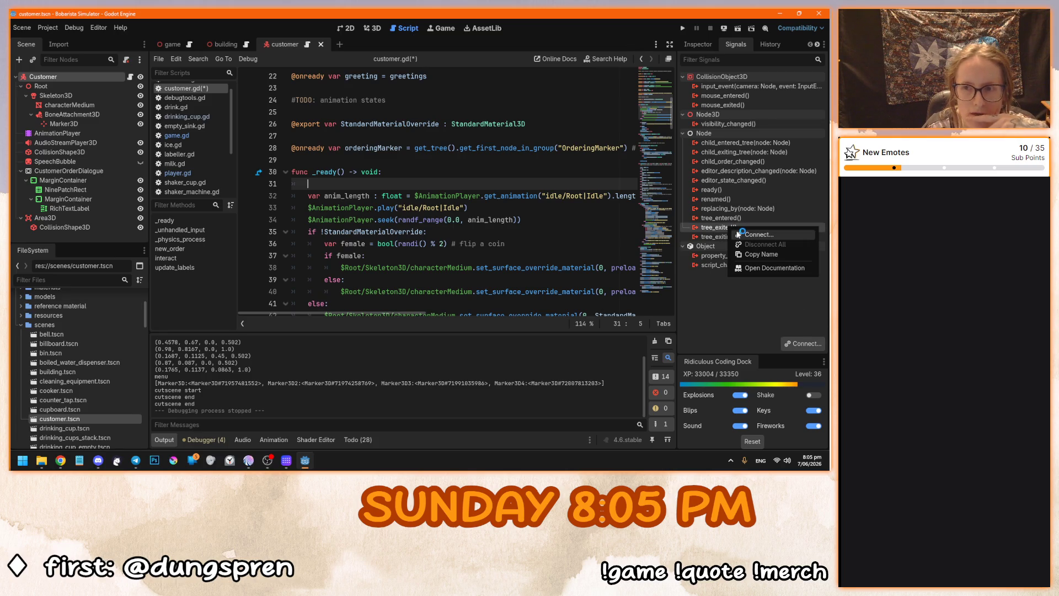
pyautogui.click(742, 234)
pyautogui.click(373, 337)
# Replace the handler's pass with print("deleted customer") and test-run the game to see it.
pyautogui.press('End')
pyautogui.hotkey('shift', 'Home')
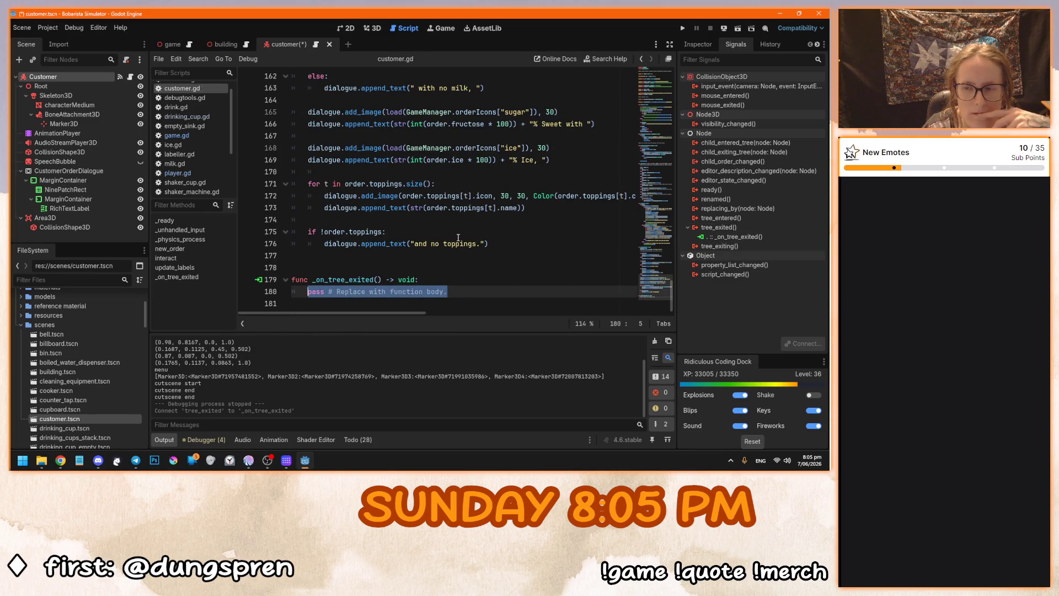
pyautogui.write('print(')
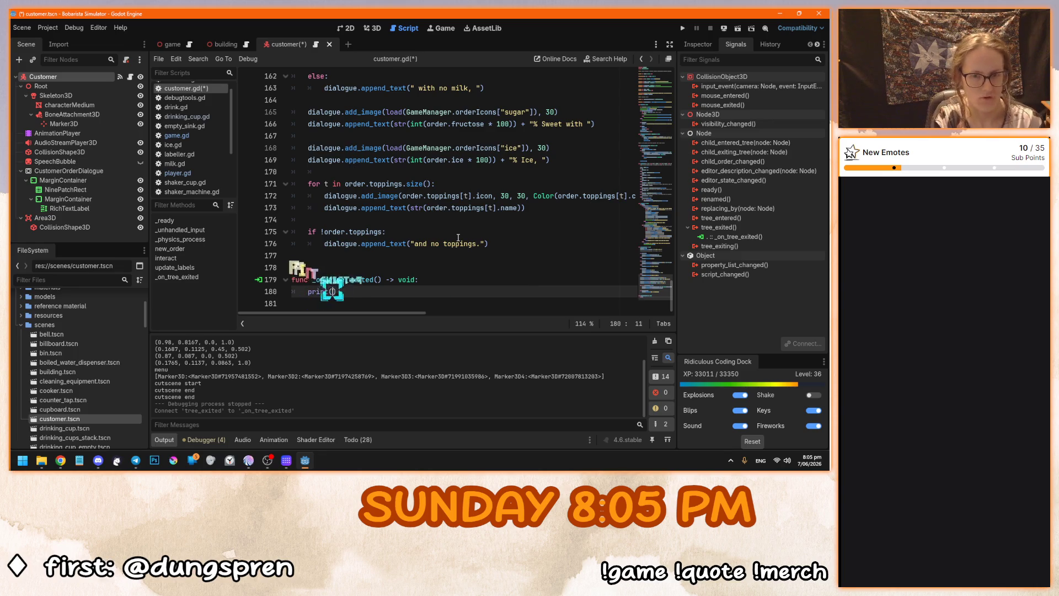
pyautogui.write('"deleted customer')
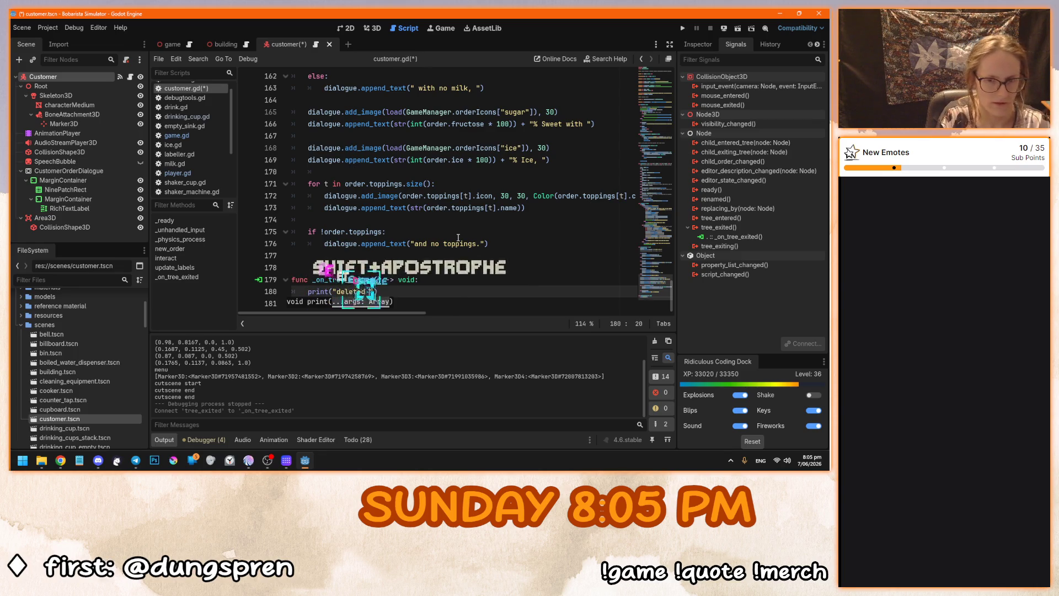
pyautogui.press('F5')
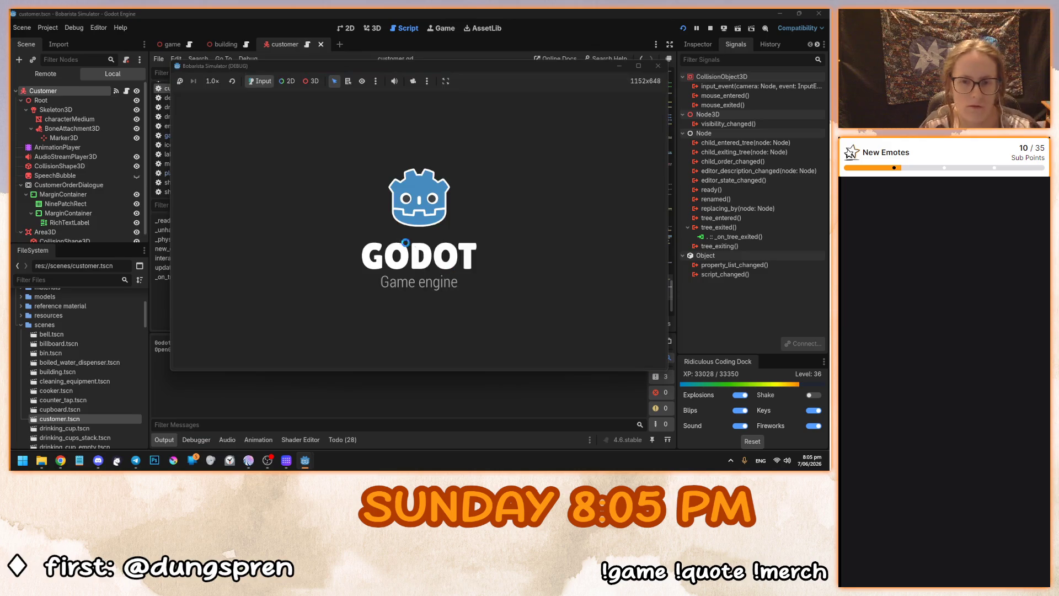
pyautogui.click(424, 238)
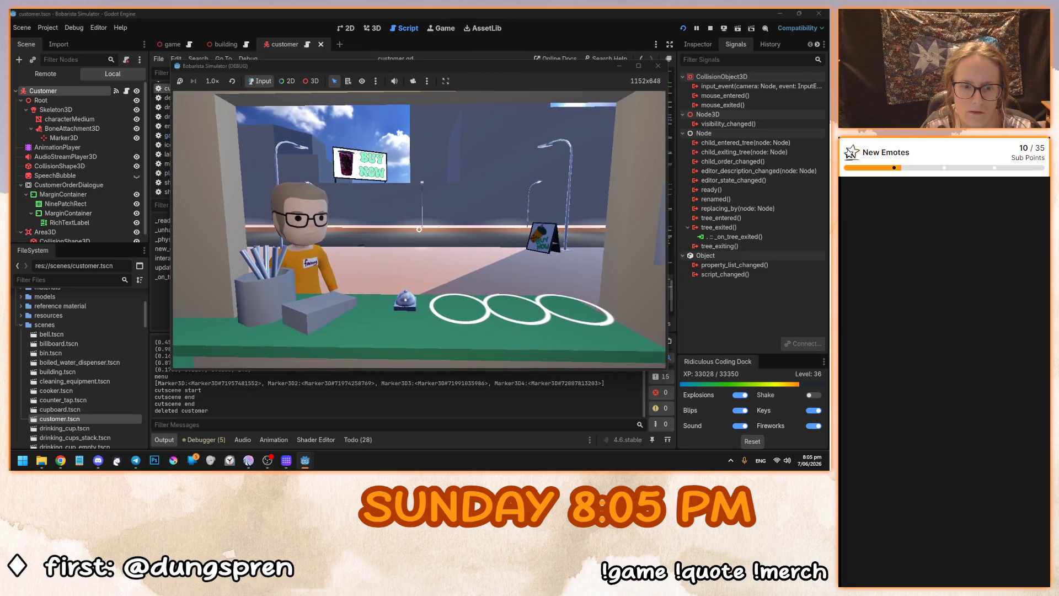
pyautogui.press('F8')
pyautogui.moveTo(411, 291); pyautogui.dragTo(311, 293)
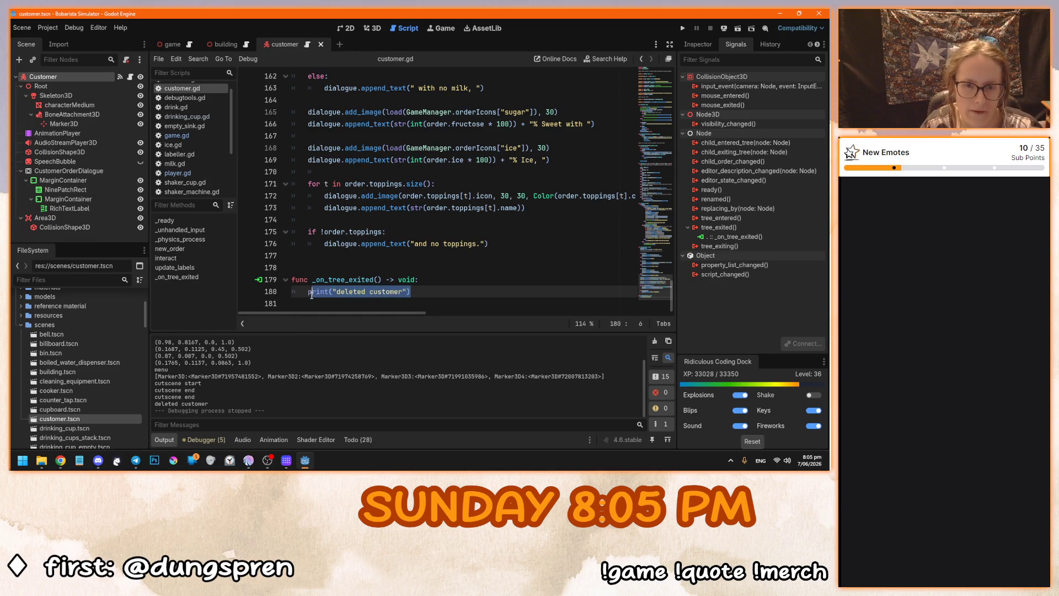
# Swap the print in _on_tree_exited for a game.emit_signal() call via autocompletion.
pyautogui.press('BackSpace')
pyautogui.press('BackSpace')
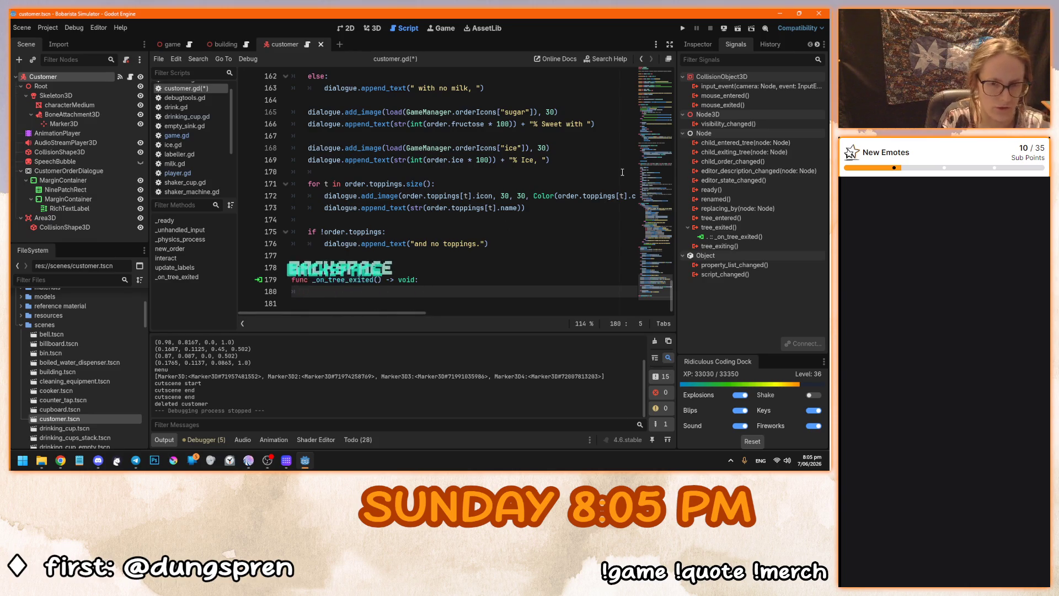
pyautogui.write('game.')
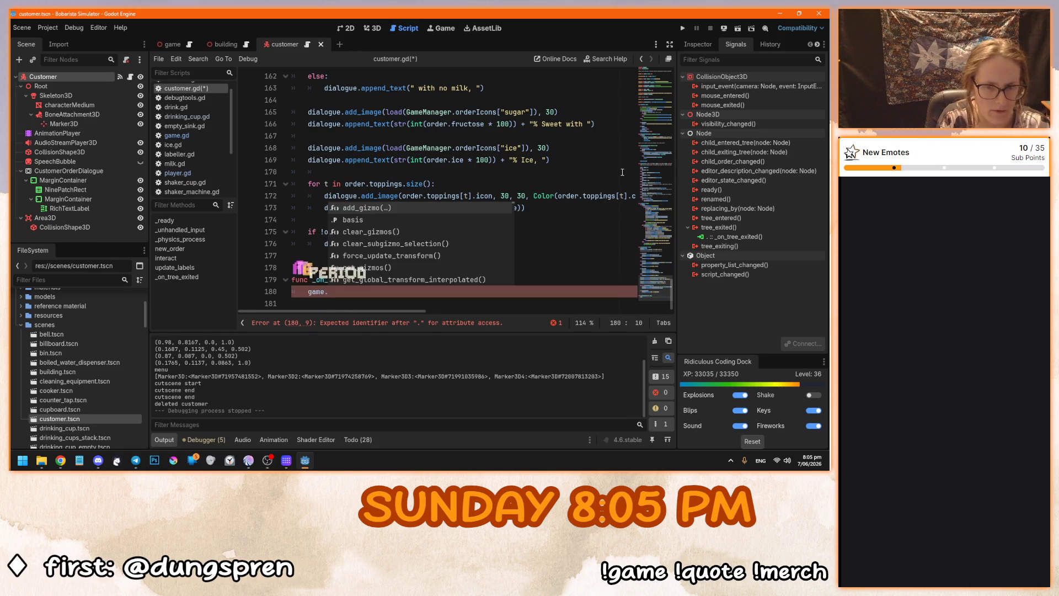
pyautogui.hotkey('ctrl', 'BackSpace')
pyautogui.hotkey('ctrl', 'BackSpace')
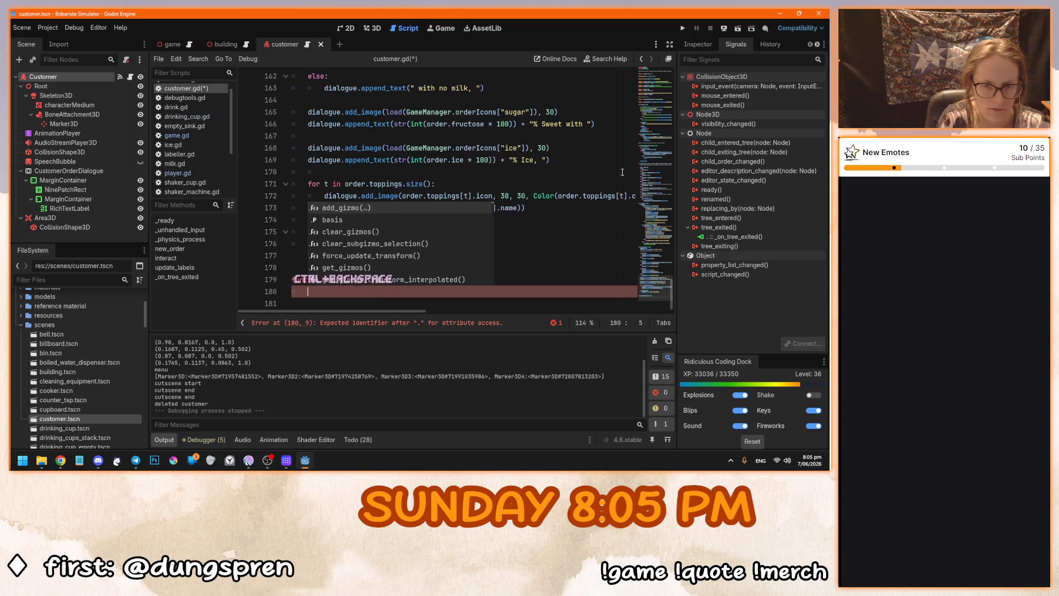
pyautogui.scroll(15, 511, 262)
pyautogui.scroll(6, 670, 200)
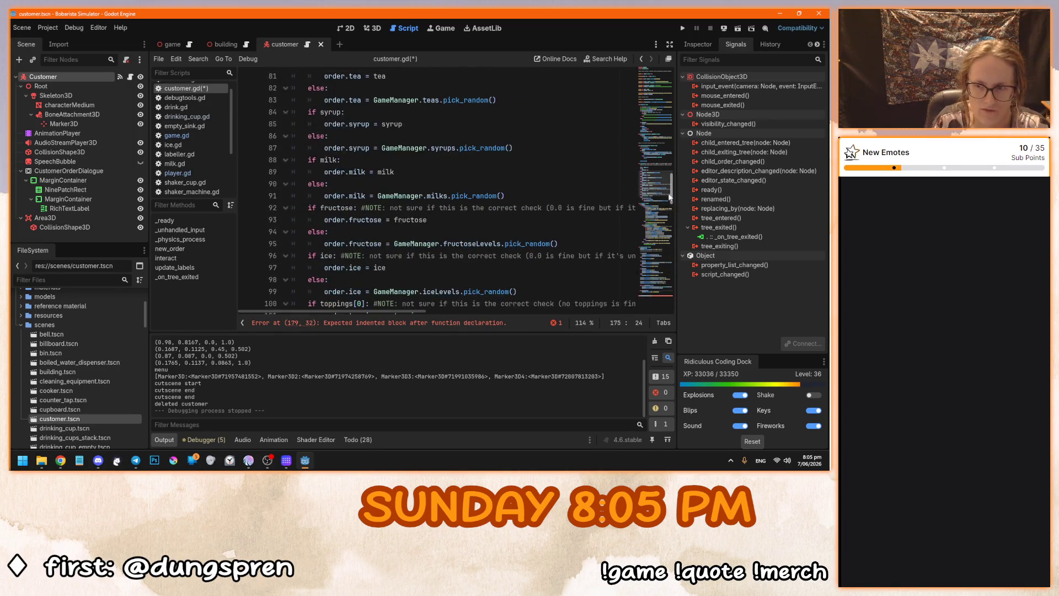
pyautogui.moveTo(672, 189)
pyautogui.mouseDown()
pyautogui.moveTo(672, 72)
pyautogui.moveTo(675, 315)
pyautogui.moveTo(673, 82)
pyautogui.moveTo(654, 292)
pyautogui.mouseUp()
pyautogui.click(415, 288)
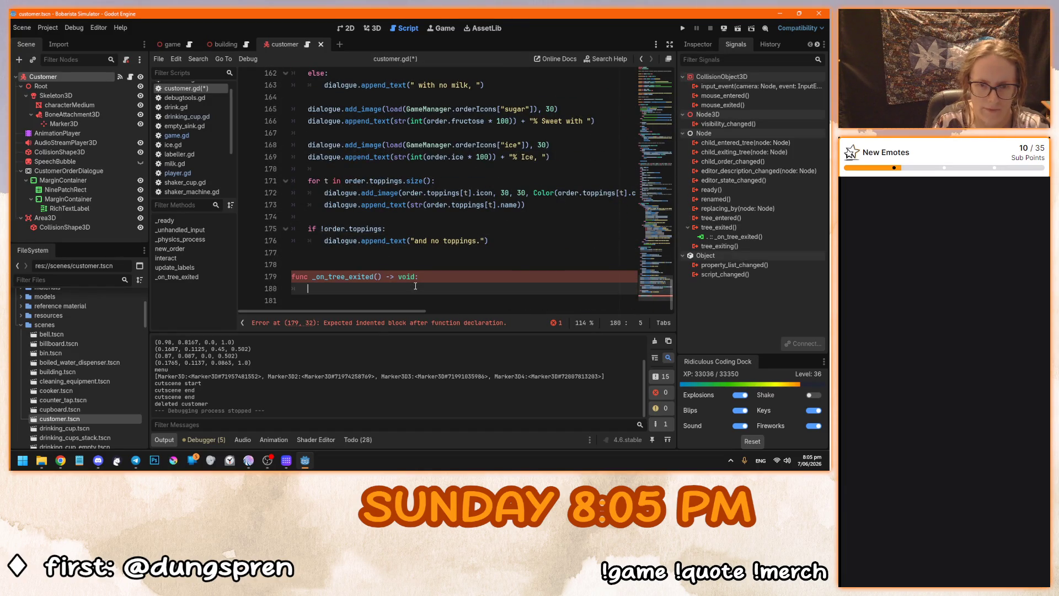
pyautogui.write('g')
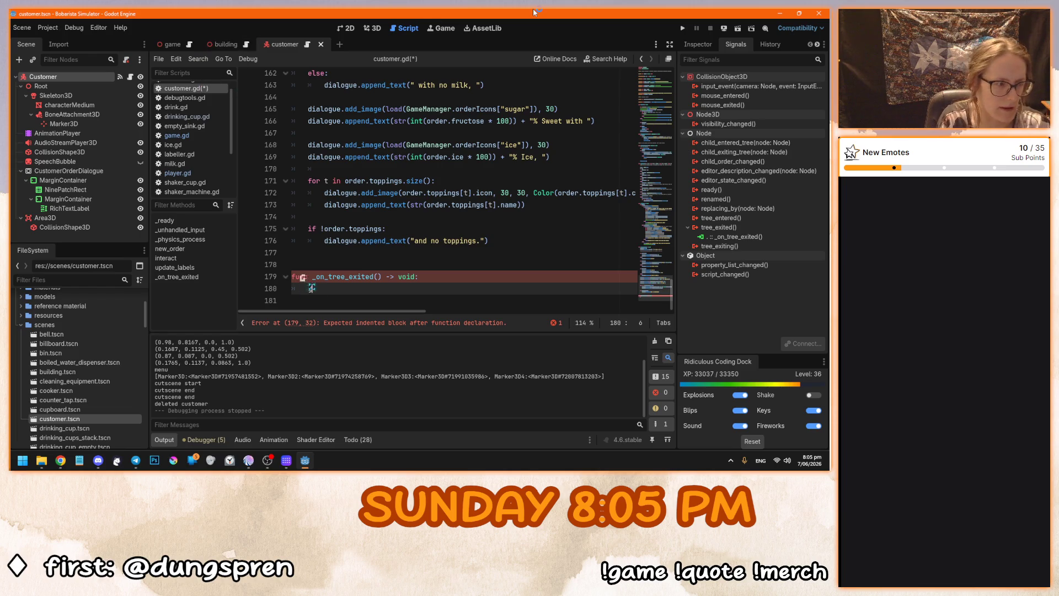
pyautogui.write('ame.emit')
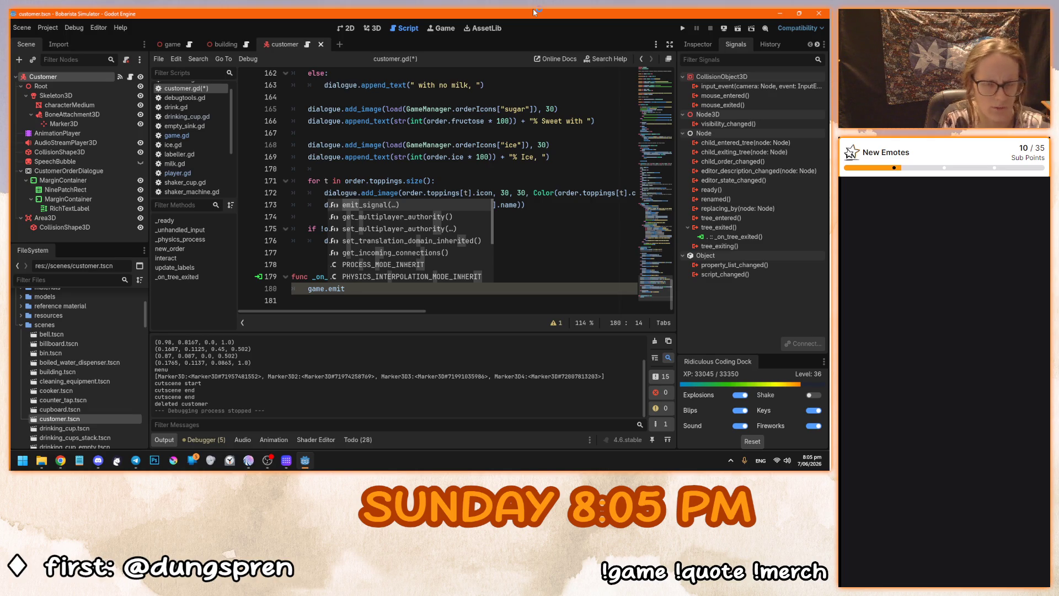
pyautogui.press('Tab')
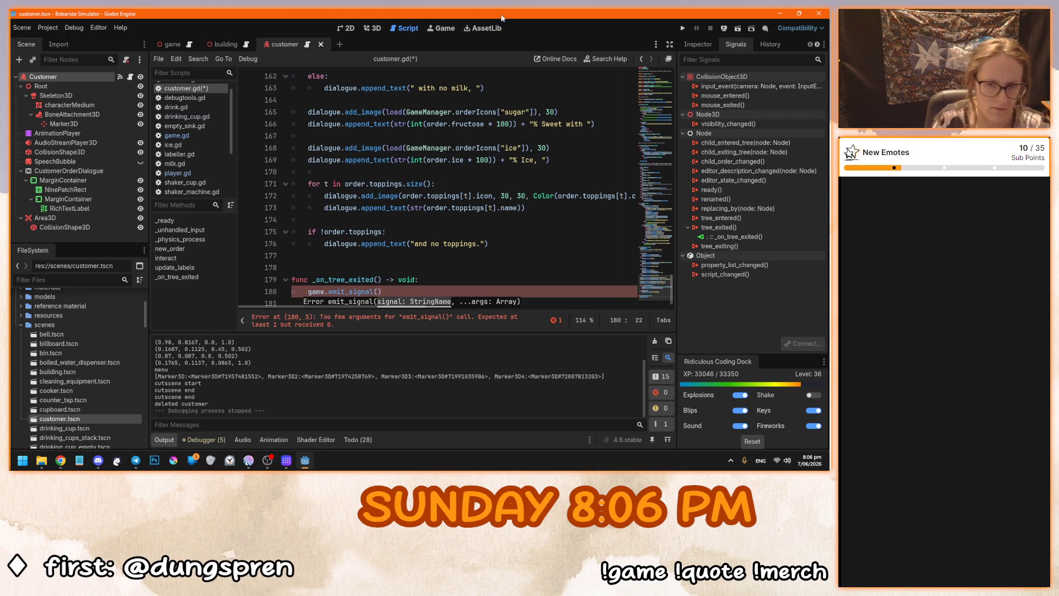
pyautogui.click(173, 44)
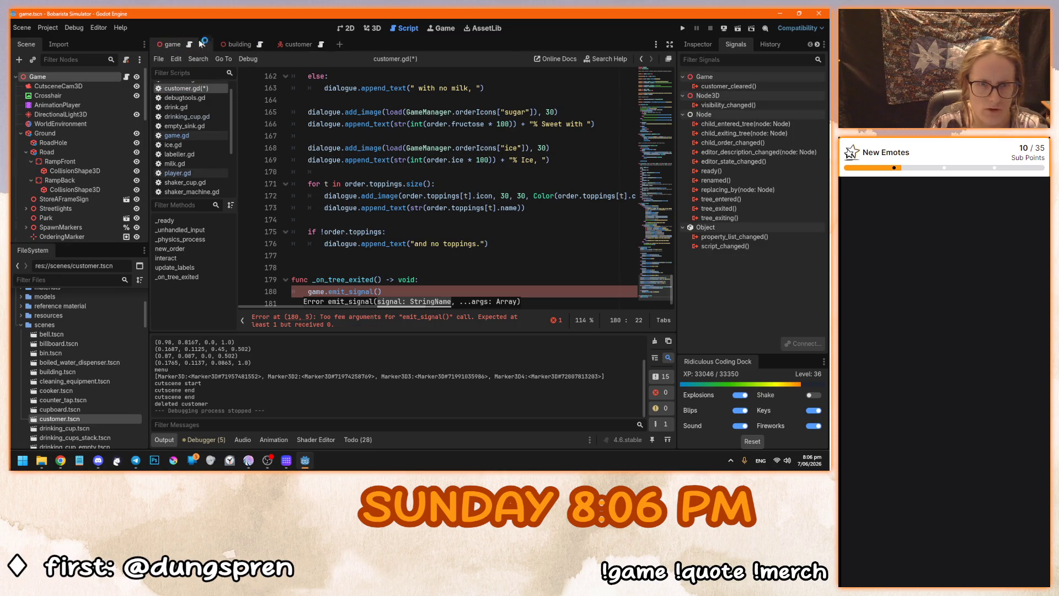
# Delete the customer_cleared signal declaration from game.gd.
pyautogui.scroll(-15, 638, 200)
pyautogui.moveTo(673, 192)
pyautogui.mouseDown()
pyautogui.moveTo(672, 243)
pyautogui.moveTo(648, 74)
pyautogui.mouseUp()
pyautogui.tripleClick(391, 112)
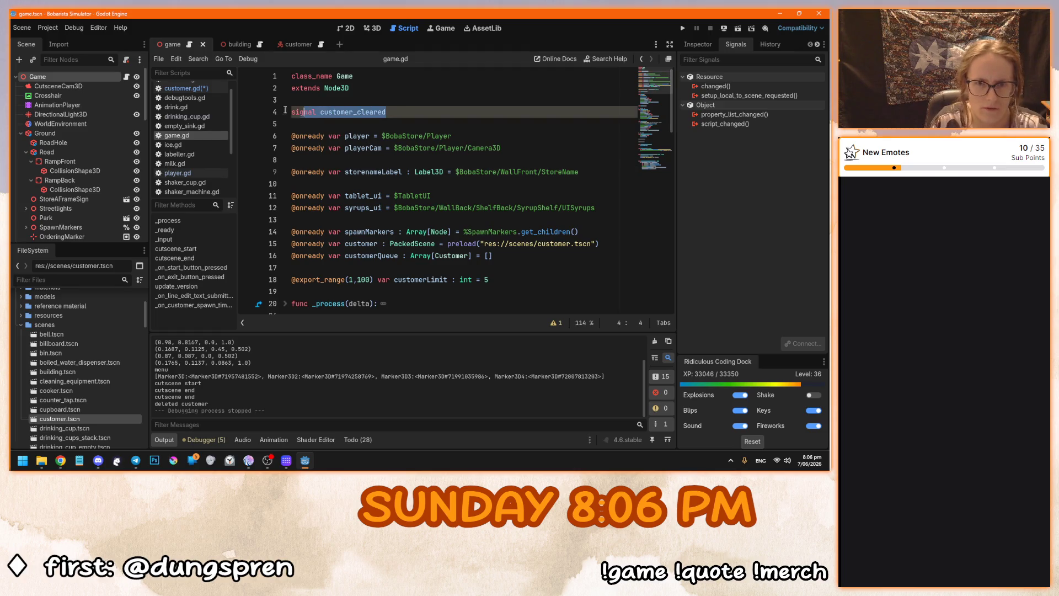
pyautogui.press('BackSpace')
pyautogui.press('BackSpace')
pyautogui.press('BackSpace')
# Add func clear_customer(customer) -> void at the end of game.gd, printing "deleted customer v2".
pyautogui.moveTo(674, 109); pyautogui.dragTo(670, 281)
pyautogui.click(573, 303)
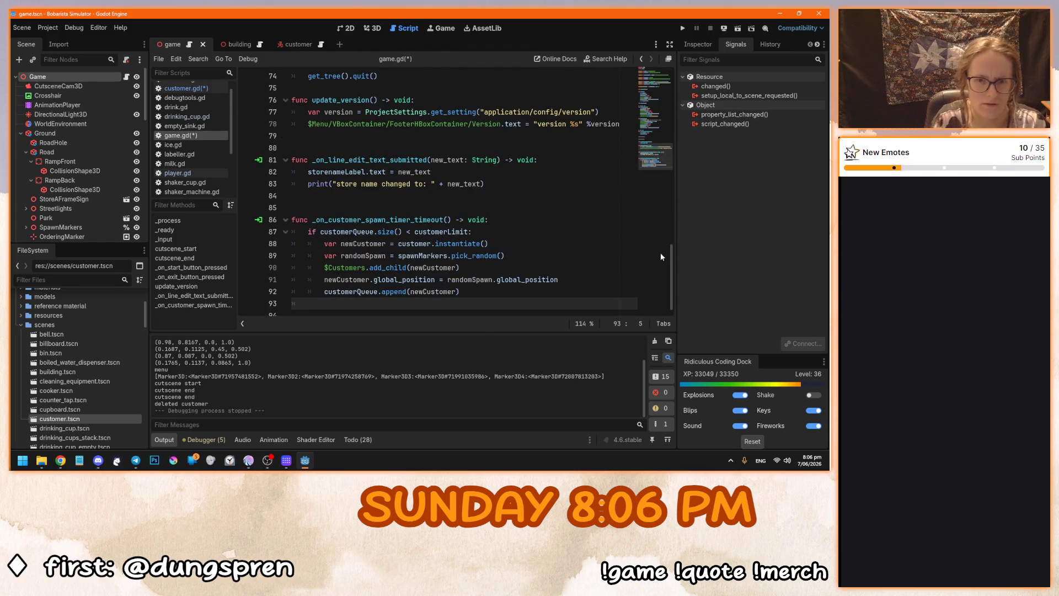
pyautogui.press('Return')
pyautogui.press('BackSpace')
pyautogui.write('func clear')
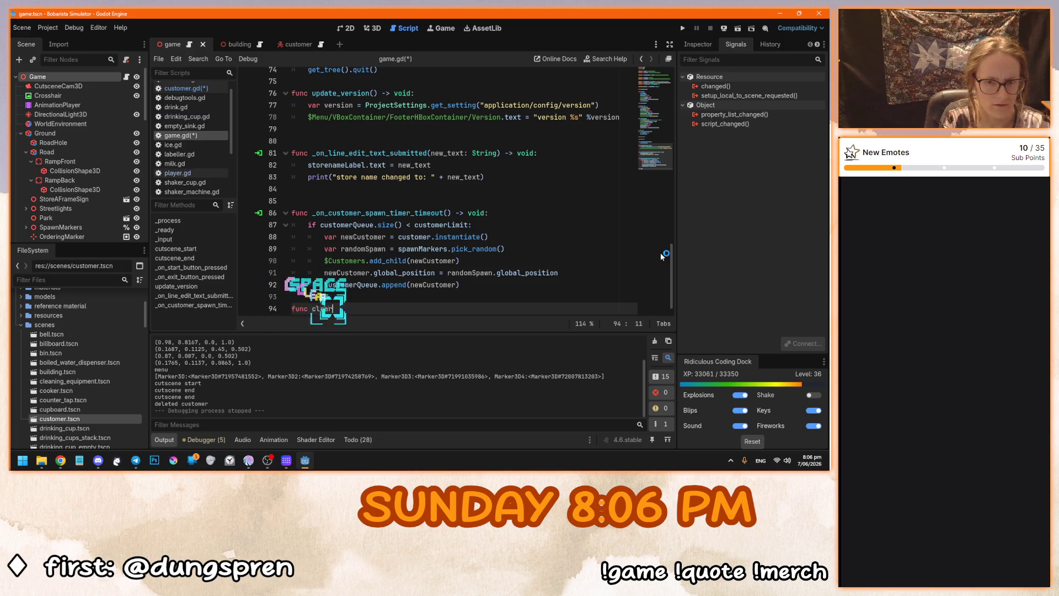
pyautogui.write('_customer(')
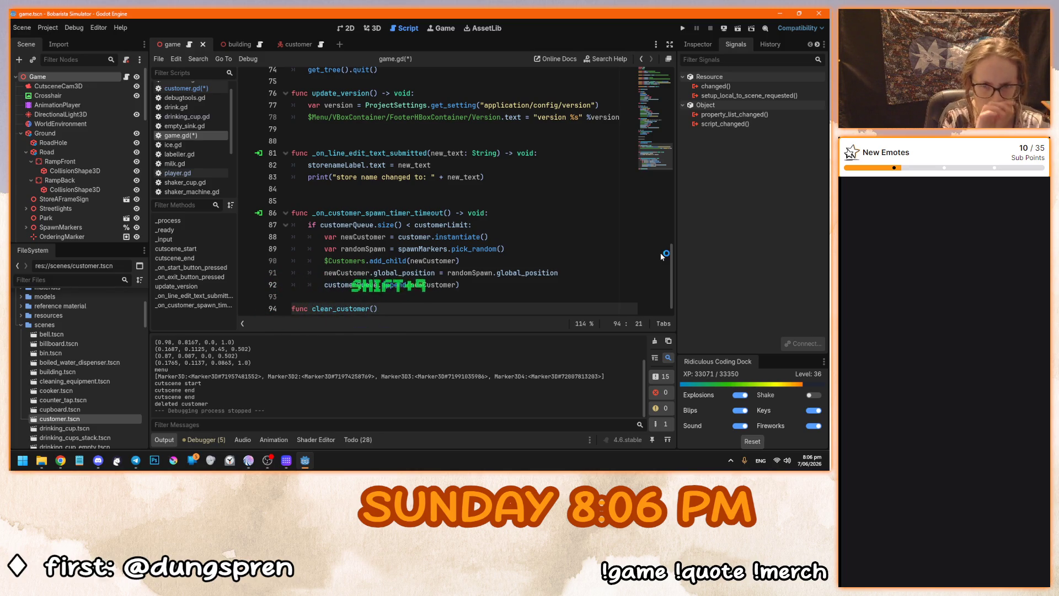
pyautogui.write('customer')
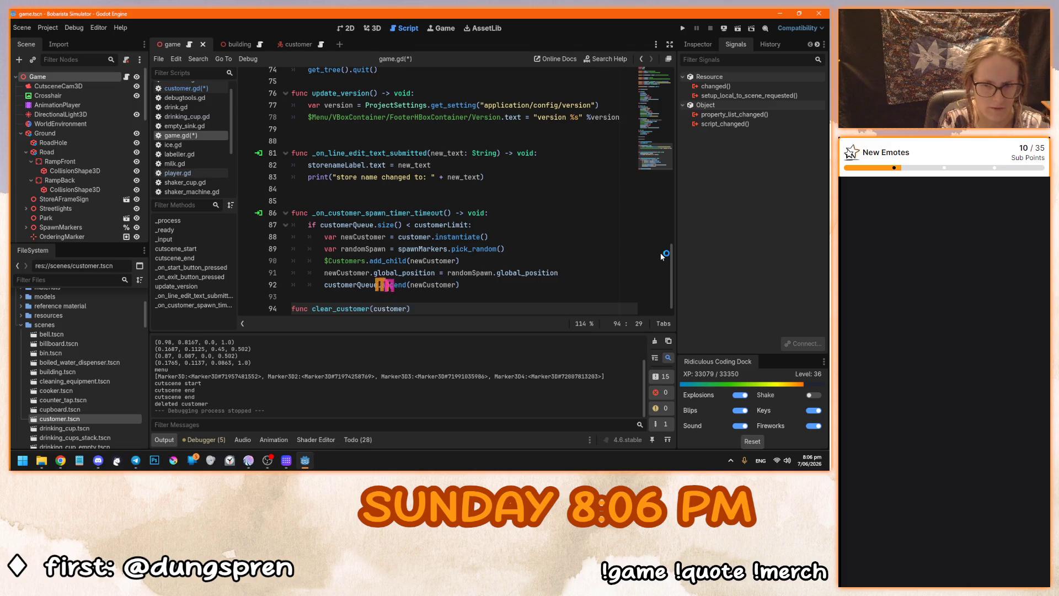
pyautogui.write(' :')
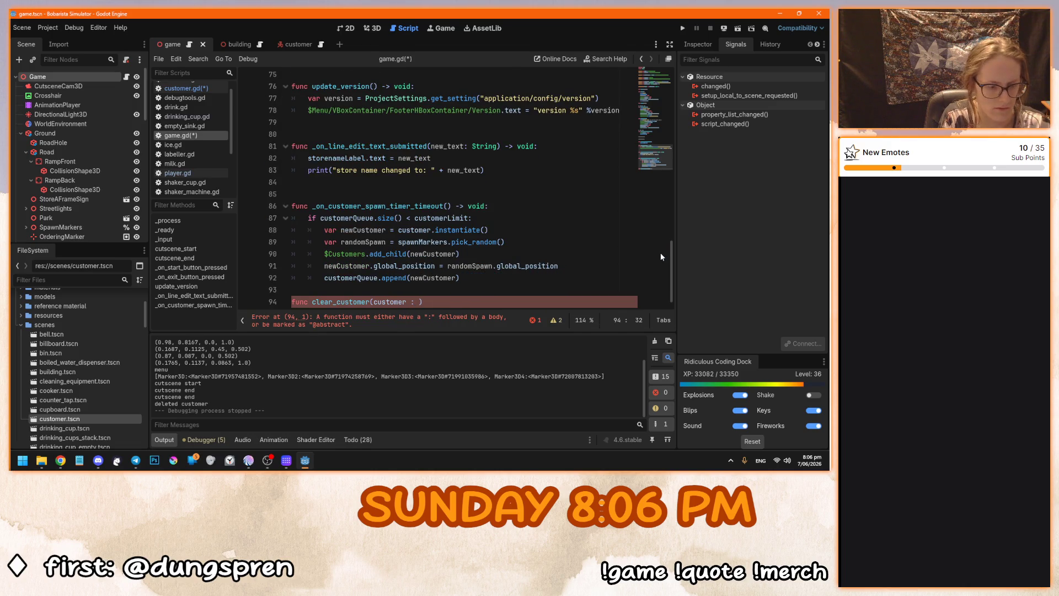
pyautogui.press('BackSpace')
pyautogui.press('BackSpace')
pyautogui.press('BackSpace')
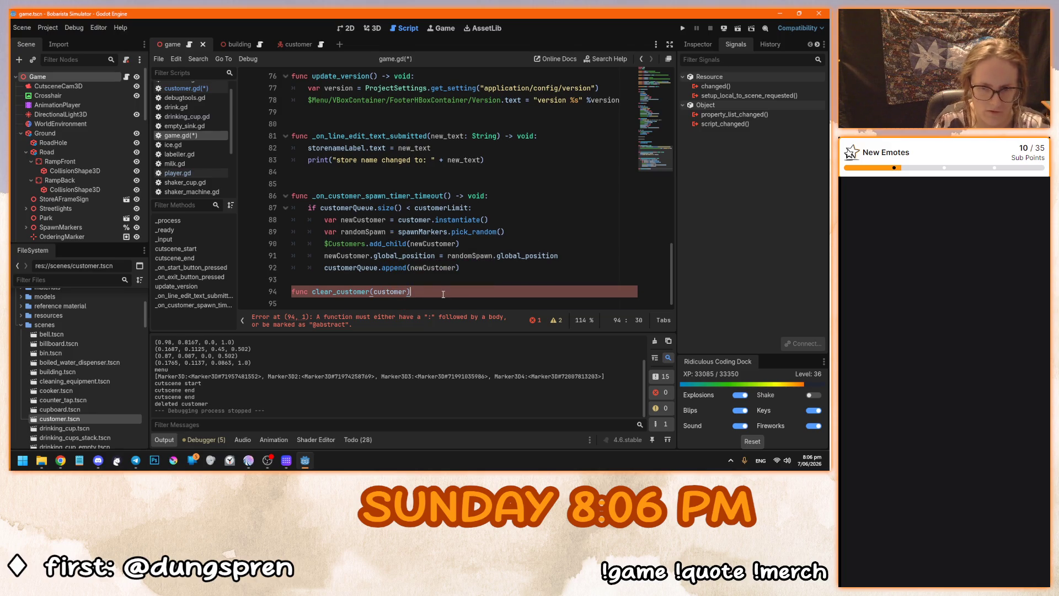
pyautogui.write(' -> void:')
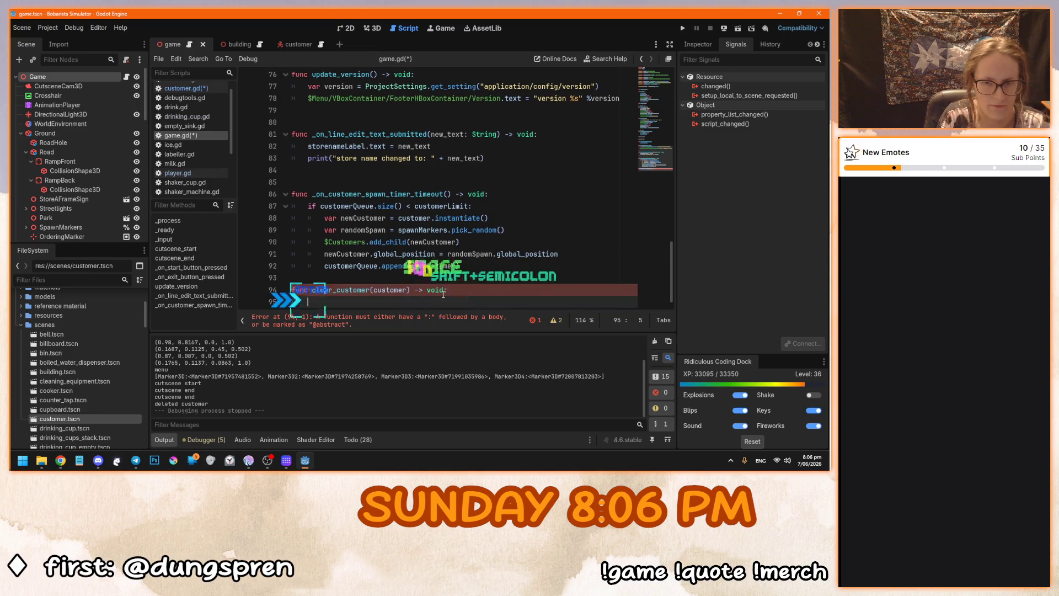
pyautogui.press('Return')
pyautogui.write('rint')
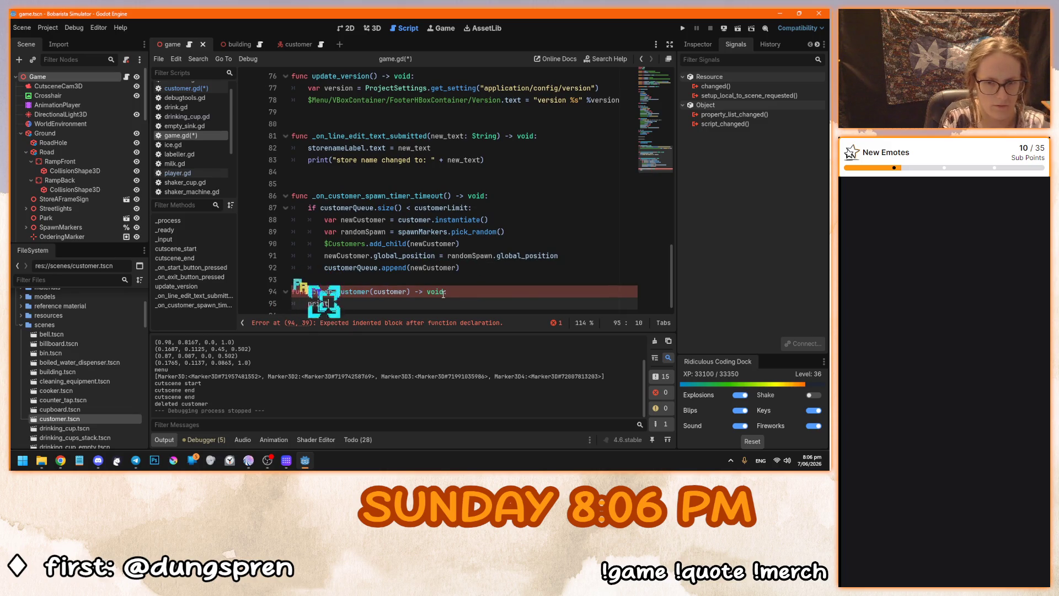
pyautogui.write('("deleted')
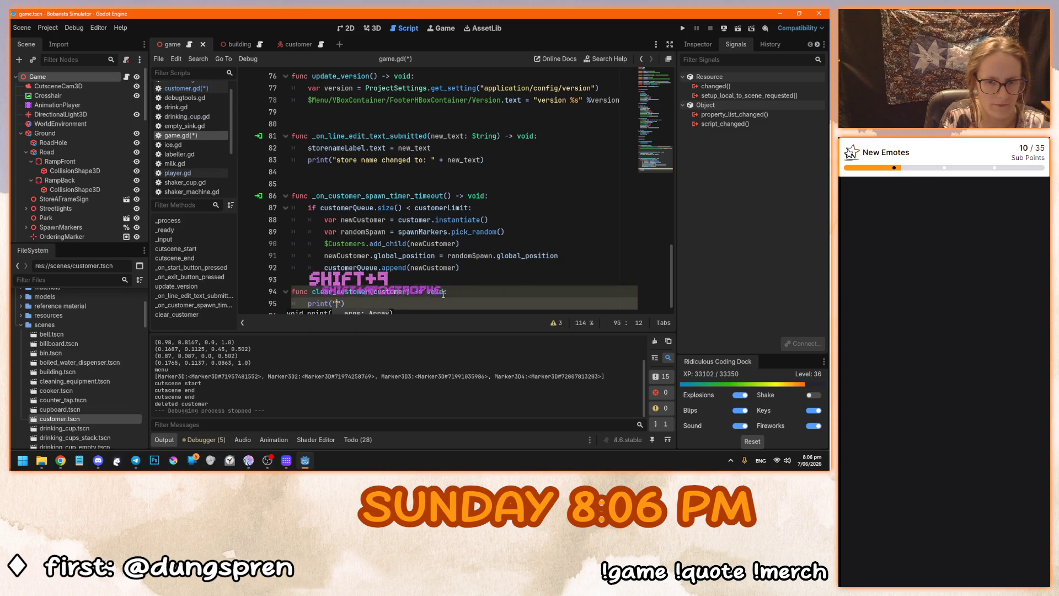
pyautogui.write(' customer')
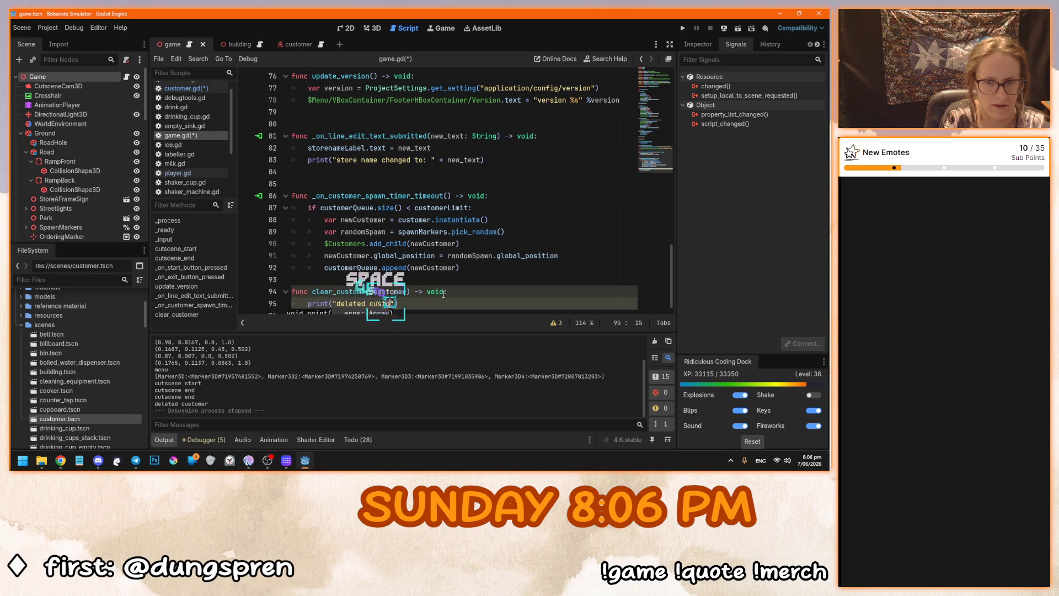
pyautogui.write(':')
pyautogui.press('BackSpace')
pyautogui.write('v2')
# Copy the clear_customer name into customer.gd's handler in place of emit_signal.
pyautogui.scroll(-1, 439, 292)
pyautogui.doubleClick(336, 282)
pyautogui.hotkey('ctrl', 'c')
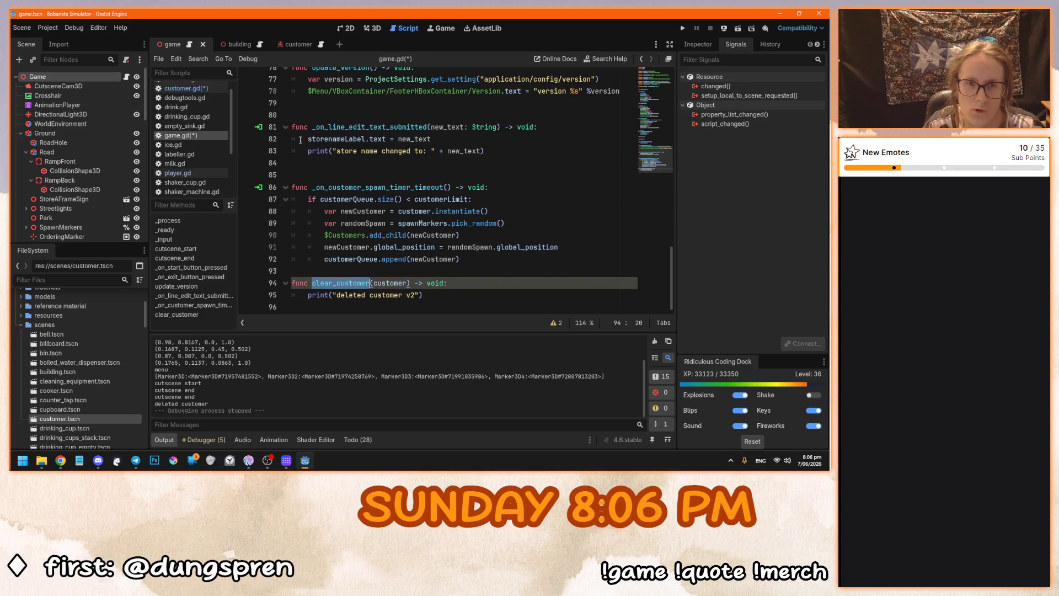
pyautogui.click(299, 44)
pyautogui.press('BackSpace')
pyautogui.press('BackSpace')
pyautogui.press('BackSpace')
pyautogui.hotkey('ctrl', 'v')
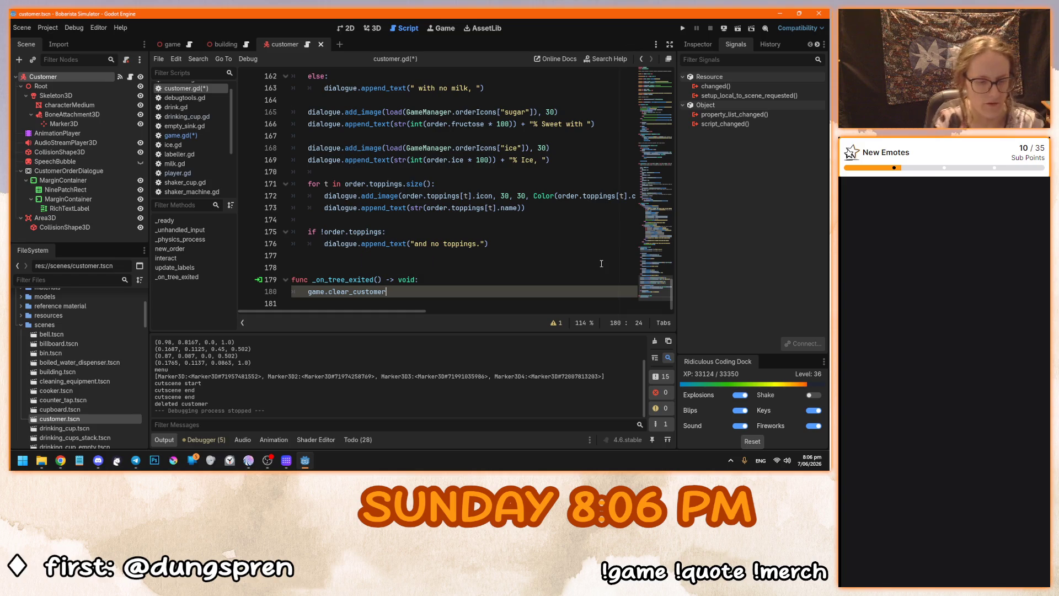
# Complete the game.clear_customer() call, save, and test-run the game.
pyautogui.write('(')
pyautogui.click(478, 281)
pyautogui.hotkey('ctrl', 's')
pyautogui.press('F5')
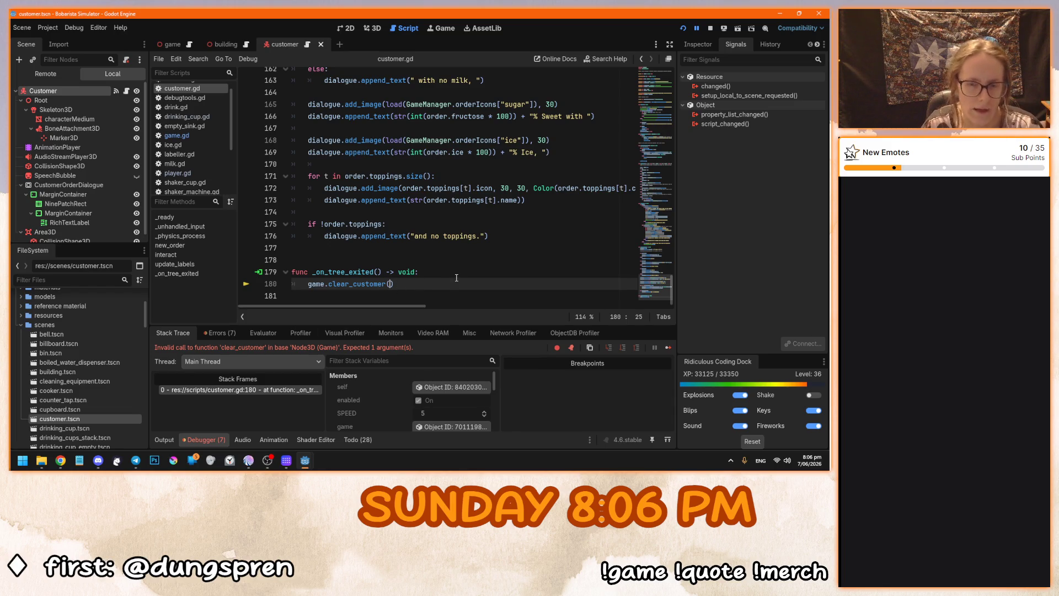
# Rerun the game once self is passed to clear_customer, stop it, and open the game scene.
pyautogui.press('F5')
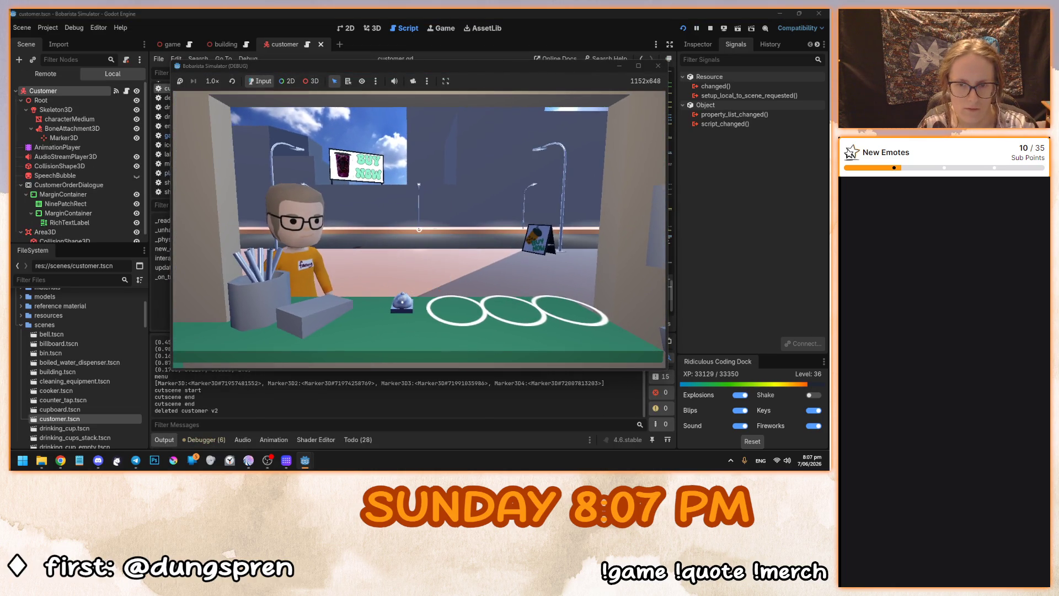
pyautogui.press('F8')
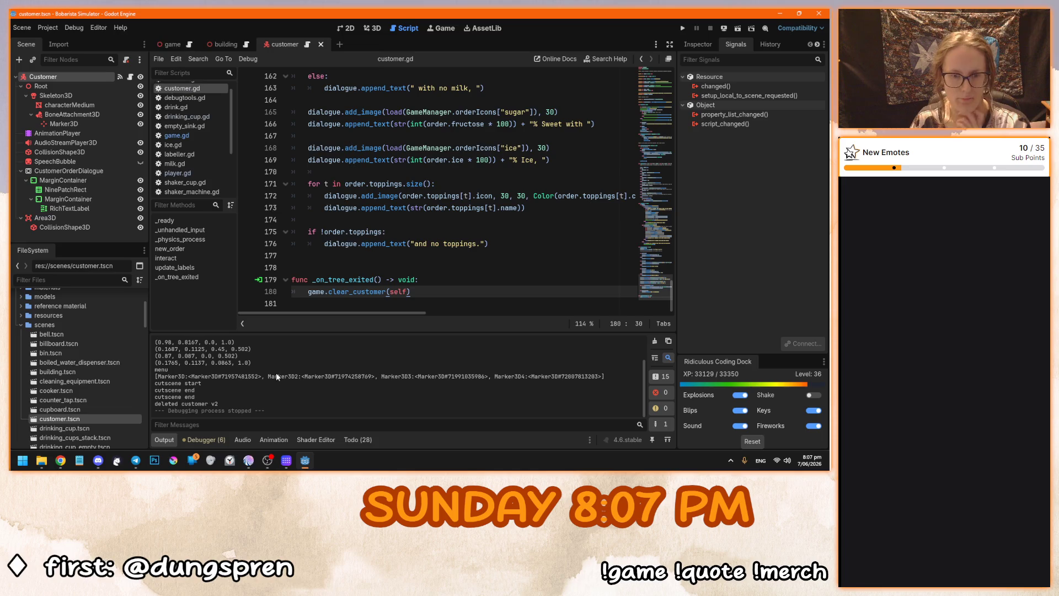
pyautogui.click(178, 45)
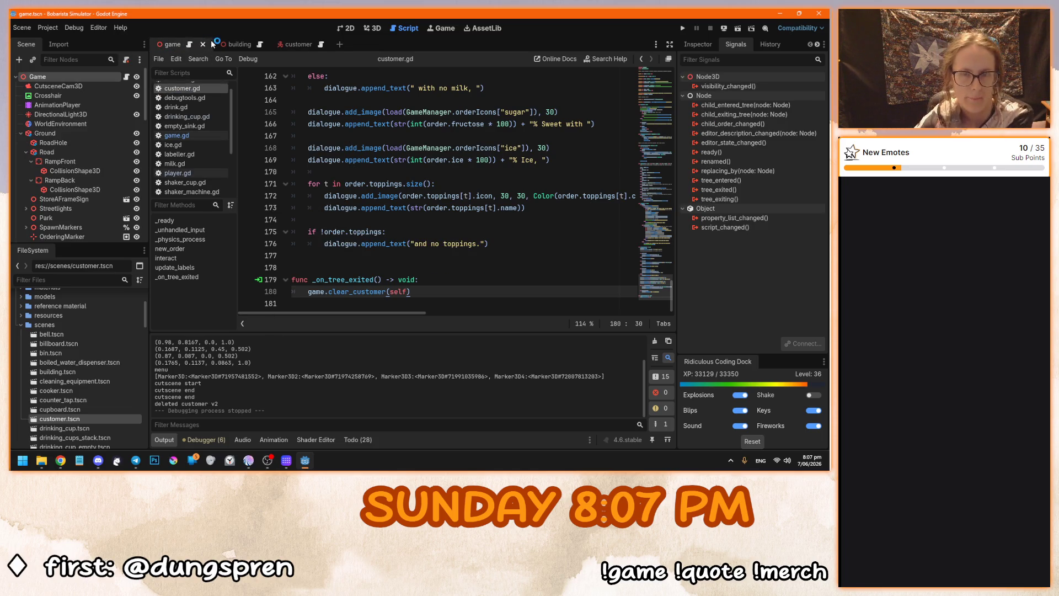
# Open game.gd to show its clear_customer(customer) function printing 'deleted customer v2'.
pyautogui.click(192, 45)
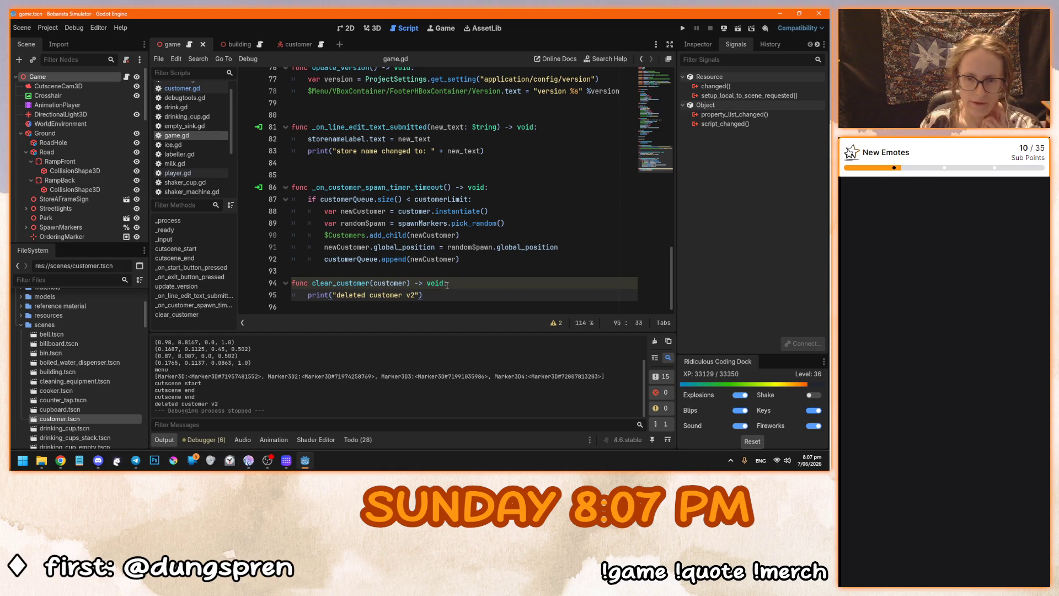
# Look up the erase method on the Array help page reached from append, then return to game.gd.
pyautogui.keyDown('ctrl'); pyautogui.click(397, 259); pyautogui.keyUp('ctrl')
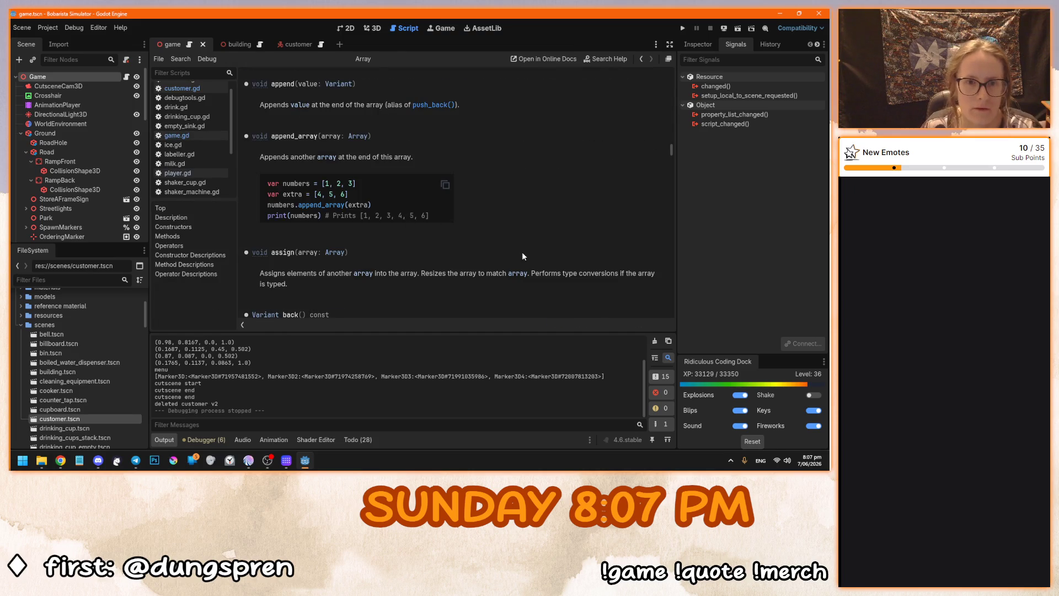
pyautogui.moveTo(671, 143); pyautogui.dragTo(671, 82)
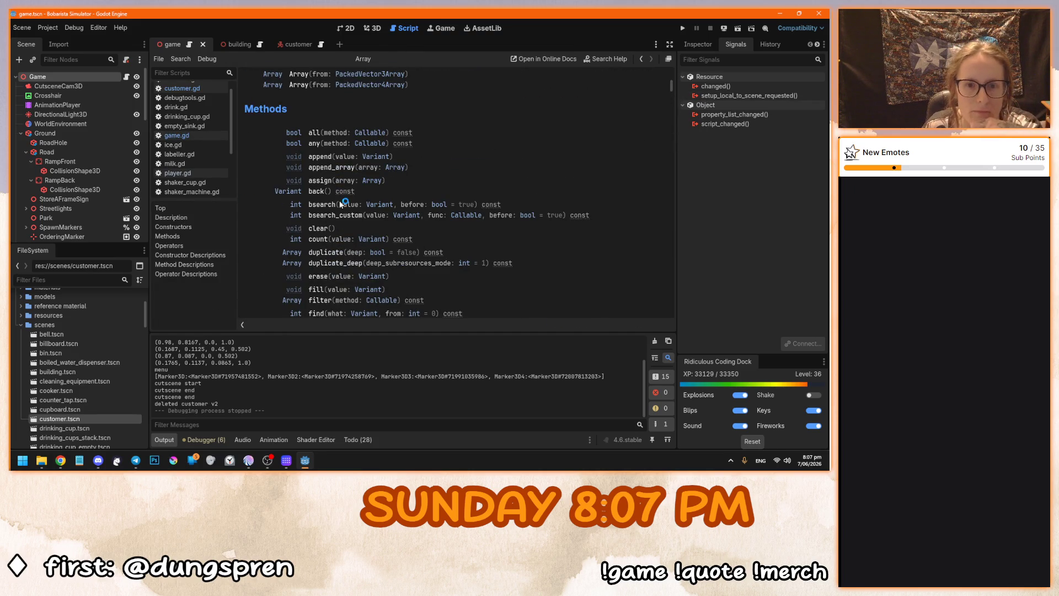
pyautogui.scroll(-5, 341, 203)
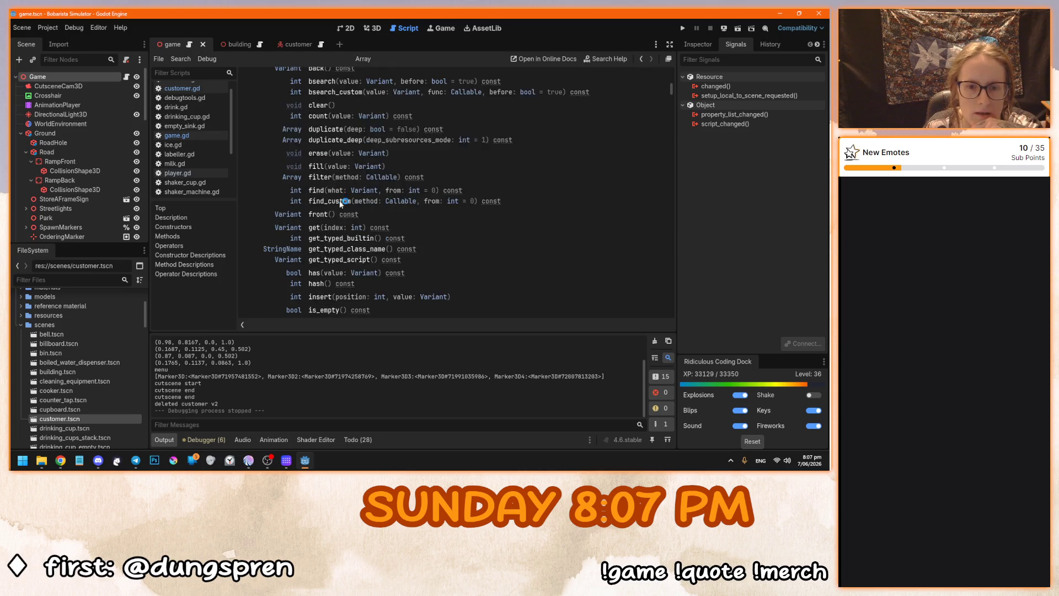
pyautogui.scroll(-3, 340, 202)
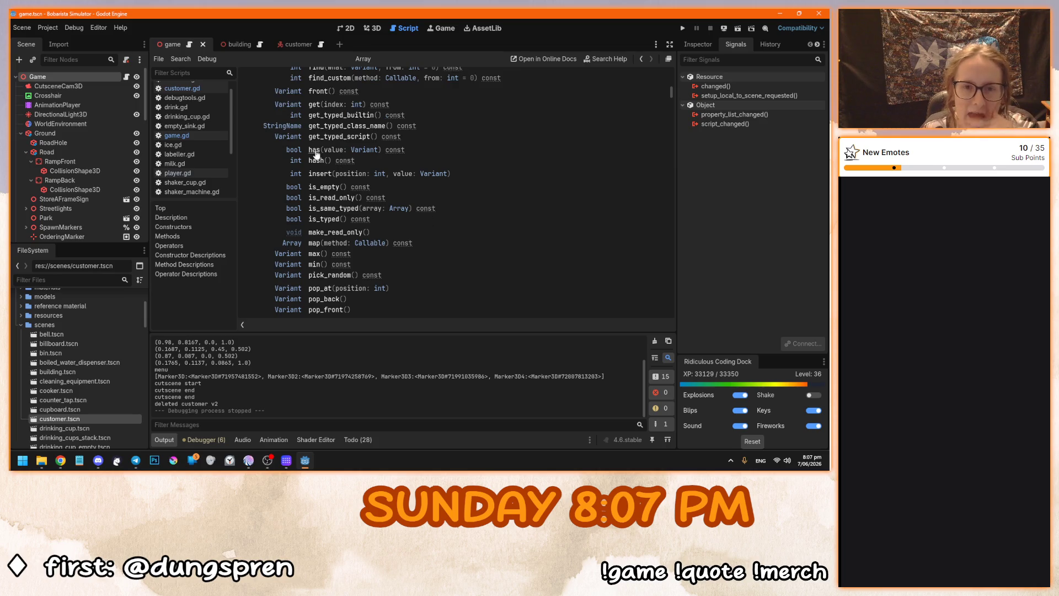
pyautogui.scroll(2, 494, 222)
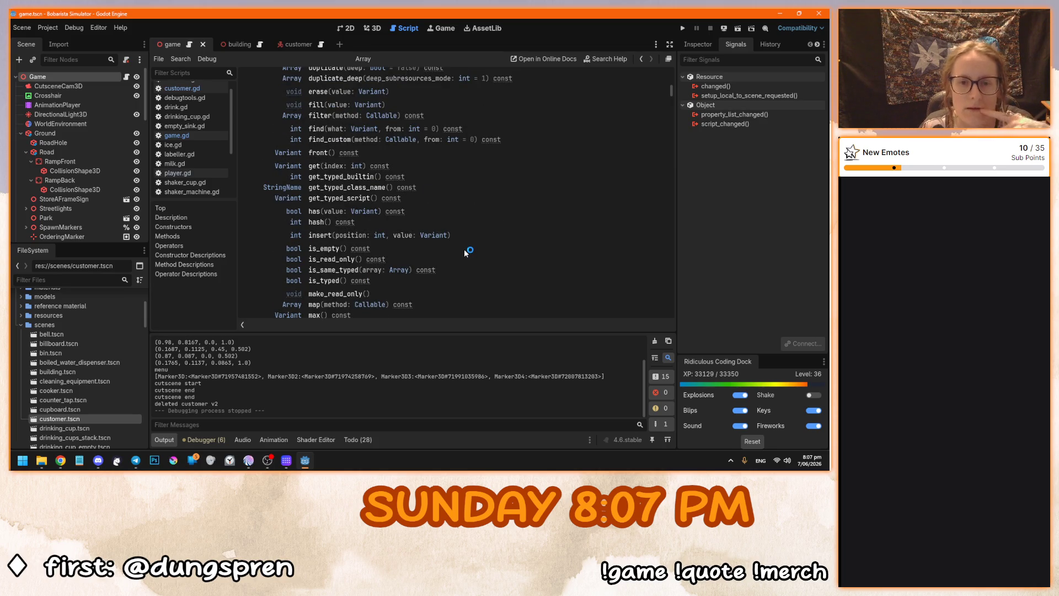
pyautogui.scroll(1, 465, 252)
pyautogui.scroll(4, 457, 253)
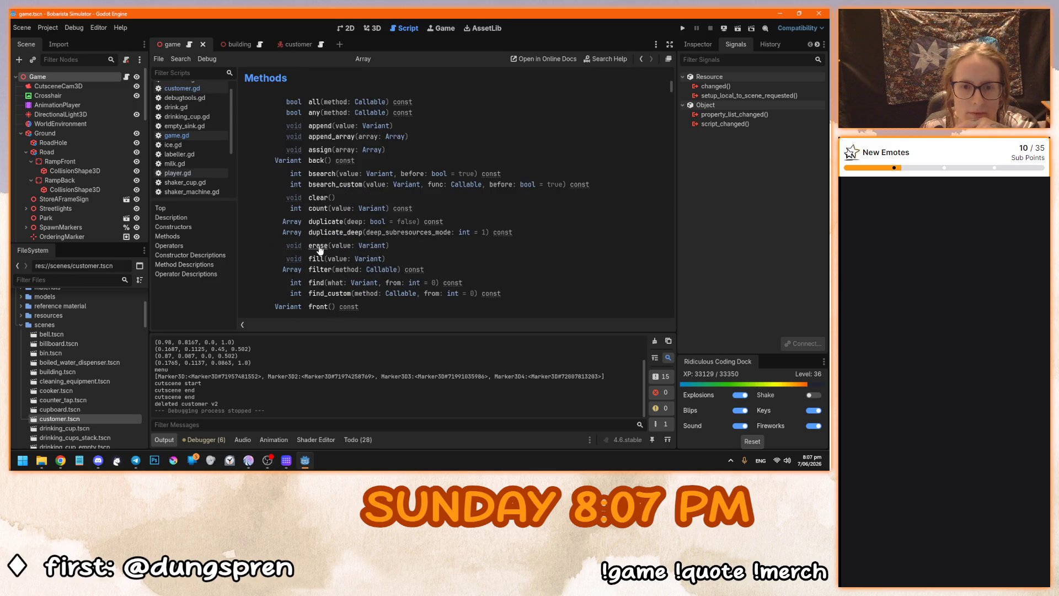
pyautogui.click(317, 246)
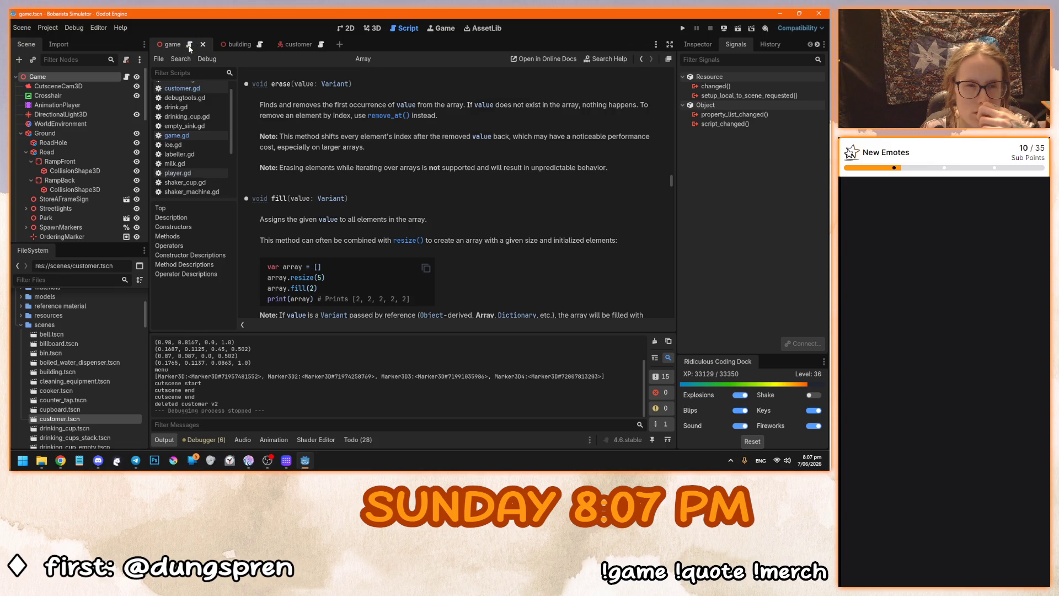
pyautogui.click(189, 48)
# Add 'customerQueue.erase(customer)' above the print in clear_customer, save game.gd, and run the game.
pyautogui.moveTo(422, 295); pyautogui.dragTo(307, 297)
pyautogui.click(308, 298)
pyautogui.hotkey('ctrl', 'shift', 'Return')
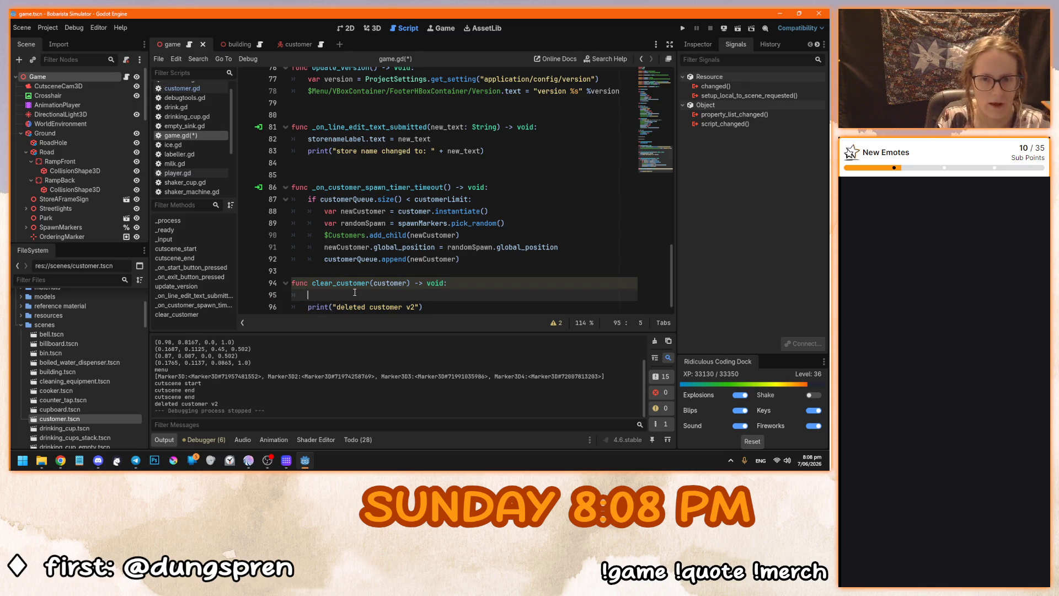
pyautogui.write('cust')
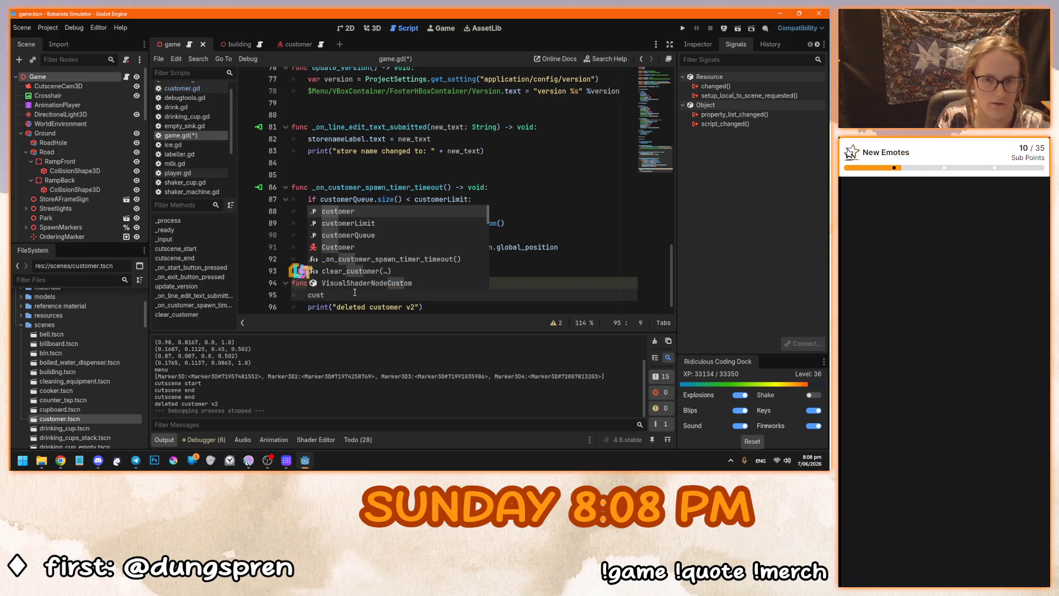
pyautogui.write('omerQ')
pyautogui.press('Return')
pyautogui.write('.erase(')
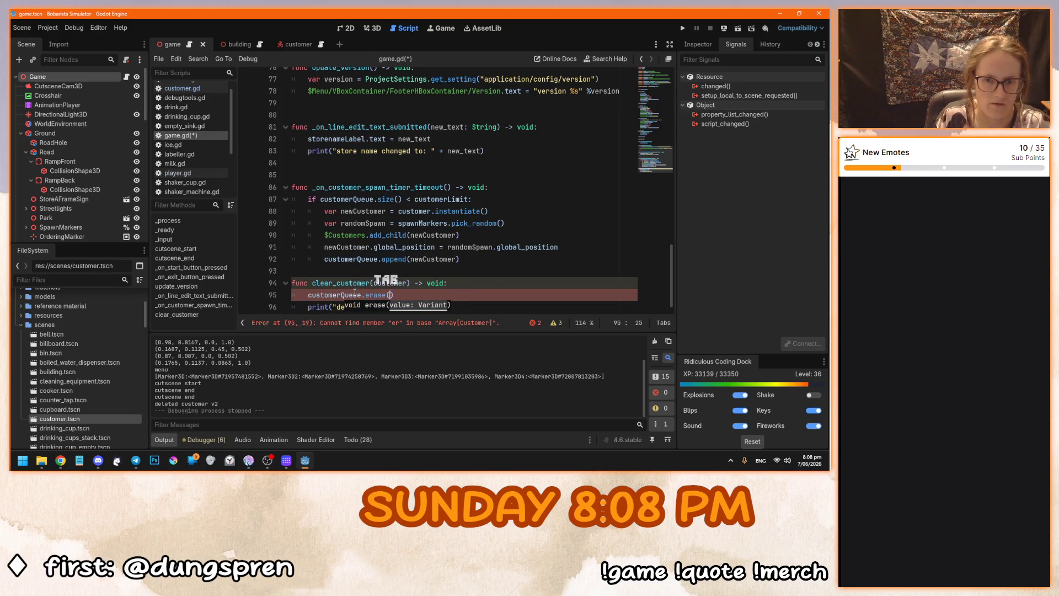
pyautogui.press('Tab')
pyautogui.write('cust')
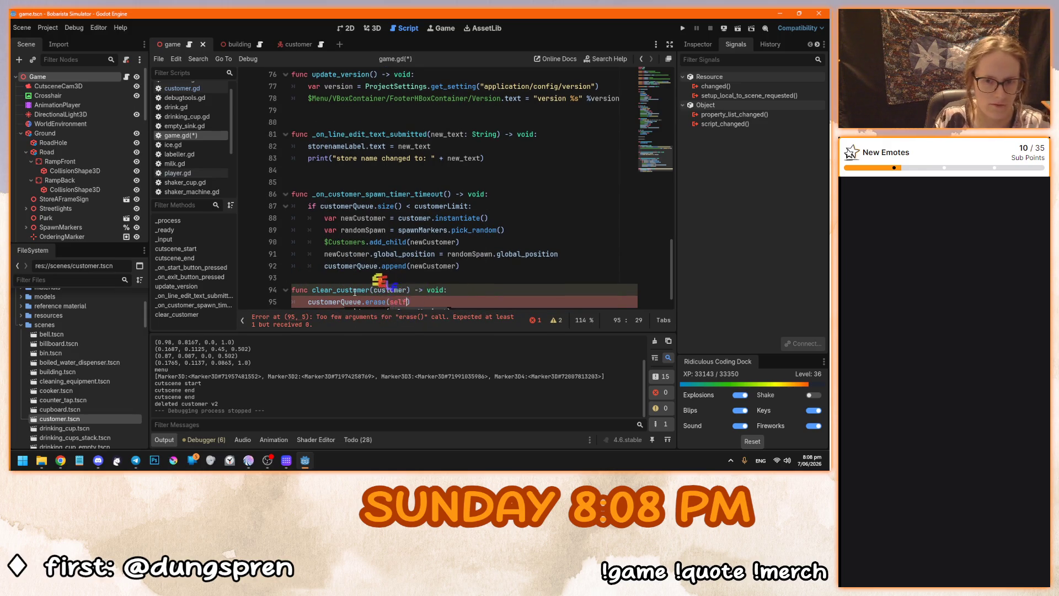
pyautogui.press('Return')
pyautogui.hotkey('ctrl', 's')
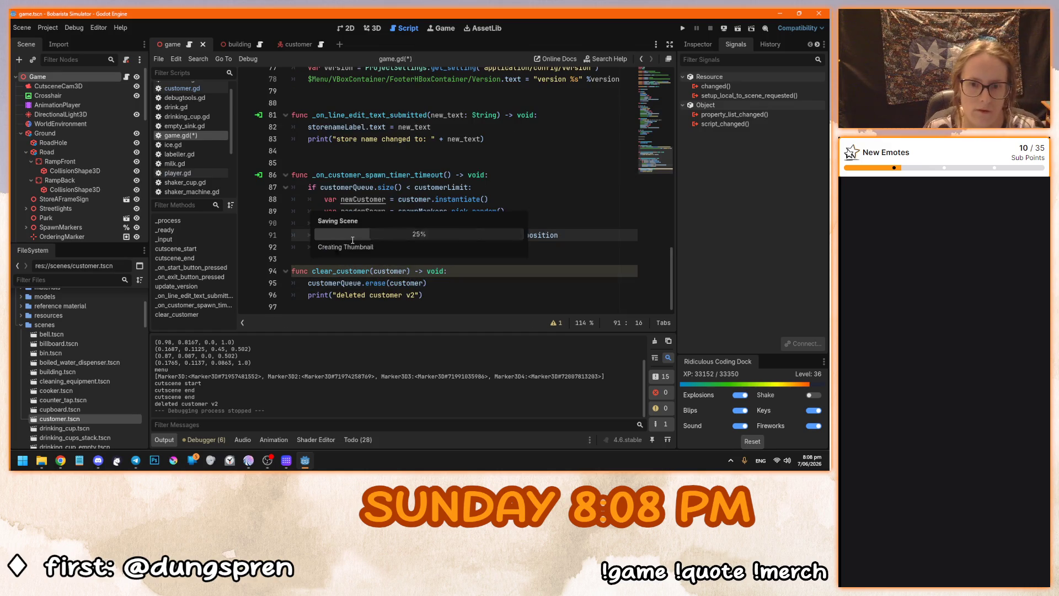
pyautogui.press('F5')
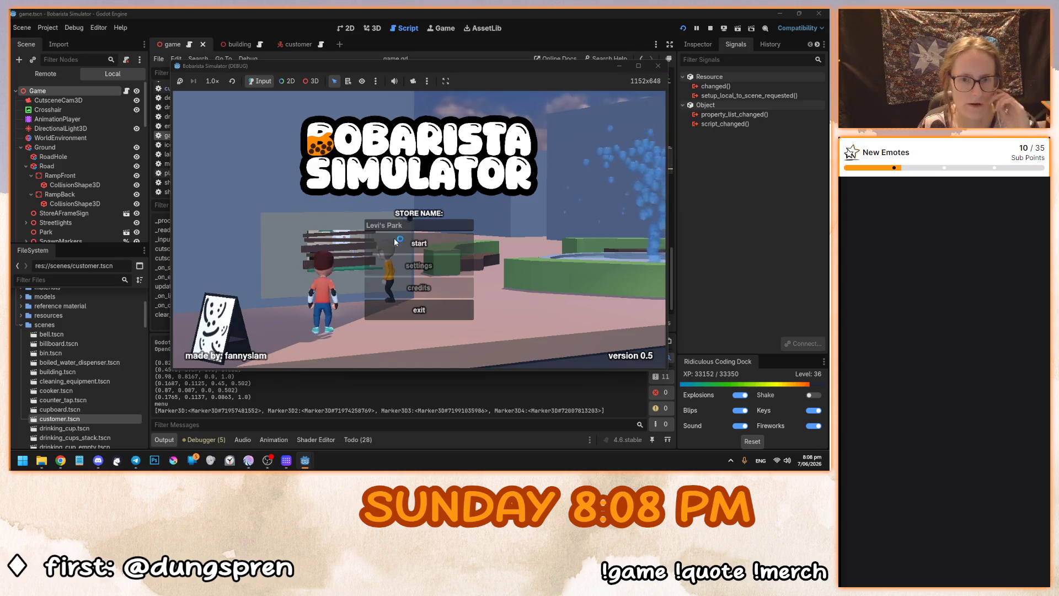
# Start the game and expand the running Game node's Customer Queue in the Remote Inspector.
pyautogui.click(394, 237)
pyautogui.click(46, 73)
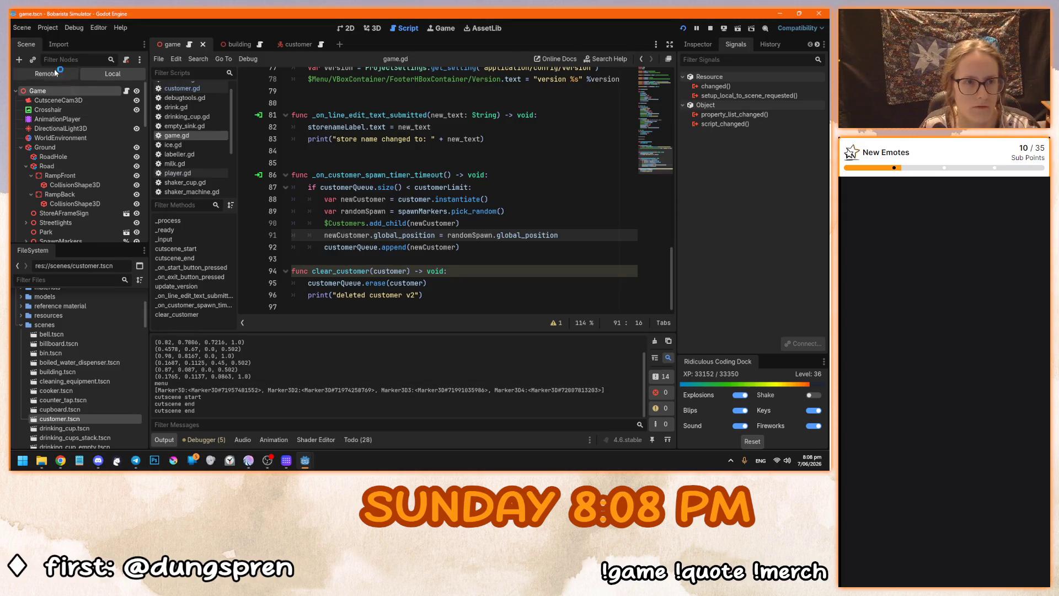
pyautogui.click(22, 111)
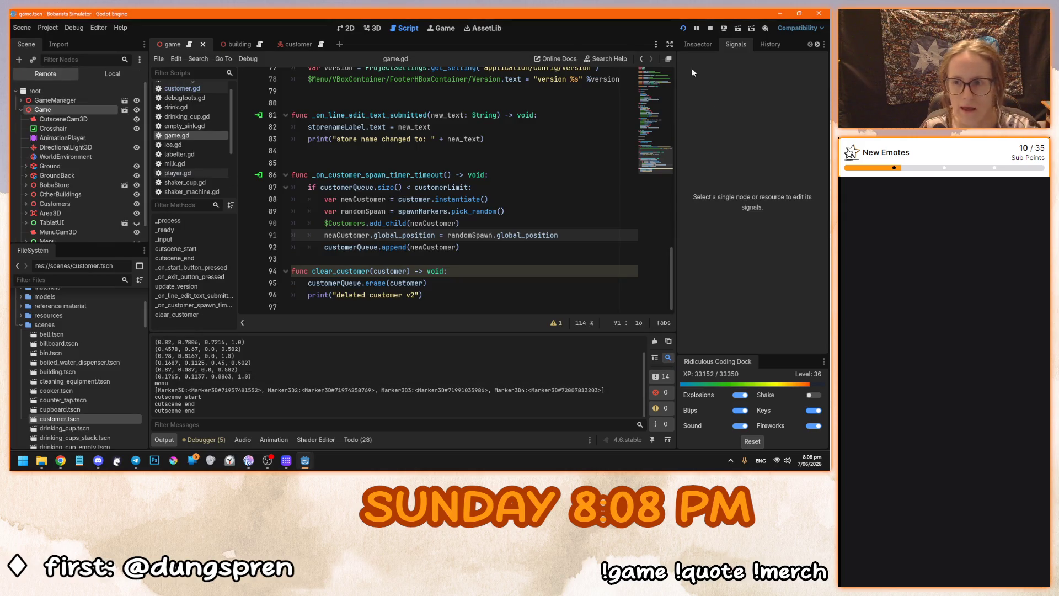
pyautogui.click(690, 43)
pyautogui.click(773, 222)
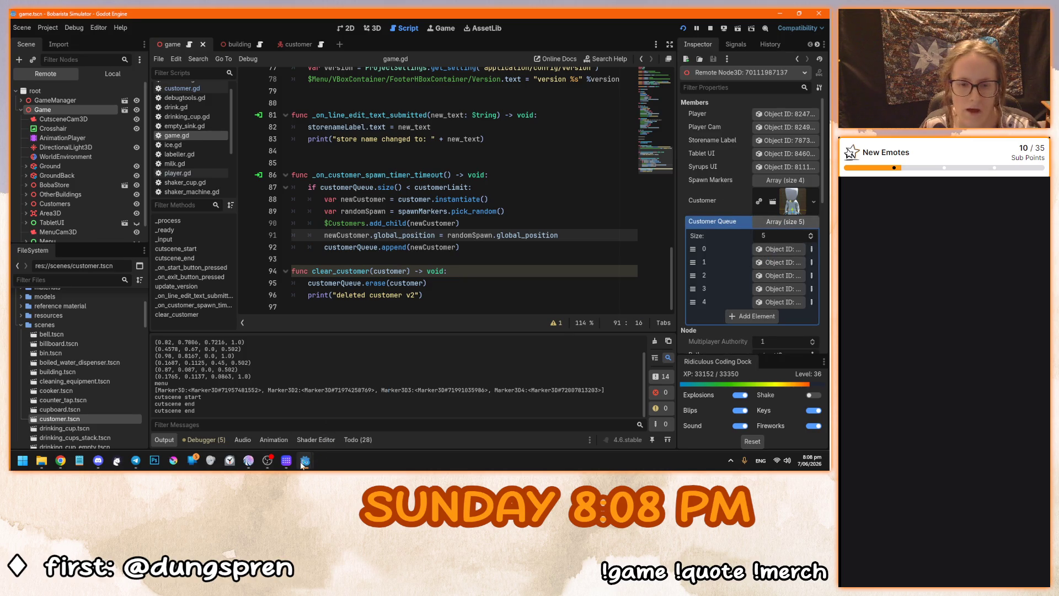
# Click six customers in the game to remove them from the queue, then stop the game.
pyautogui.moveTo(303, 465)
pyautogui.click(351, 411)
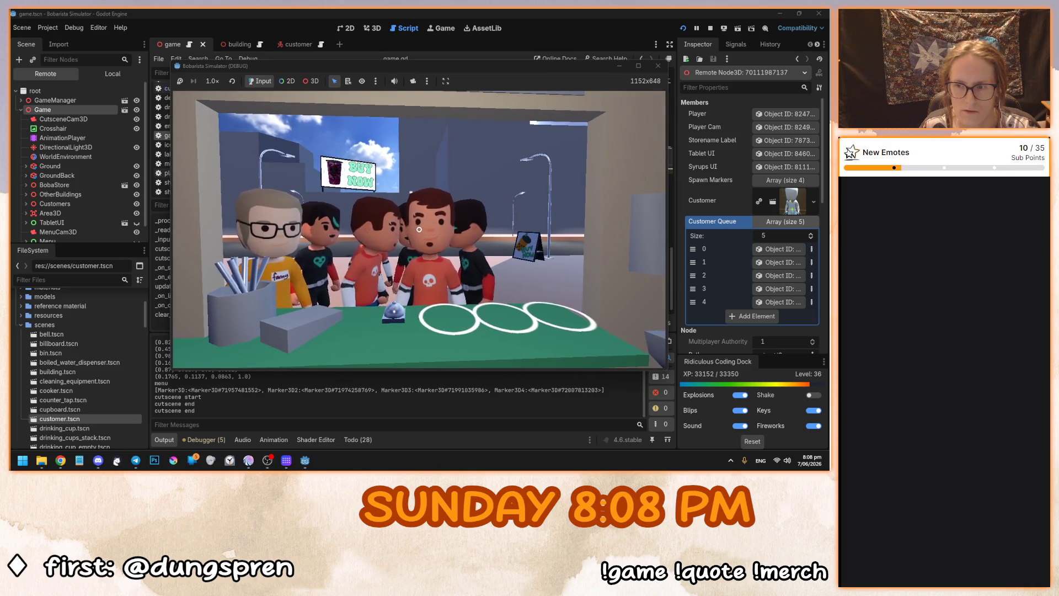
pyautogui.click(419, 229)
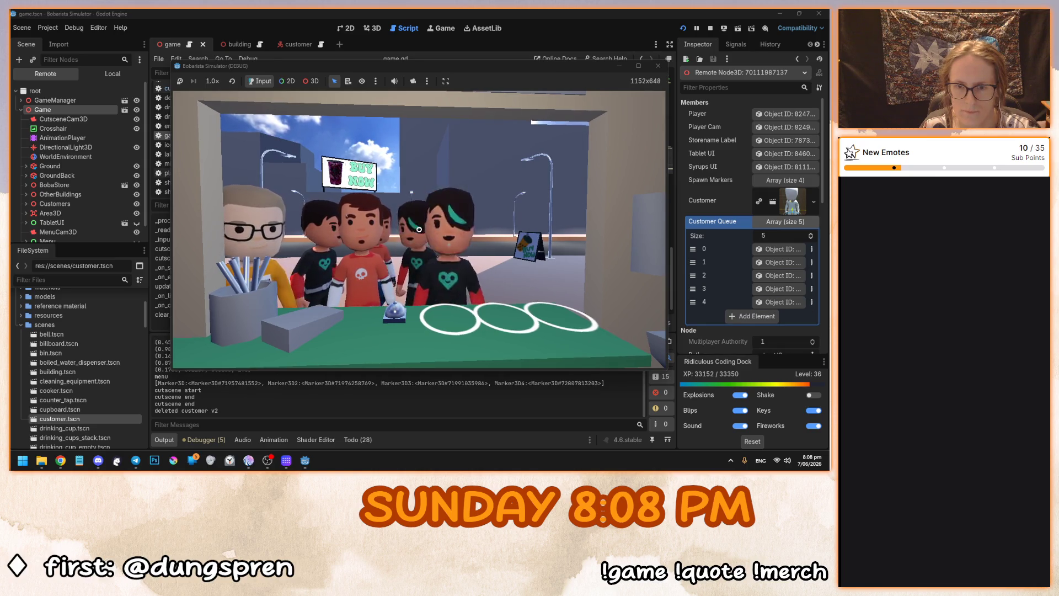
pyautogui.click(420, 229)
pyautogui.click(419, 229)
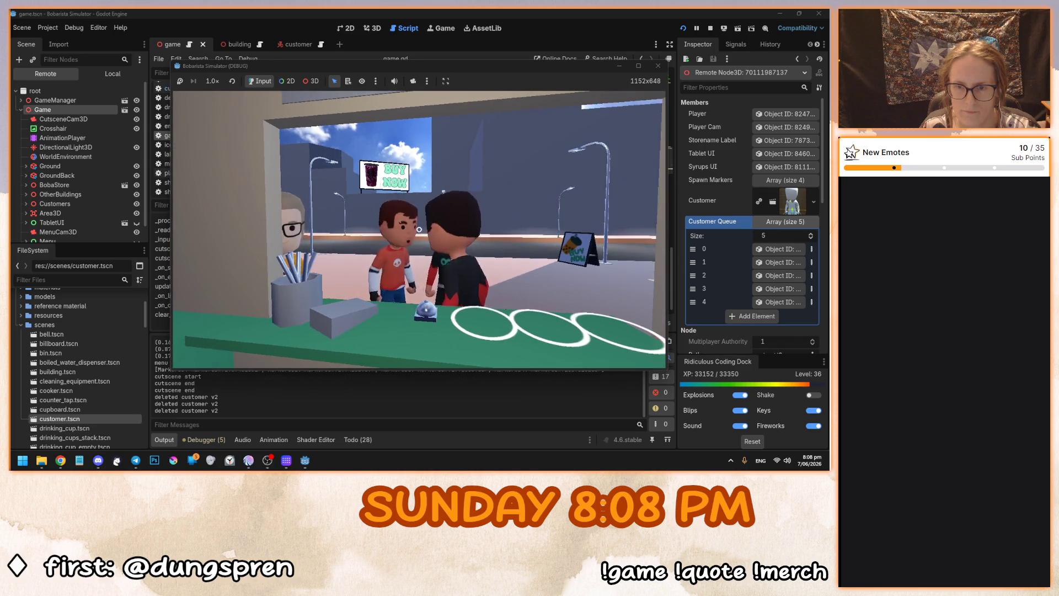
pyautogui.click(419, 229)
pyautogui.click(419, 229)
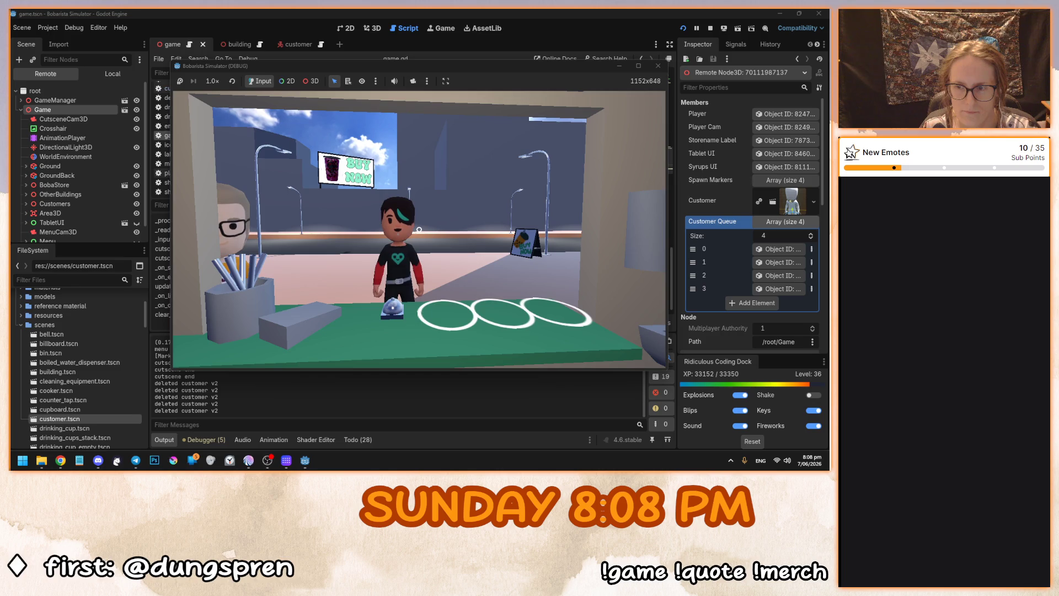
pyautogui.click(419, 229)
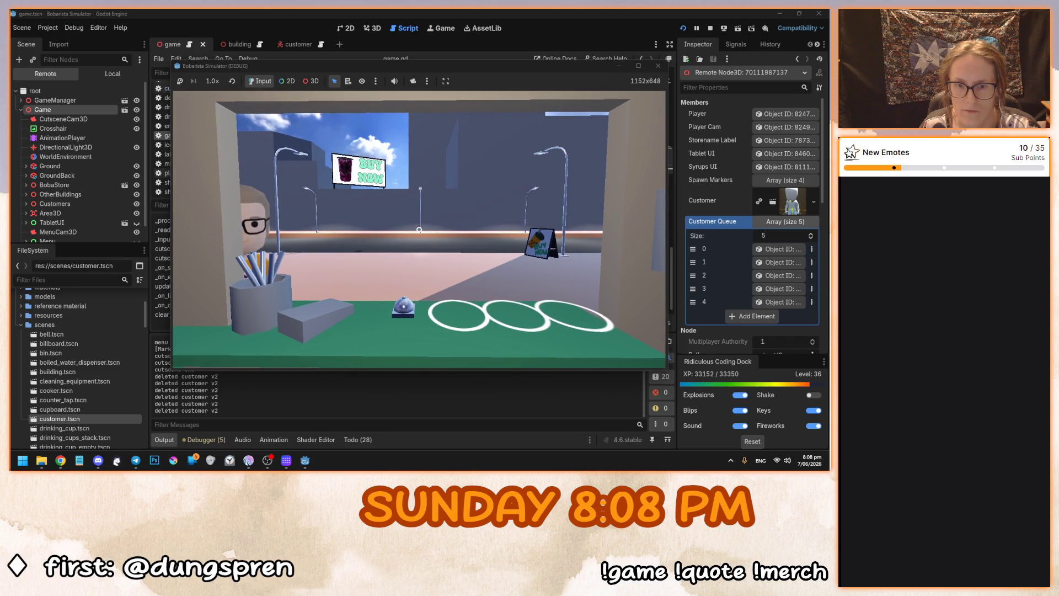
pyautogui.press('F8')
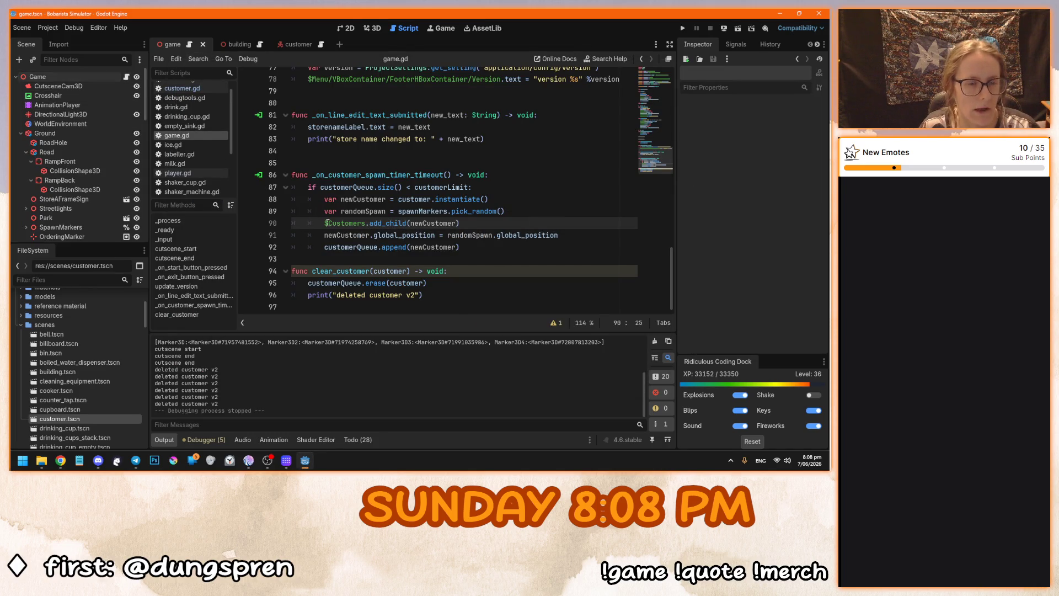
# Delete the leftover Customer node from the game scene in the 3D view.
pyautogui.click(348, 29)
pyautogui.click(370, 28)
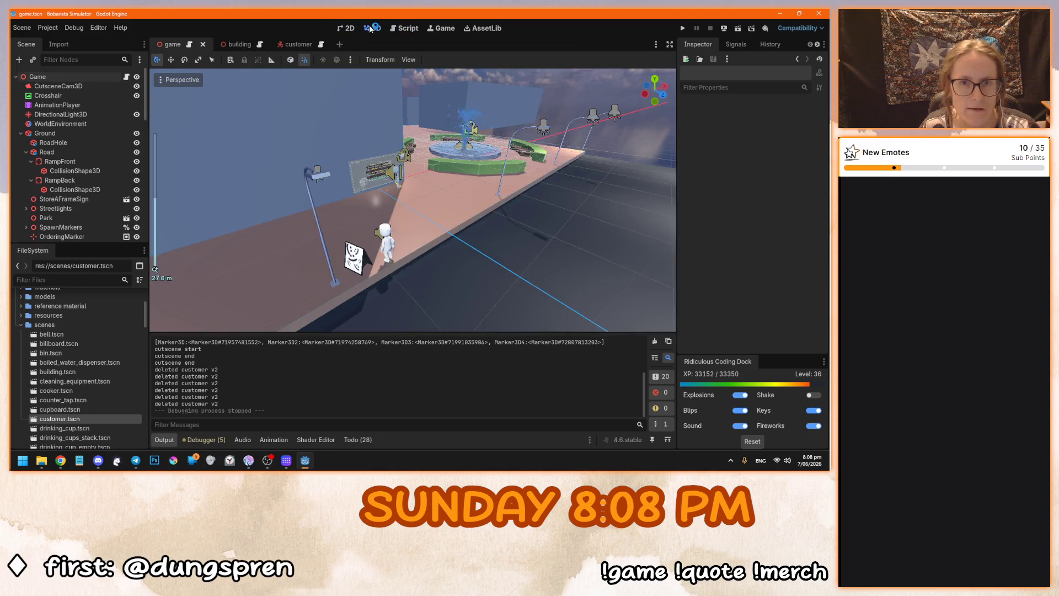
pyautogui.click(385, 248)
pyautogui.press('Delete')
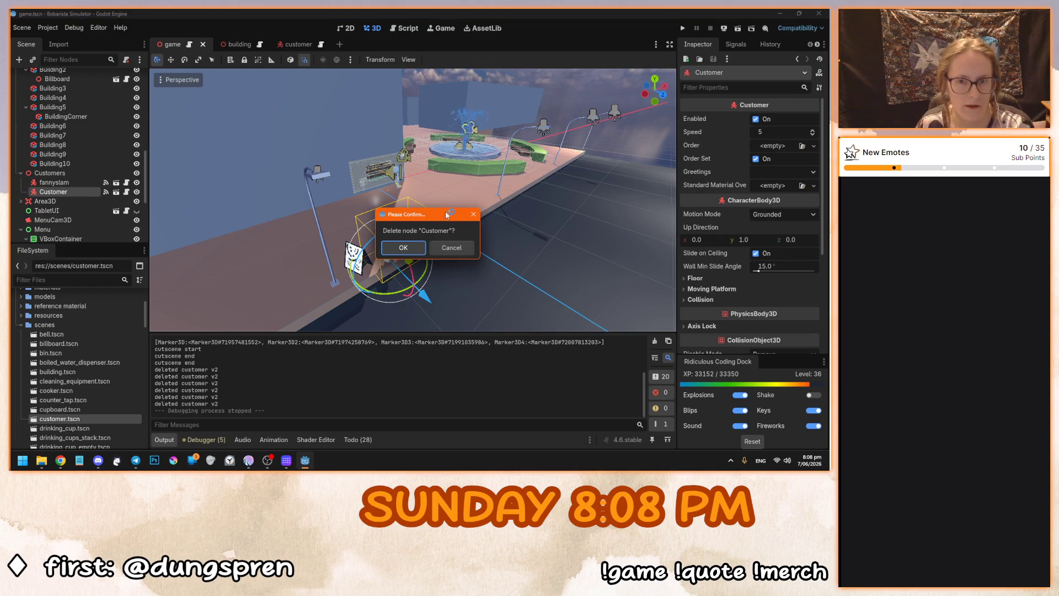
pyautogui.press('Return')
# Rerun the game and expand the remote Game node's Customer Queue to watch it.
pyautogui.press('F5')
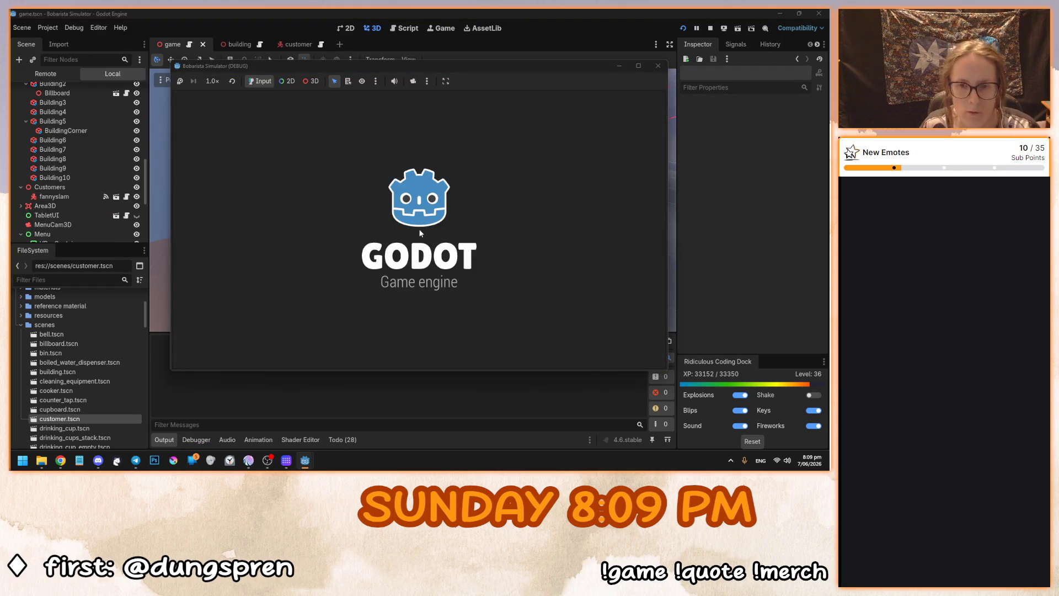
pyautogui.hotkey('alt', 'Tab')
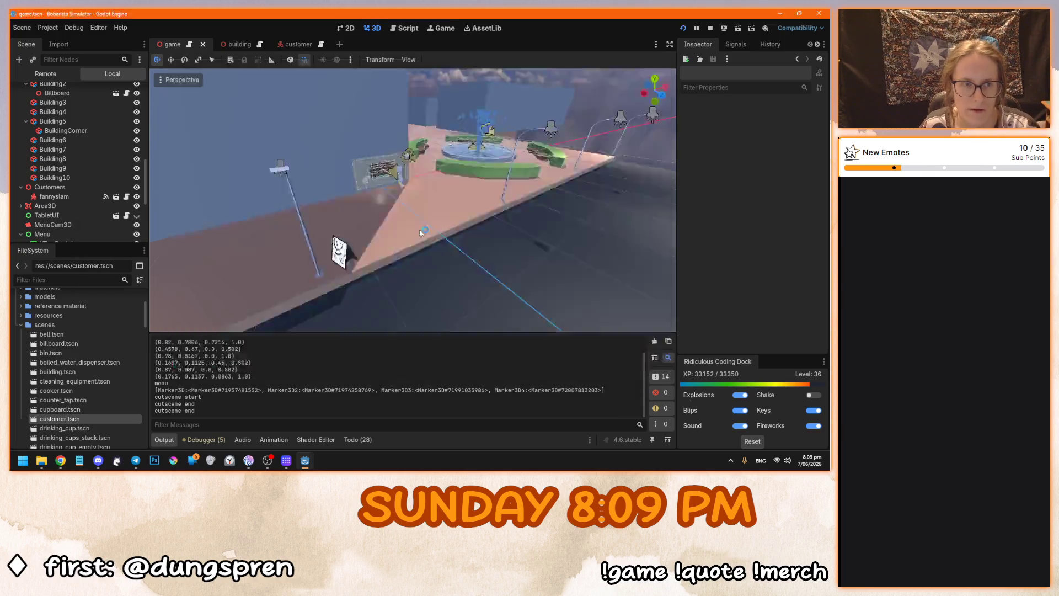
pyautogui.hotkey('alt', 'Tab')
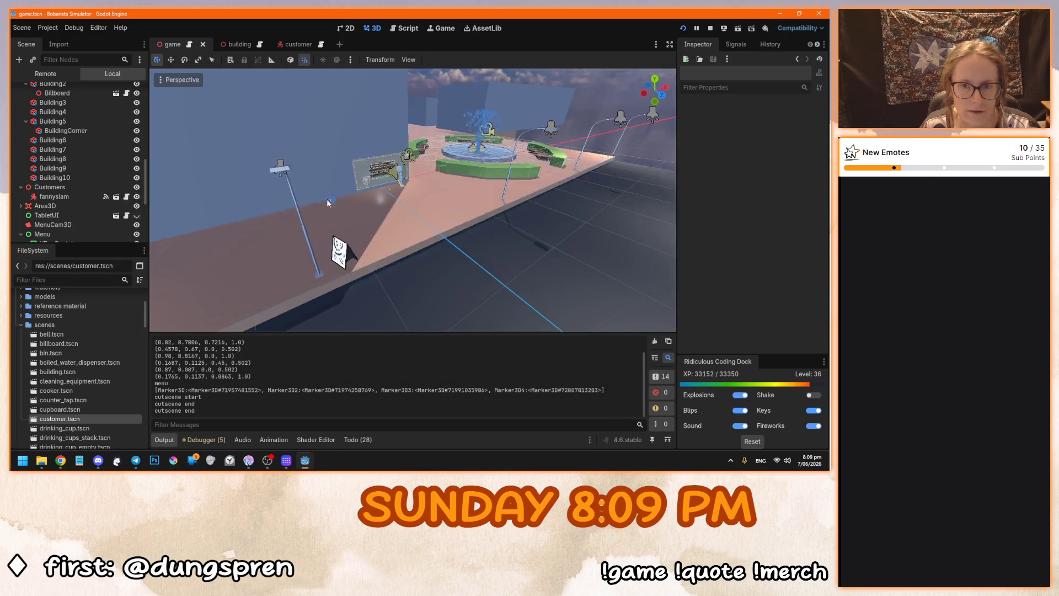
pyautogui.click(46, 73)
pyautogui.click(43, 110)
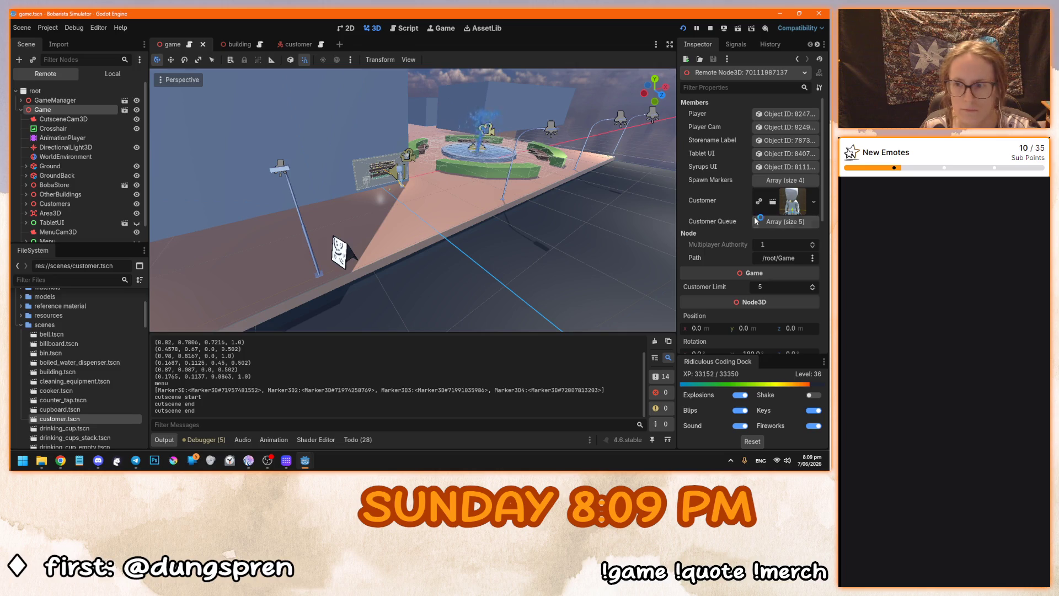
pyautogui.click(758, 221)
pyautogui.click(300, 461)
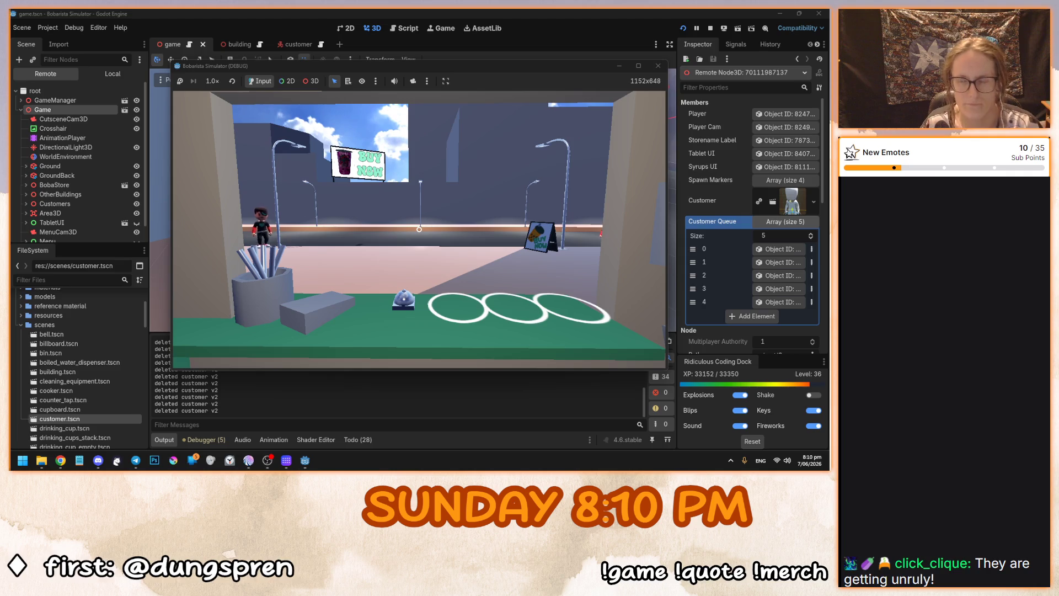
# Edit the running Game node's Customer Limit in the Inspector, then return to the game.
pyautogui.hotkey('alt', 'Tab')
pyautogui.scroll(-3, 726, 314)
pyautogui.click(774, 323)
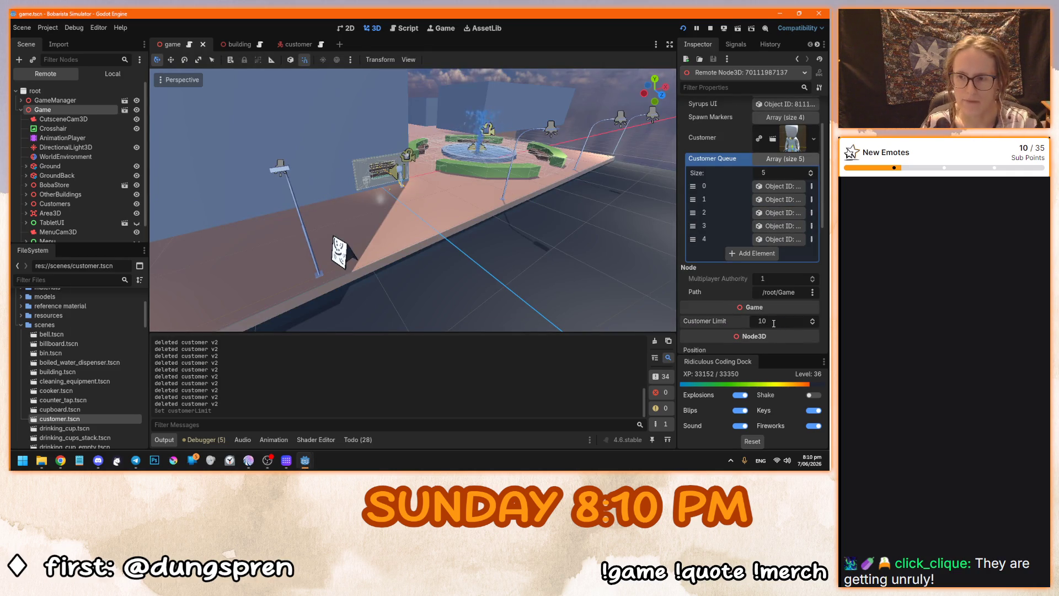
pyautogui.moveTo(310, 461)
pyautogui.click(356, 413)
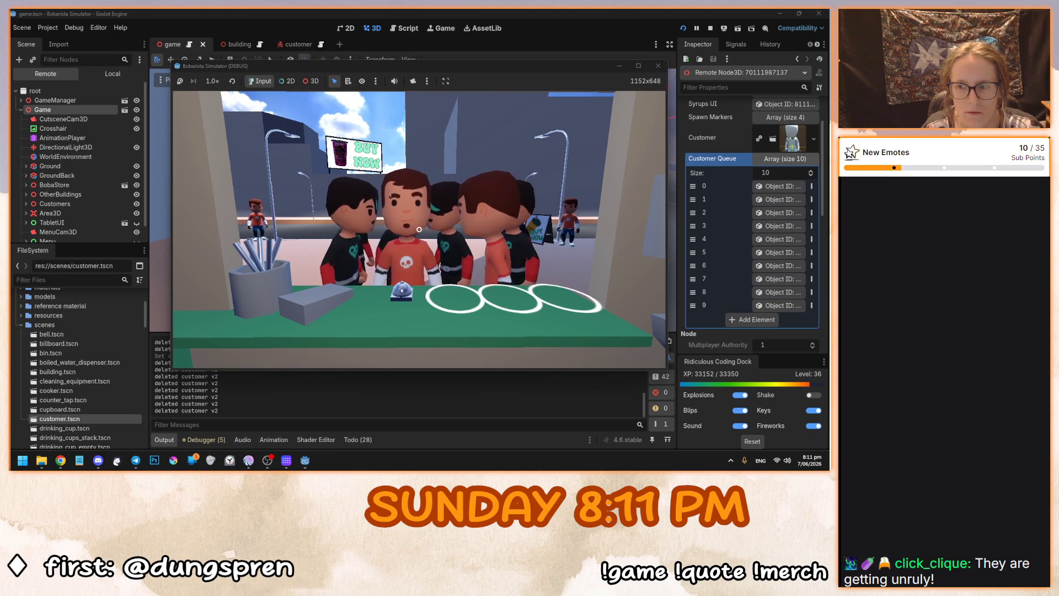
# Watch the crowd grow, then select the Customer Limit of 20 to lower it to 5.
pyautogui.hotkey('alt', 'Tab')
pyautogui.scroll(-3, 742, 330)
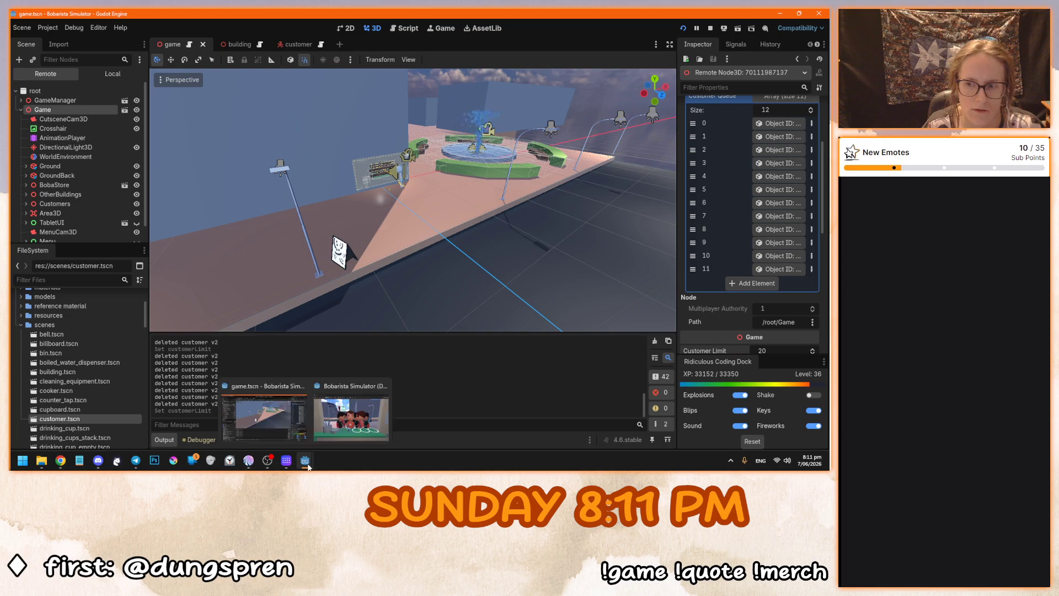
pyautogui.moveTo(305, 460)
pyautogui.click(353, 414)
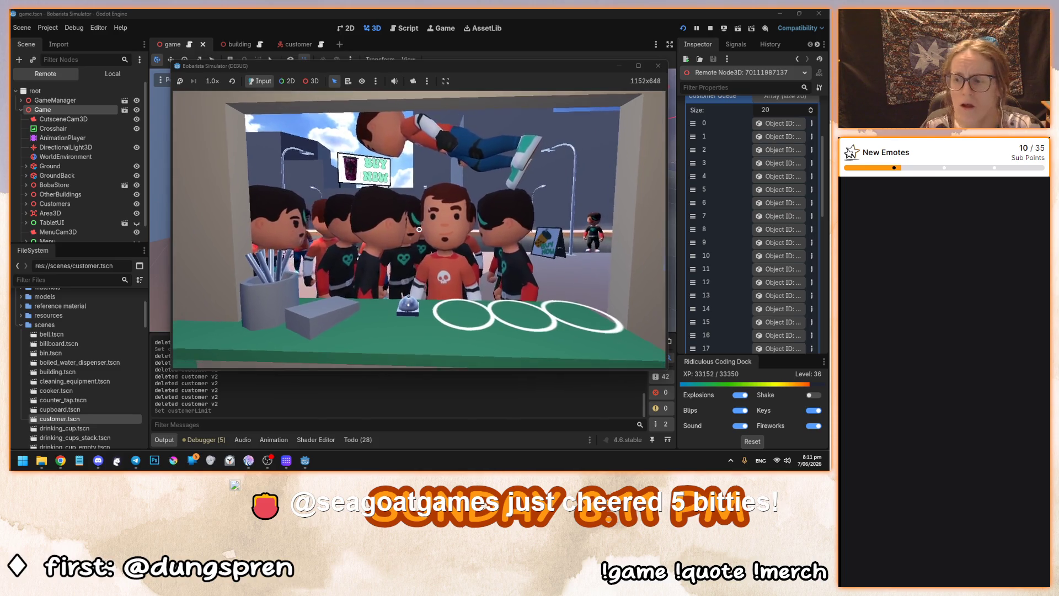
pyautogui.hotkey('alt', 'Tab')
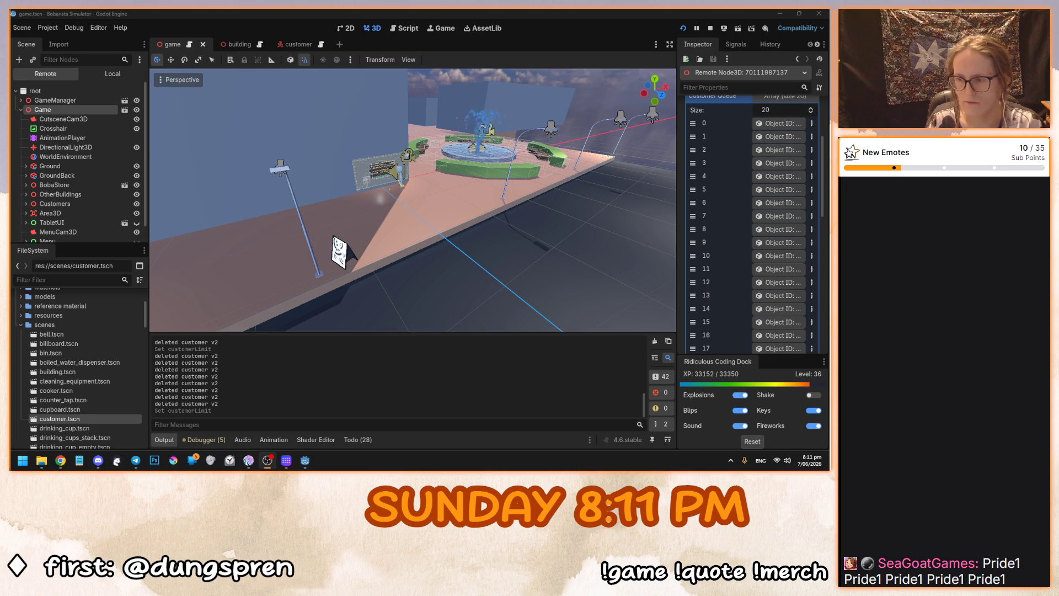
pyautogui.hotkey('alt', 'Tab')
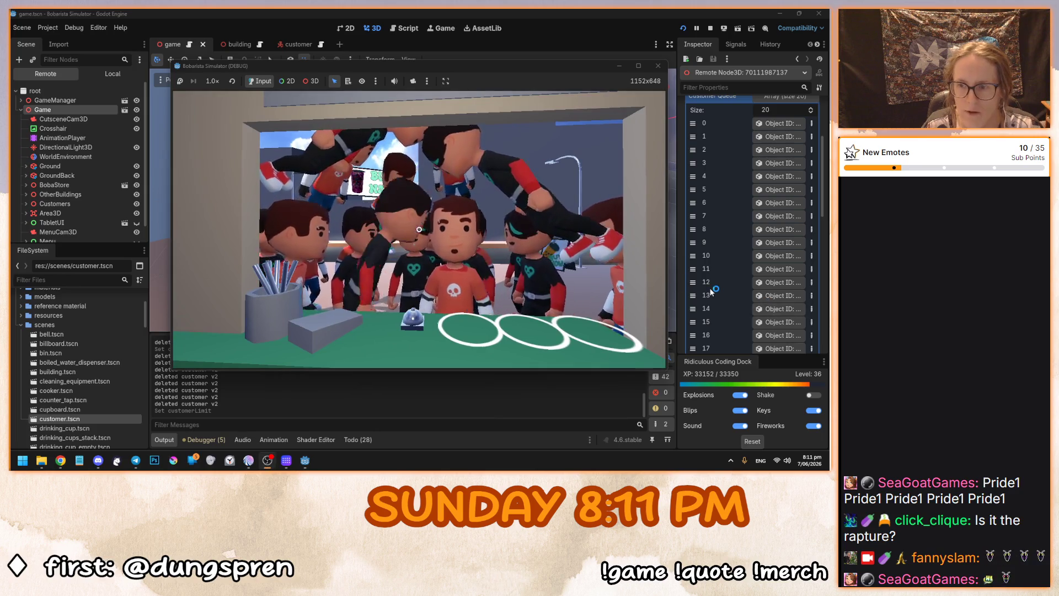
pyautogui.scroll(-3, 728, 290)
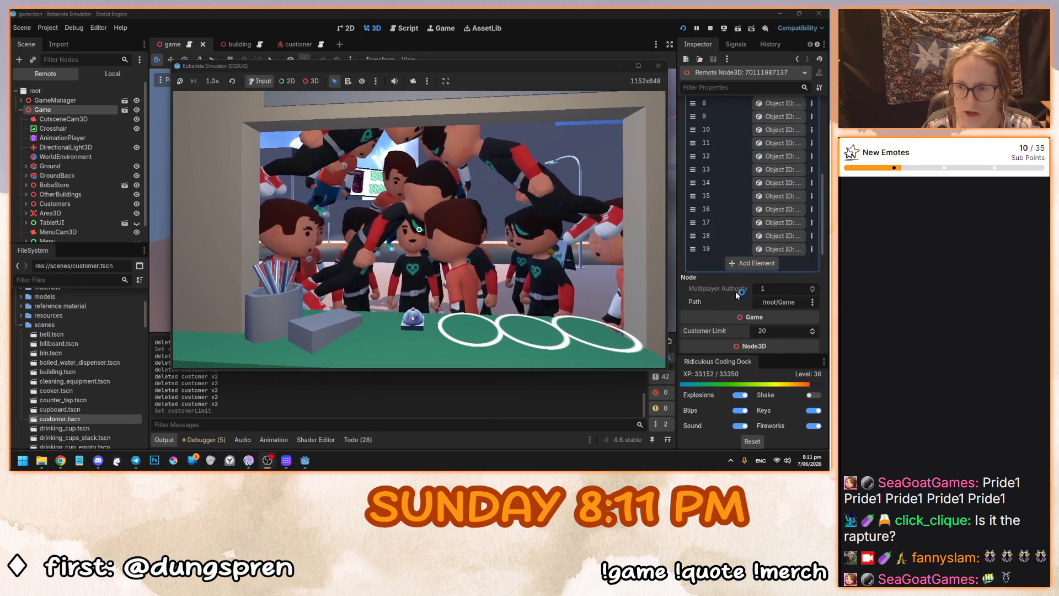
pyautogui.click(772, 330)
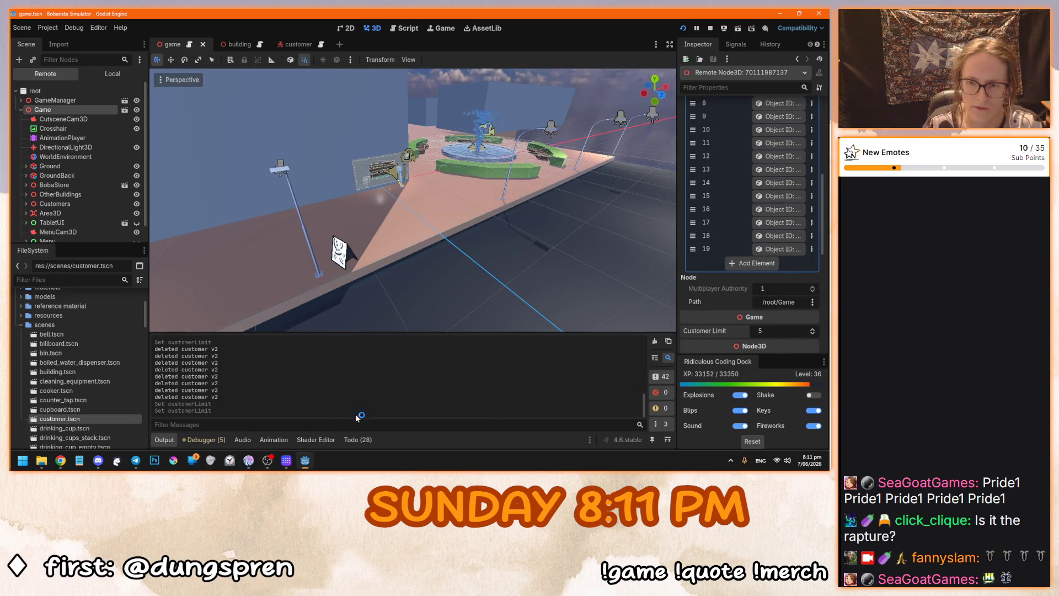
# Switch between game and editor to confirm the queue stays at five customers.
pyautogui.moveTo(305, 464)
pyautogui.click(328, 394)
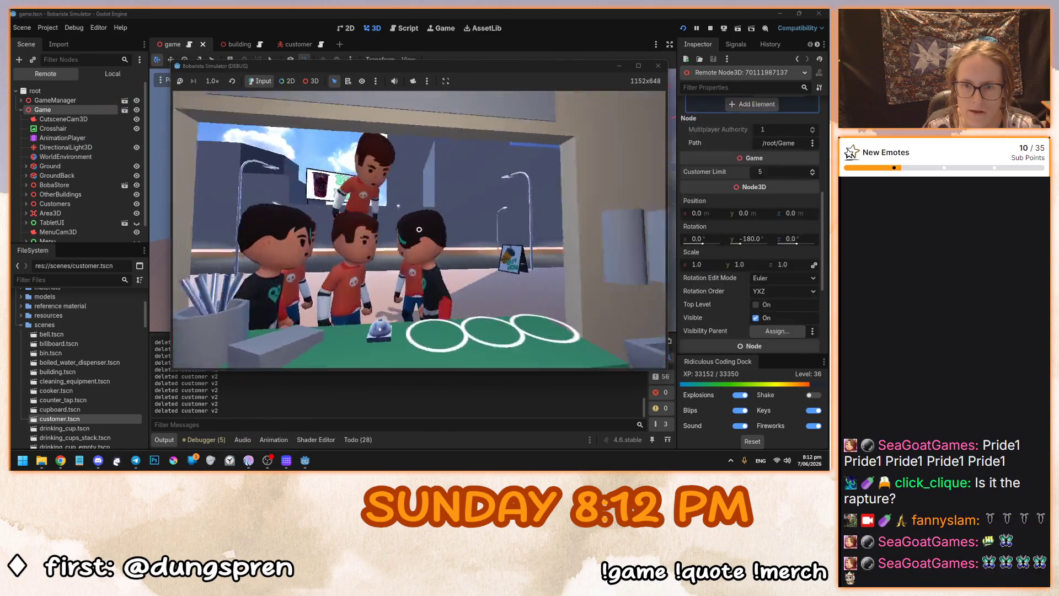
pyautogui.click(717, 236)
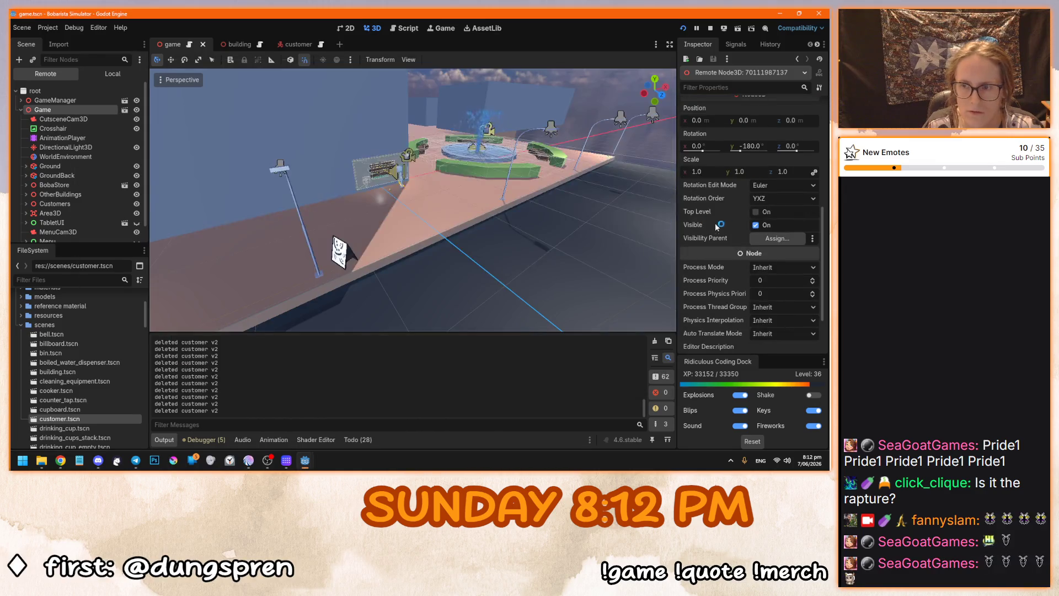
pyautogui.moveTo(305, 460)
pyautogui.click(353, 417)
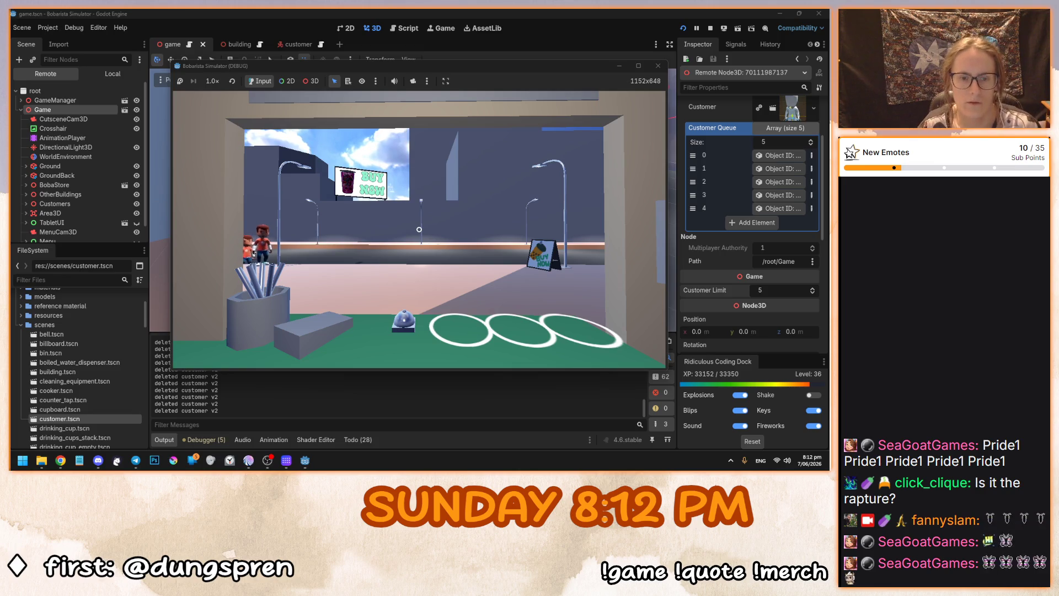
pyautogui.click(823, 357)
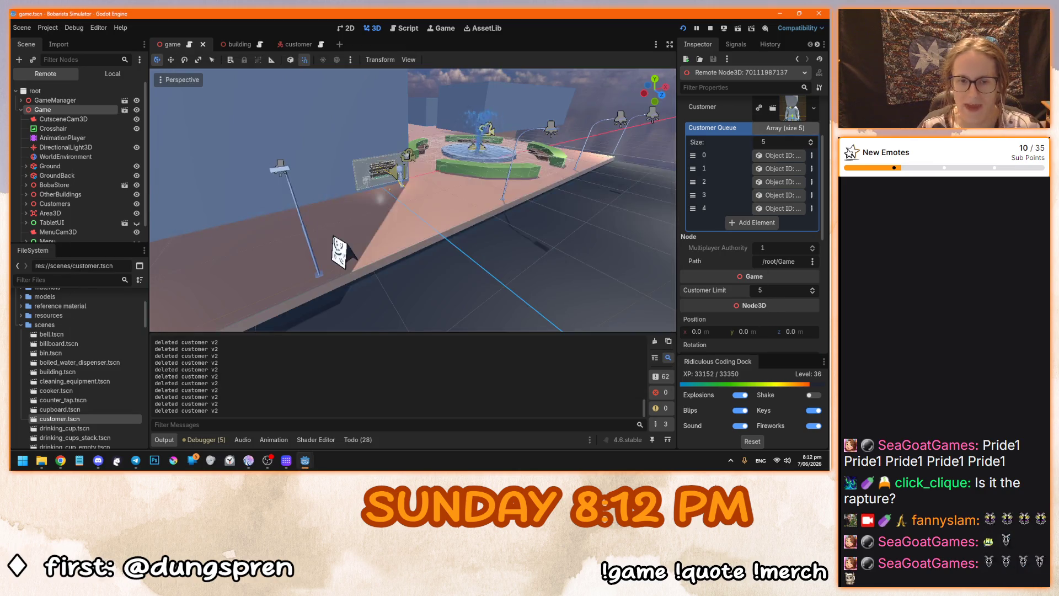
pyautogui.hotkey('alt', 'Tab')
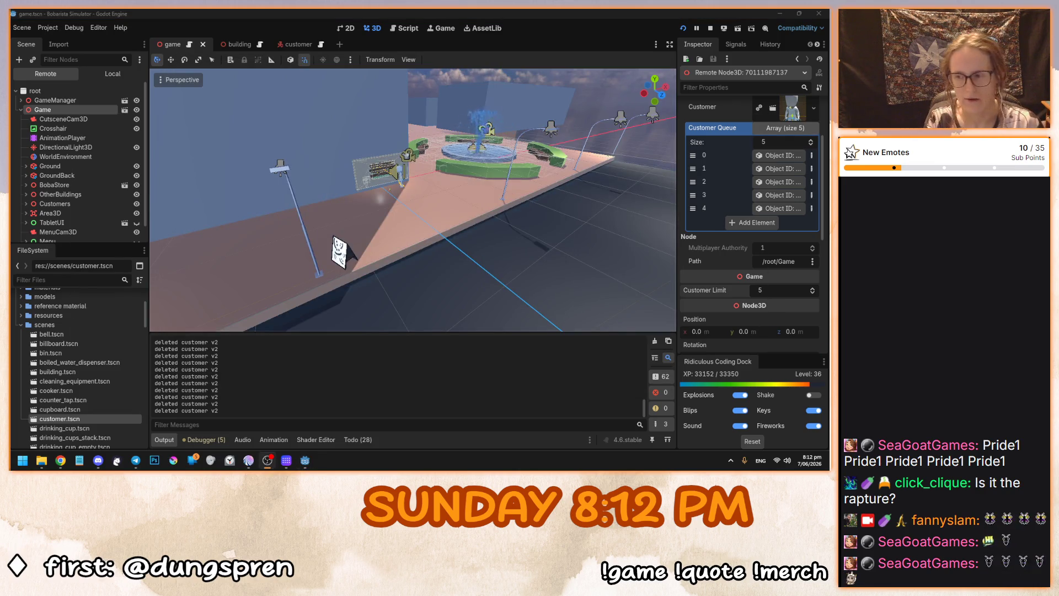
pyautogui.moveTo(305, 460)
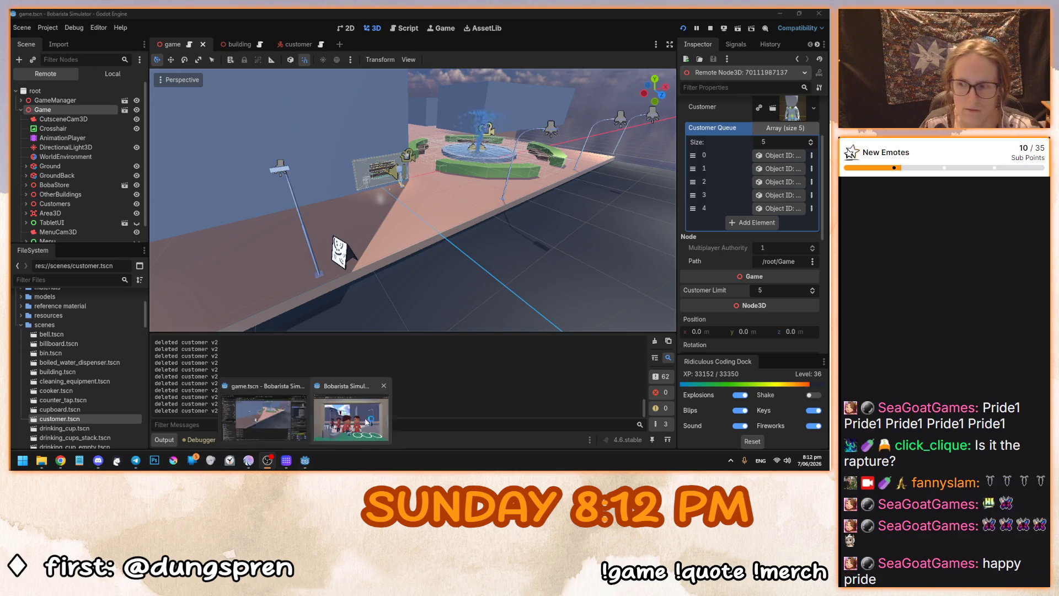
pyautogui.click(346, 414)
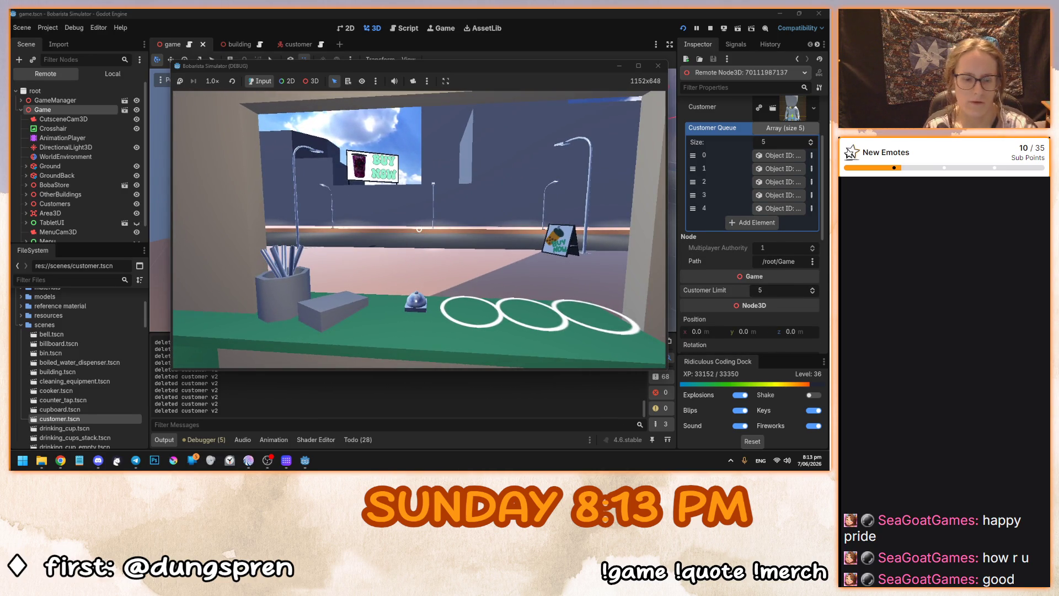
# Stop the running game and save the game scene.
pyautogui.press('F8')
pyautogui.hotkey('ctrl', 's')
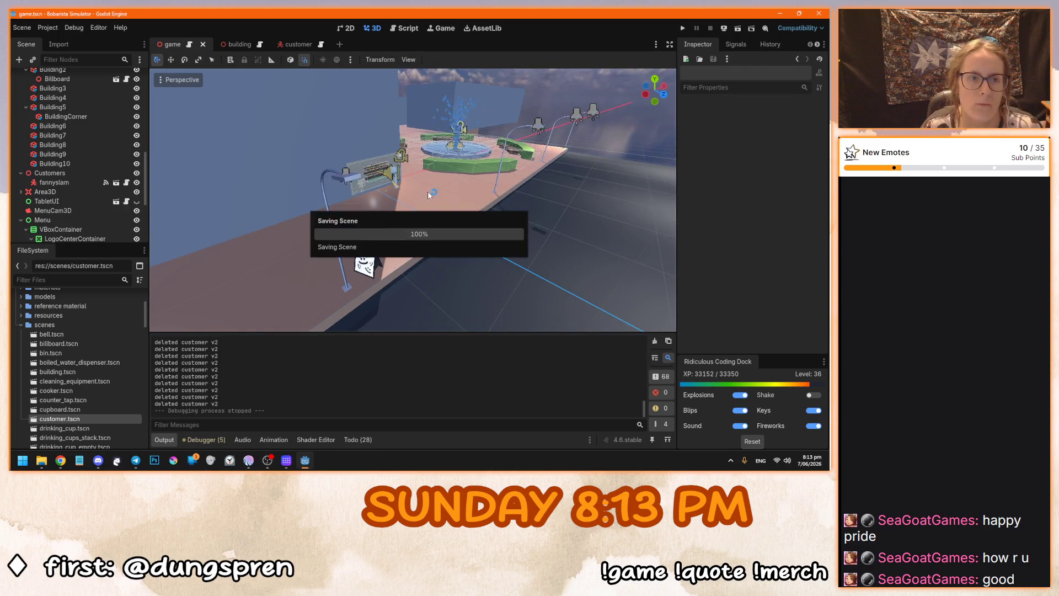
pyautogui.scroll(-10, 386, 204)
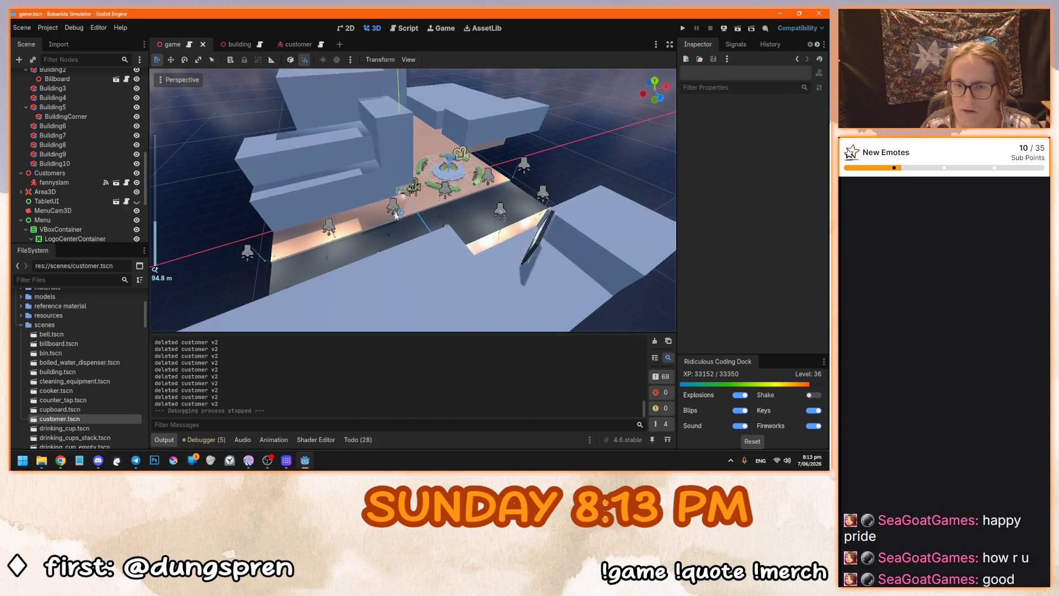
pyautogui.scroll(5, 363, 237)
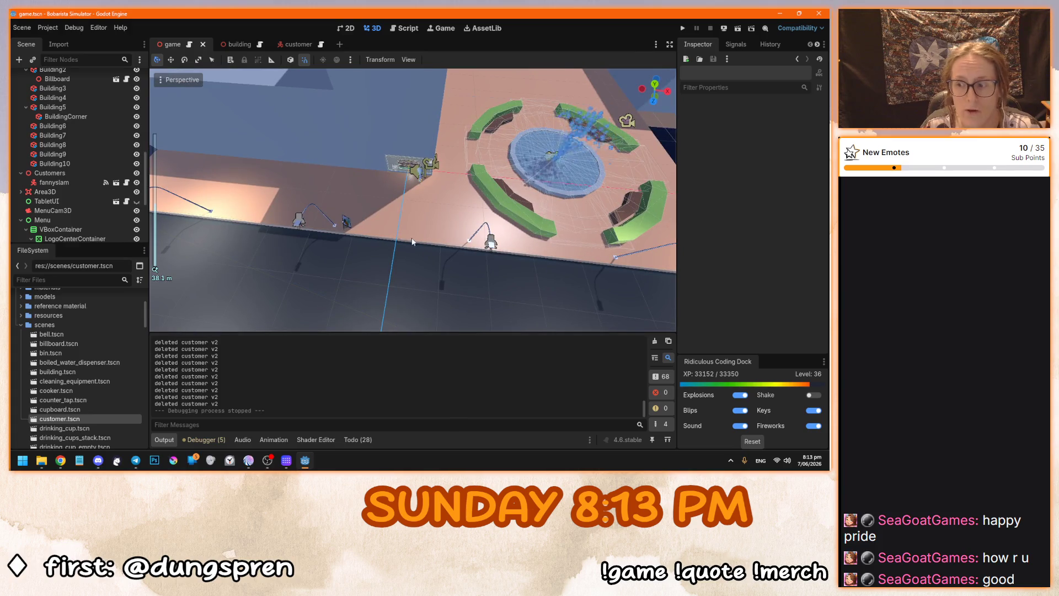
pyautogui.scroll(3, 369, 160)
pyautogui.scroll(-5, 372, 176)
pyautogui.scroll(5, 376, 198)
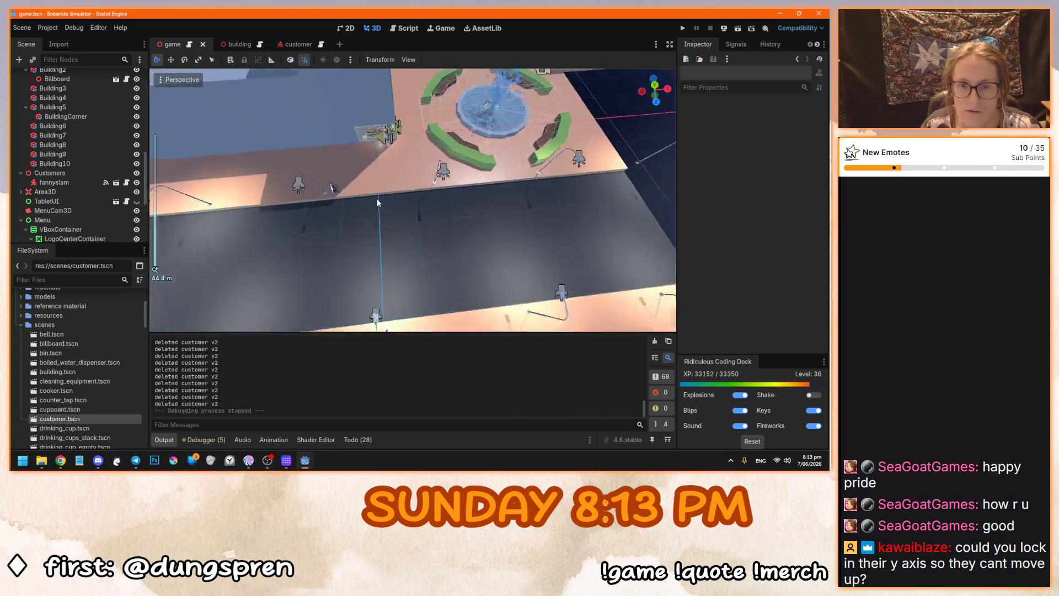
# Zoom and pan a top-down view of the street onto a customer on the pink pavement.
pyautogui.scroll(8, 375, 193)
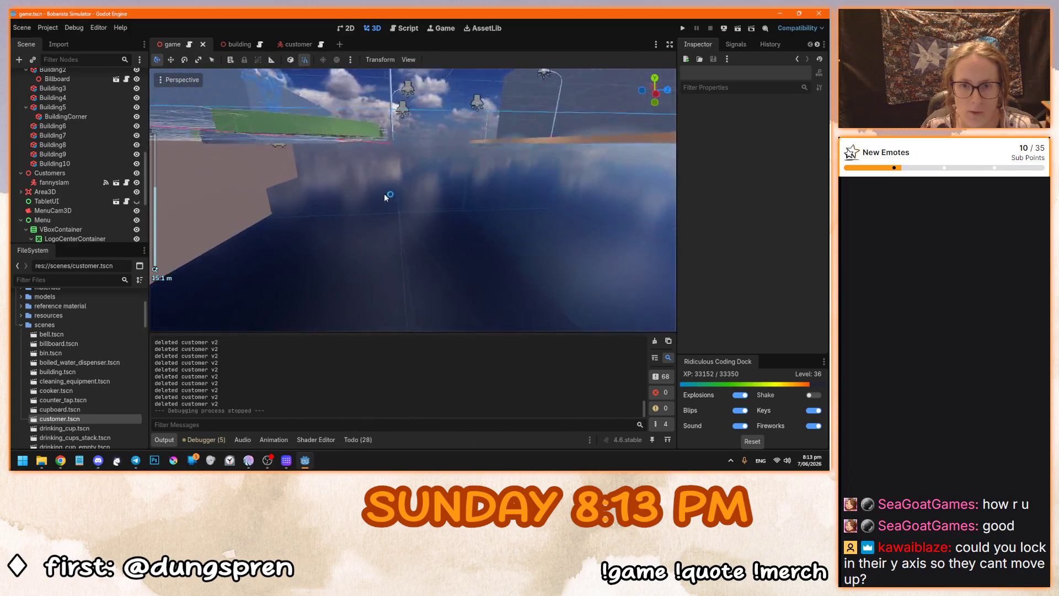
pyautogui.scroll(3, 381, 199)
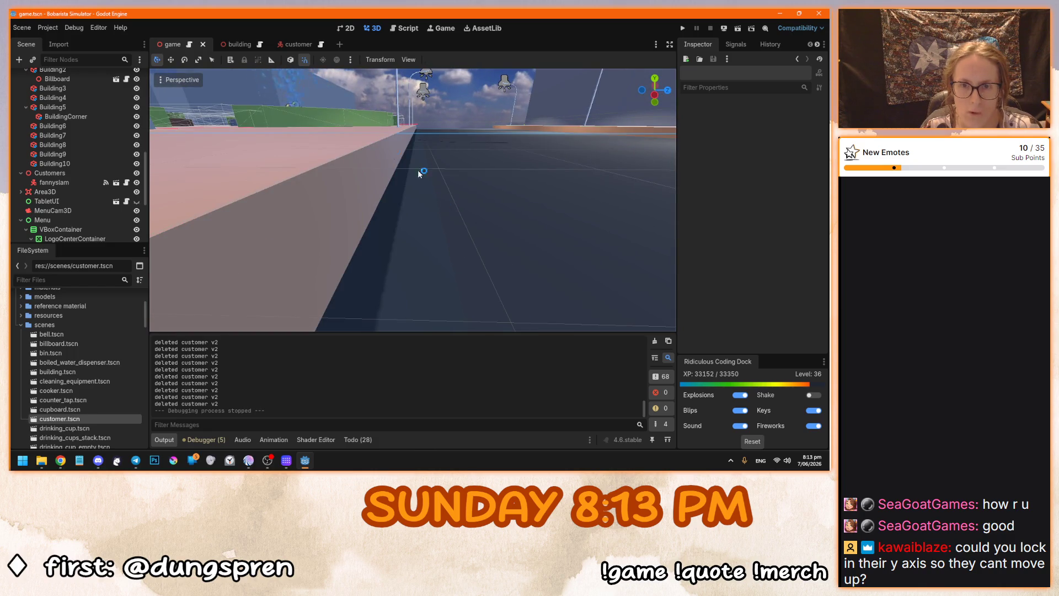
pyautogui.scroll(-10, 447, 226)
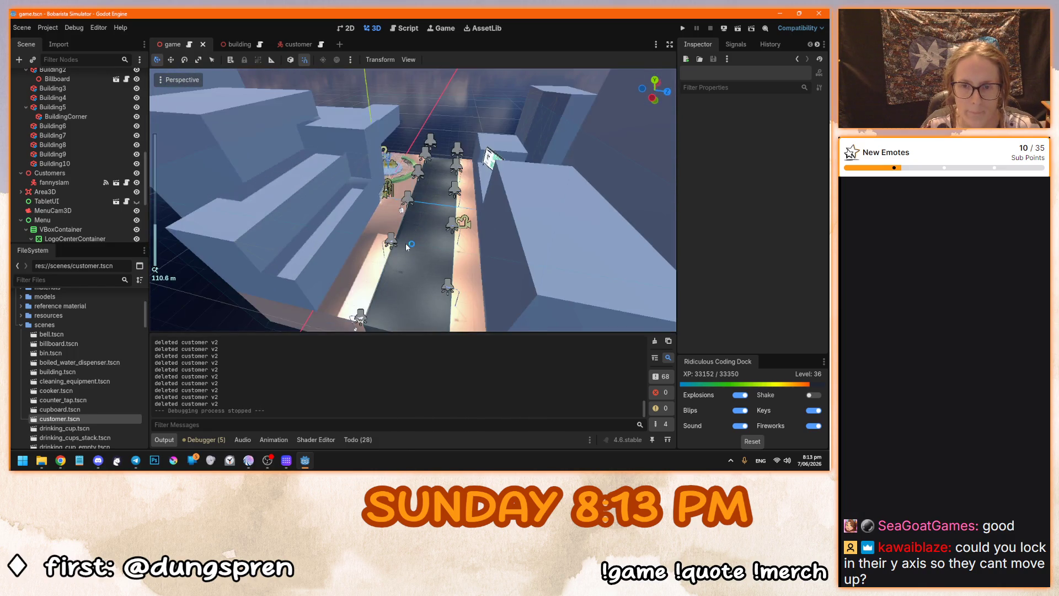
pyautogui.press('KP_7')
pyautogui.scroll(5, 435, 267)
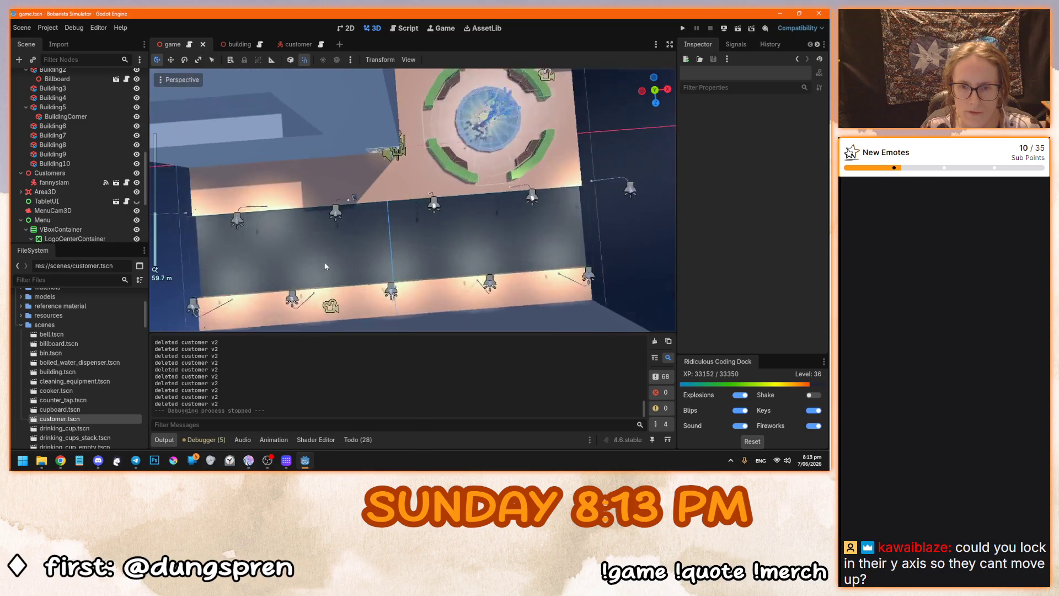
pyautogui.scroll(-4, 436, 266)
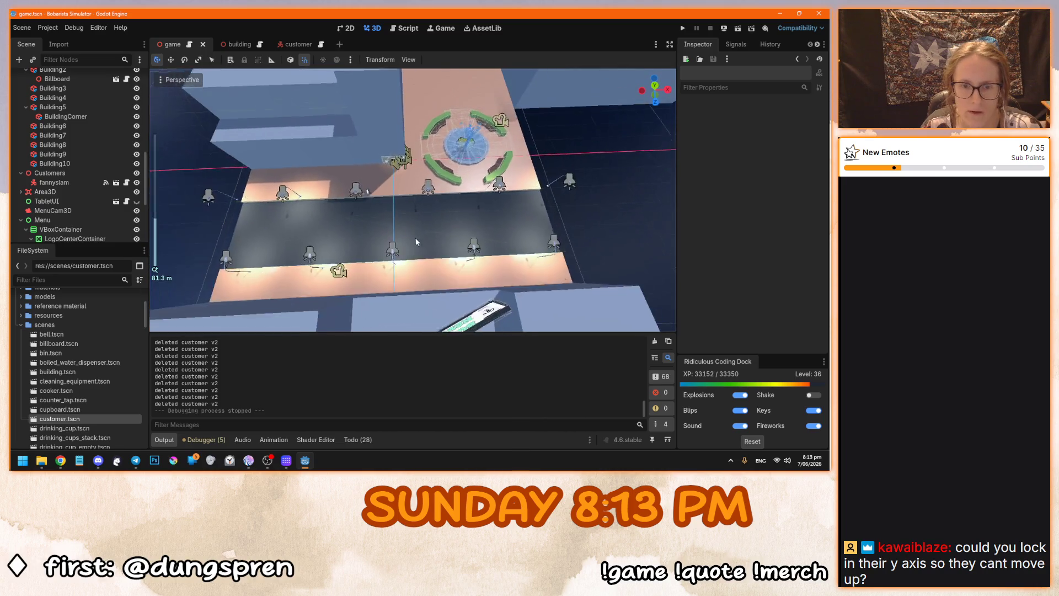
pyautogui.moveTo(346, 263); pyautogui.dragTo(388, 249)
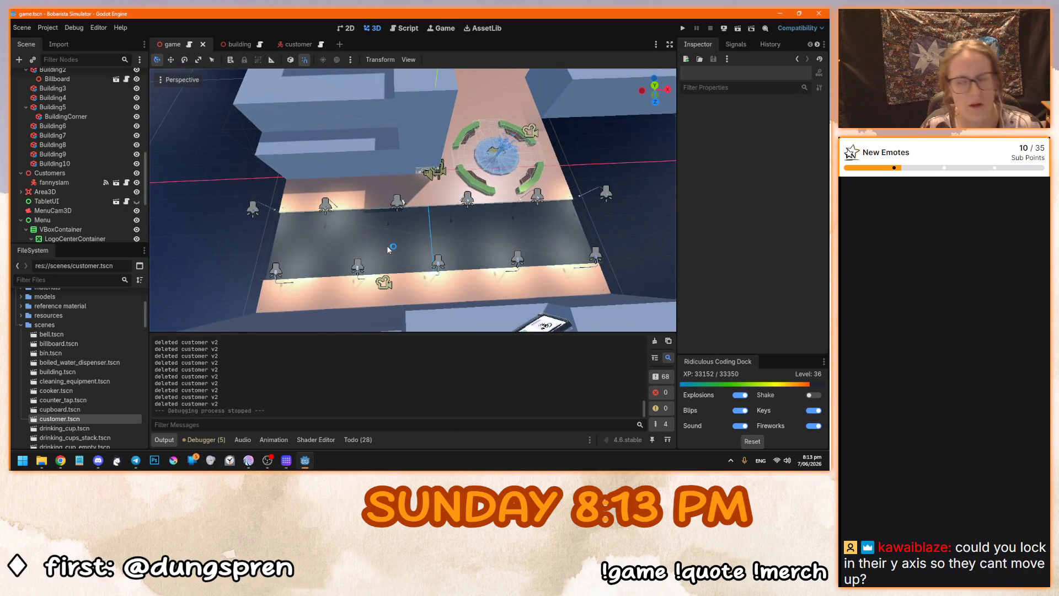
pyautogui.scroll(15, 388, 250)
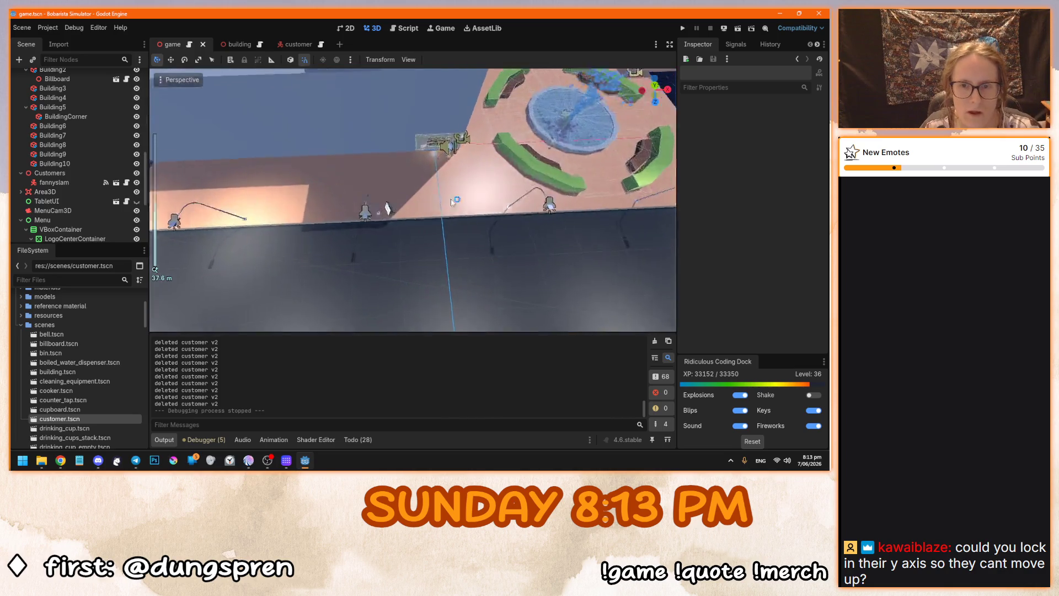
pyautogui.scroll(-5, 408, 196)
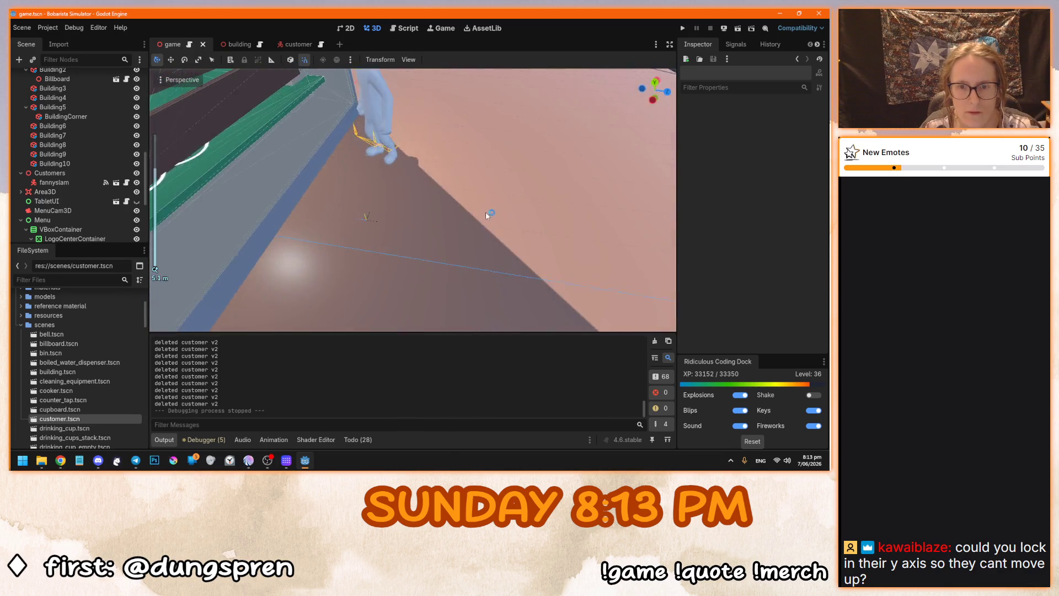
pyautogui.scroll(3, 339, 196)
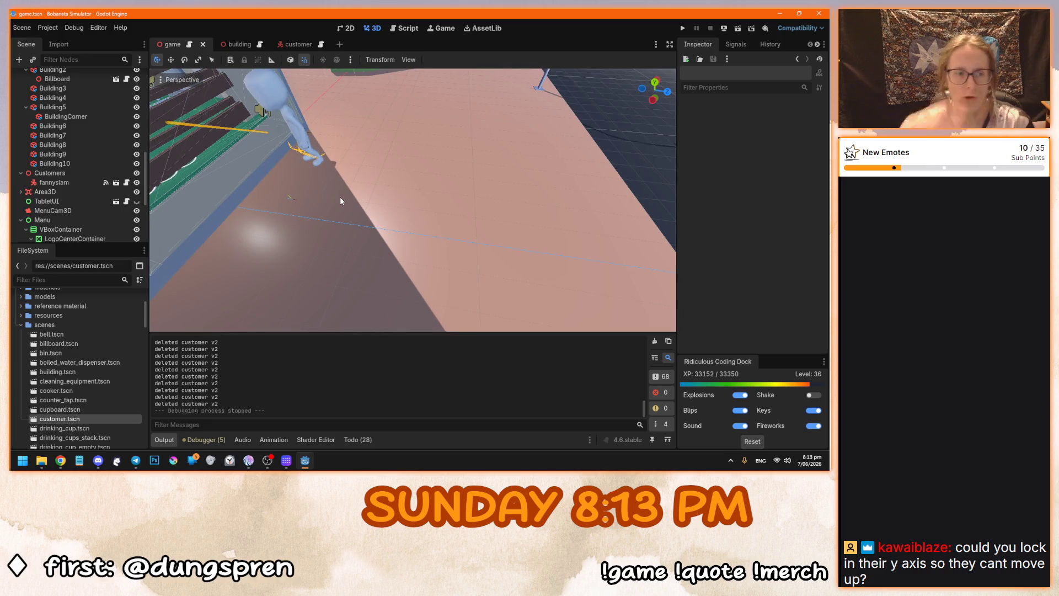
pyautogui.scroll(5, 81, 138)
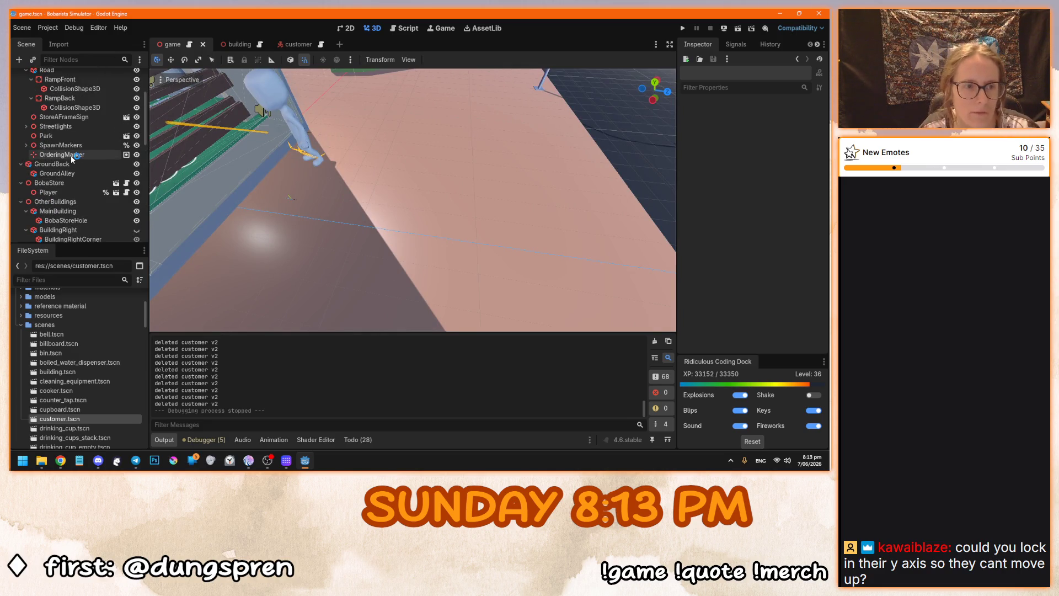
# Select OrderingMarker and orbit and zoom around it, showing the fountain beyond.
pyautogui.click(62, 155)
pyautogui.moveTo(303, 199)
pyautogui.mouseDown()
pyautogui.moveTo(300, 184)
pyautogui.moveTo(388, 170)
pyautogui.moveTo(343, 234)
pyautogui.moveTo(317, 230)
pyautogui.moveTo(294, 257)
pyautogui.mouseUp()
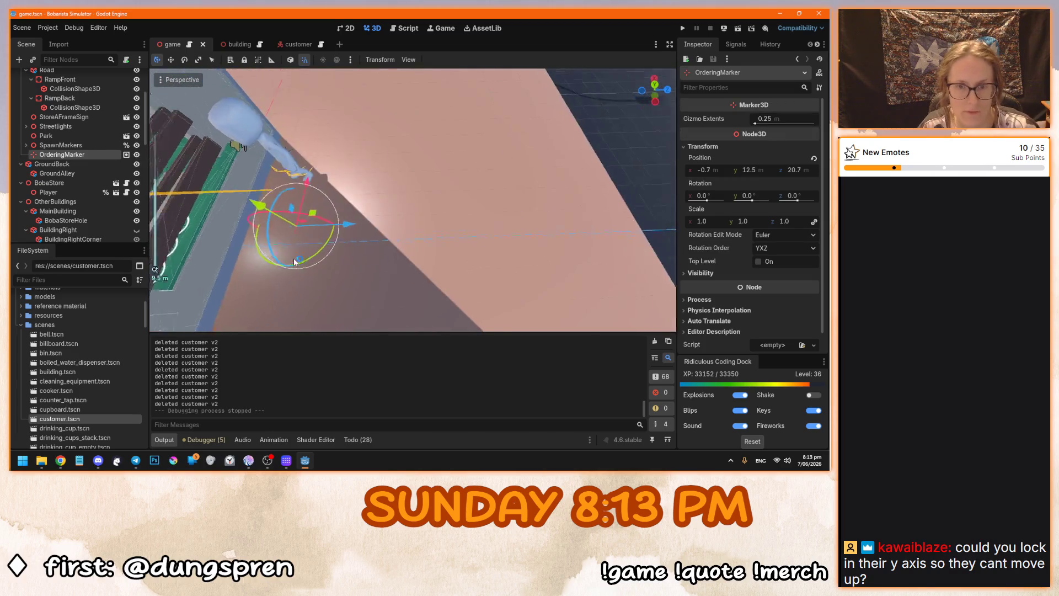
pyautogui.scroll(-5, 294, 257)
pyautogui.scroll(3, 294, 257)
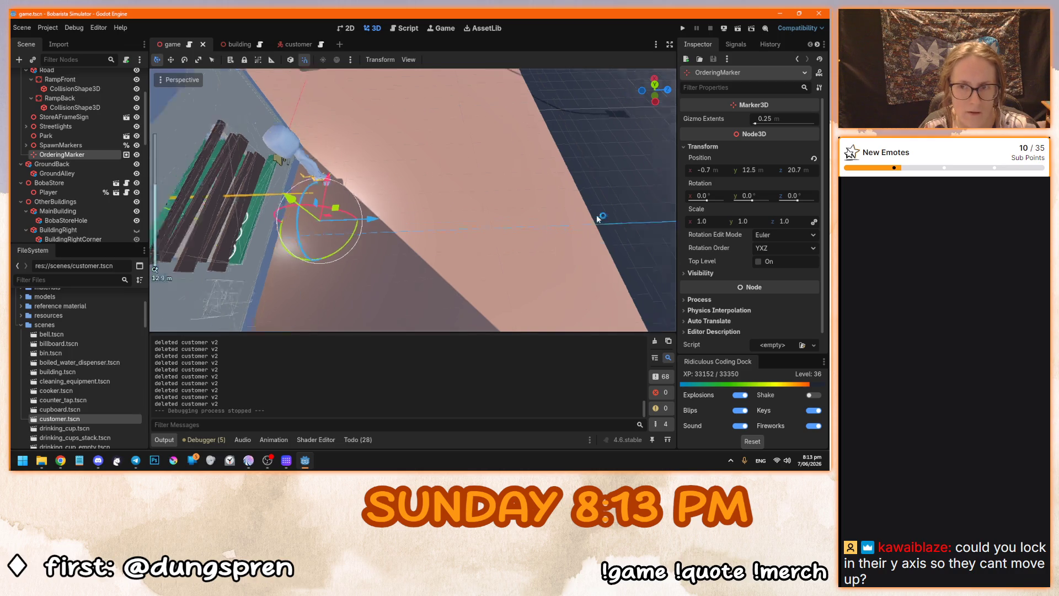
pyautogui.scroll(-3, 441, 215)
pyautogui.moveTo(374, 213); pyautogui.dragTo(532, 184)
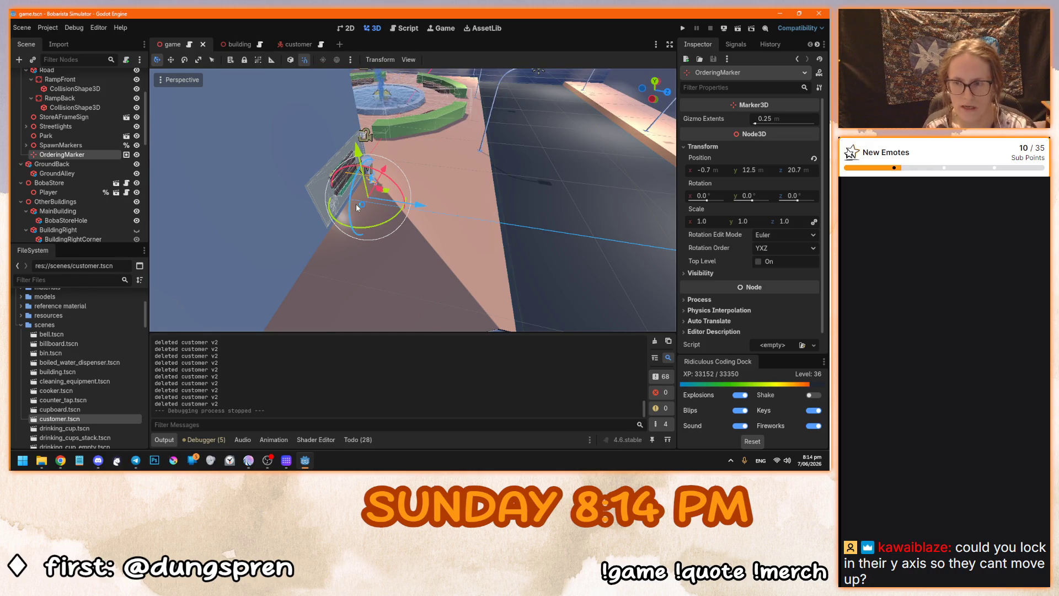
pyautogui.scroll(2, 427, 181)
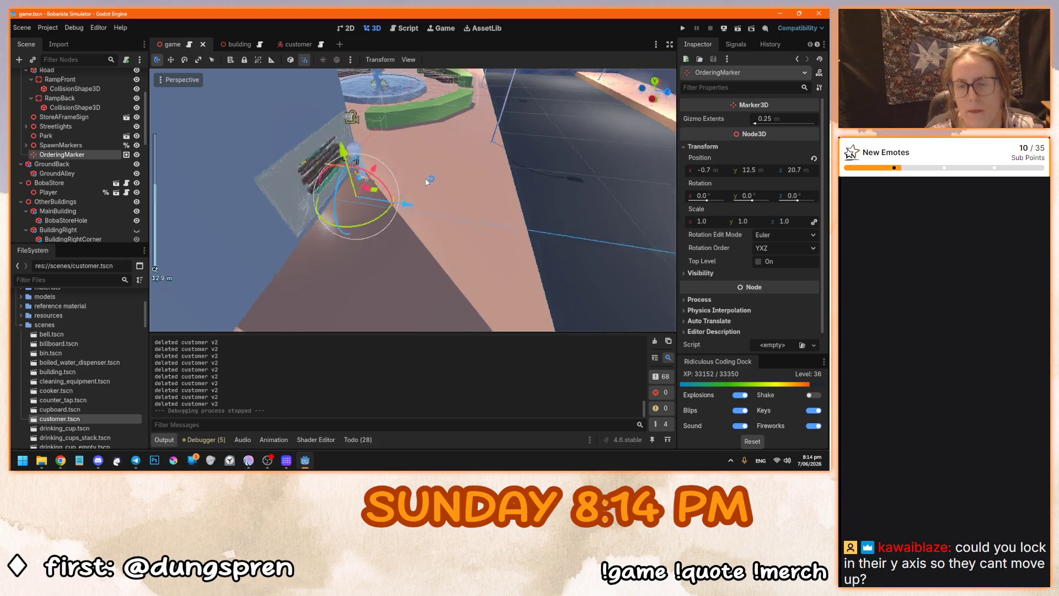
pyautogui.scroll(5, 427, 181)
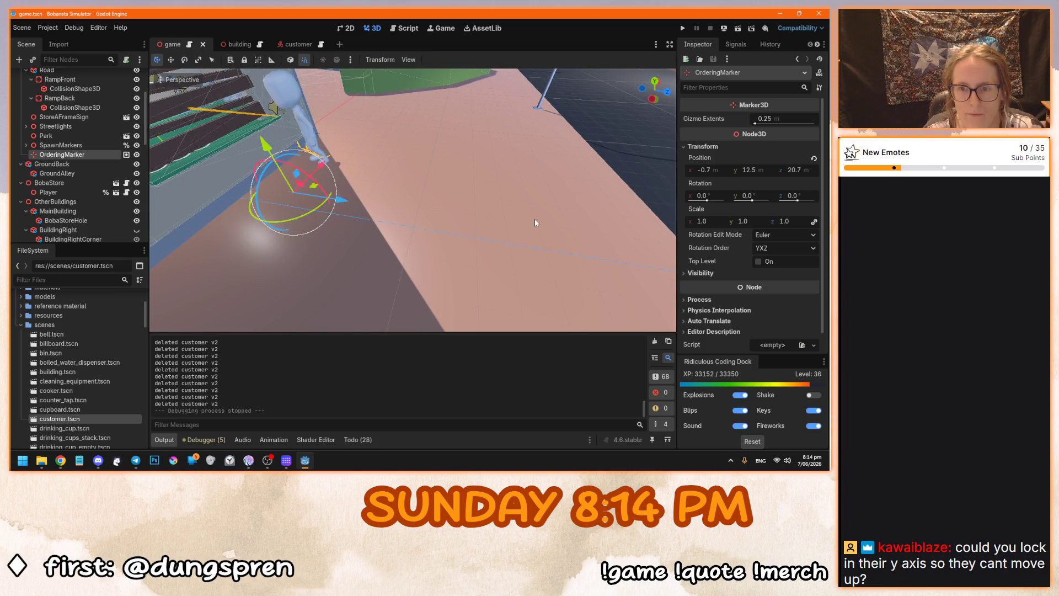
pyautogui.scroll(-3, 535, 220)
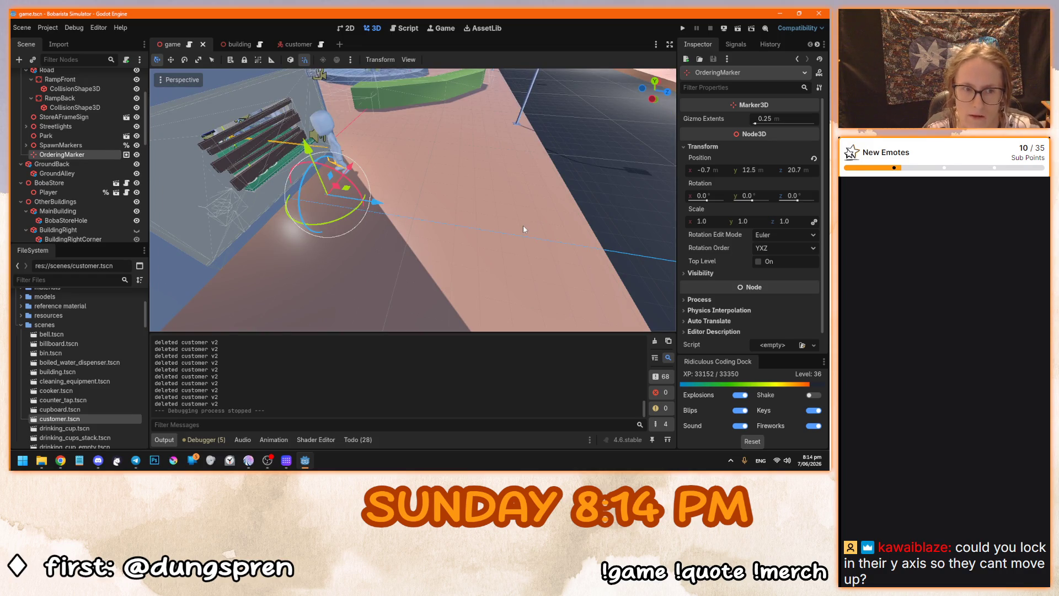
pyautogui.scroll(4, 443, 231)
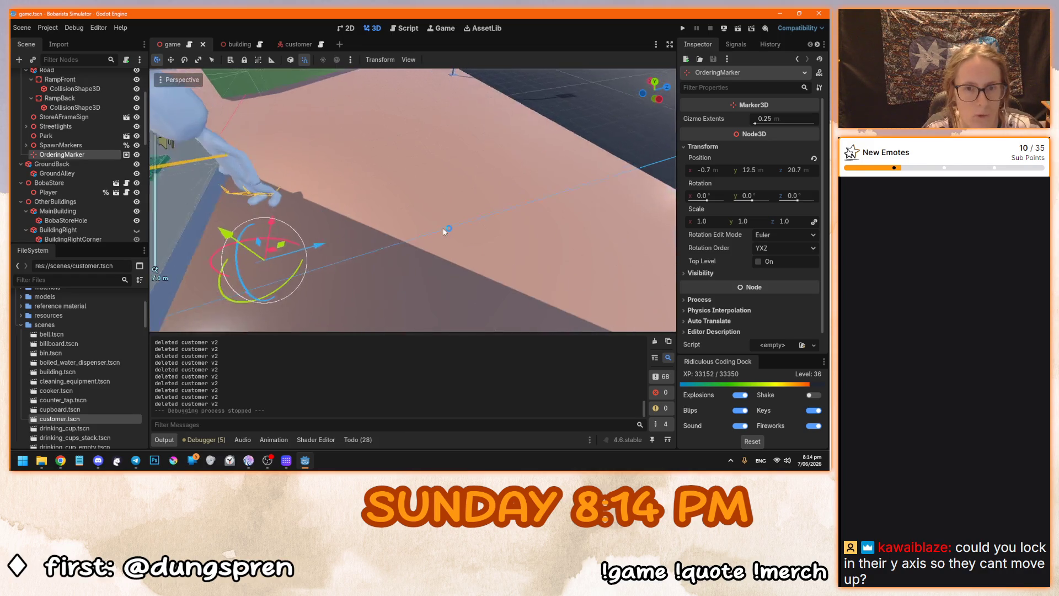
# View the marker from closer angles, save game.tscn, then move it from z 20.7 to 18.7 m.
pyautogui.moveTo(312, 228); pyautogui.dragTo(281, 229)
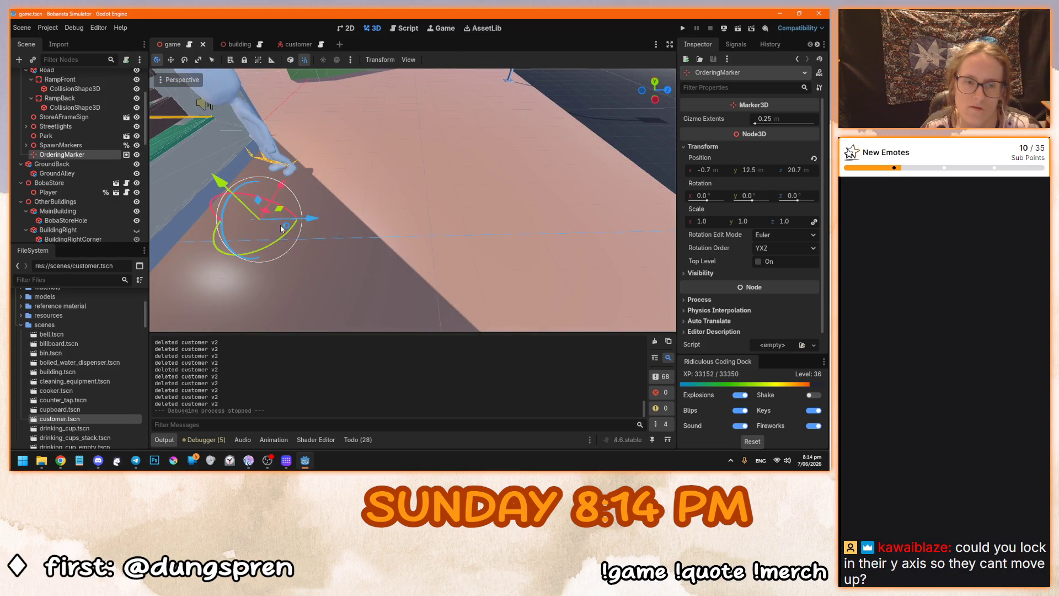
pyautogui.scroll(-5, 282, 228)
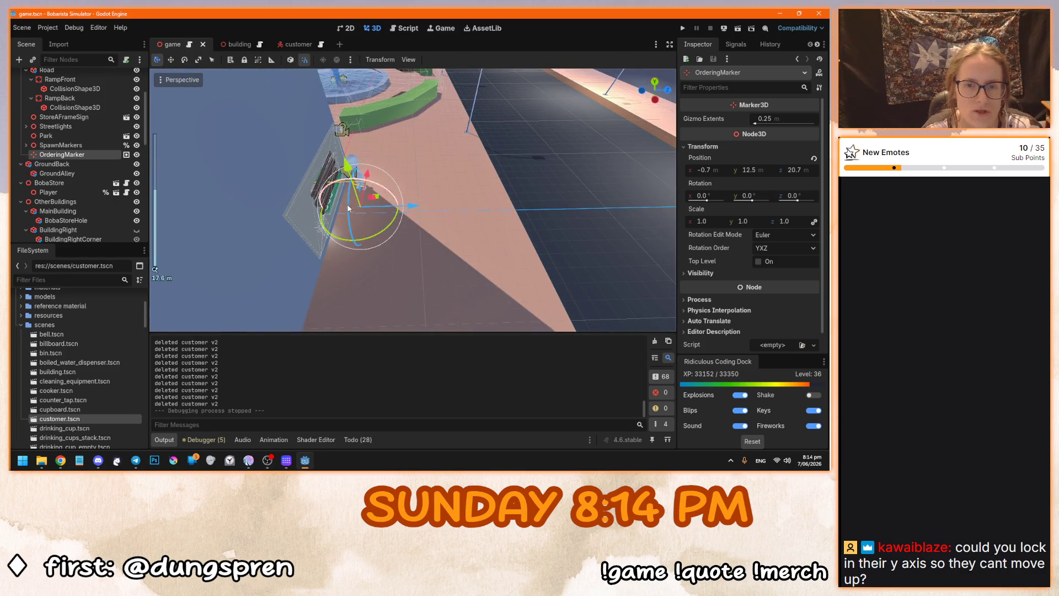
pyautogui.moveTo(340, 202); pyautogui.dragTo(309, 198)
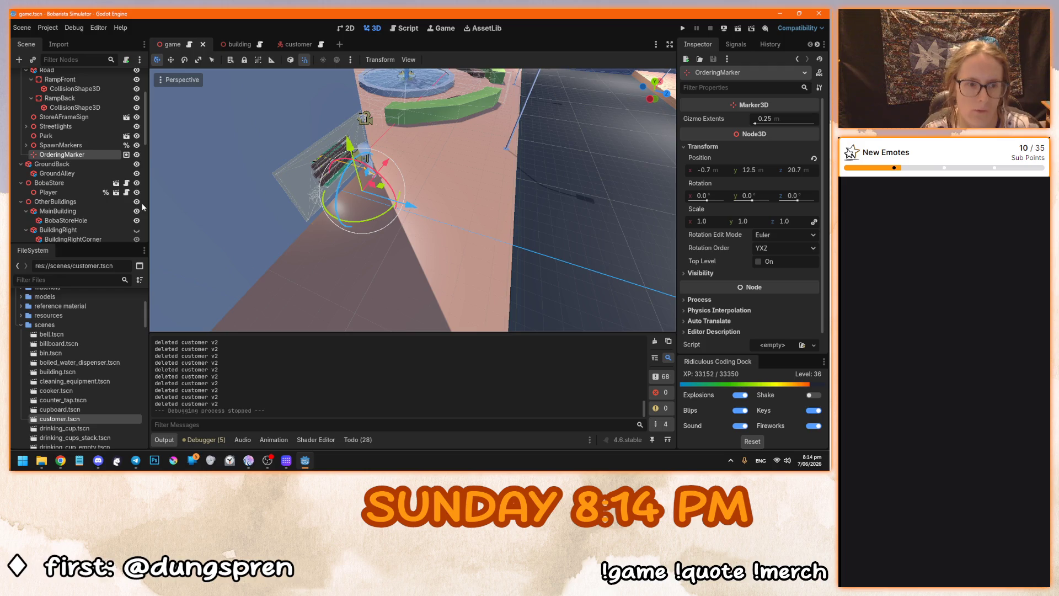
pyautogui.moveTo(309, 260)
pyautogui.mouseDown()
pyautogui.moveTo(329, 271)
pyautogui.moveTo(264, 256)
pyautogui.moveTo(386, 236)
pyautogui.moveTo(333, 293)
pyautogui.moveTo(354, 256)
pyautogui.moveTo(419, 217)
pyautogui.moveTo(425, 177)
pyautogui.mouseUp()
pyautogui.scroll(2, 328, 272)
pyautogui.scroll(-5, 266, 253)
pyautogui.scroll(-3, 386, 236)
pyautogui.scroll(8, 359, 265)
pyautogui.scroll(-1, 426, 177)
pyautogui.hotkey('ctrl', 's')
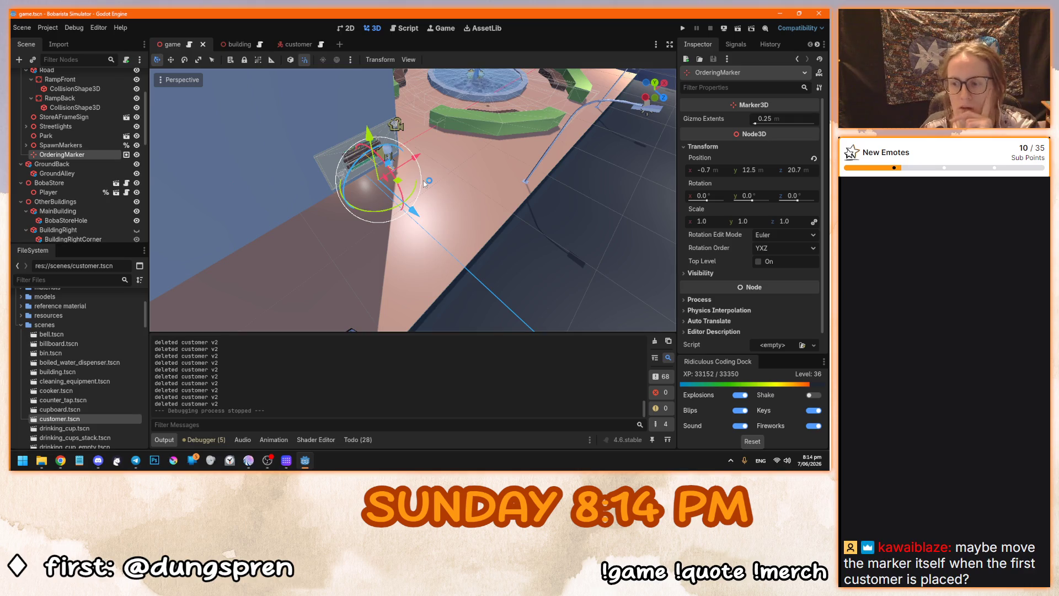
pyautogui.scroll(10, 401, 170)
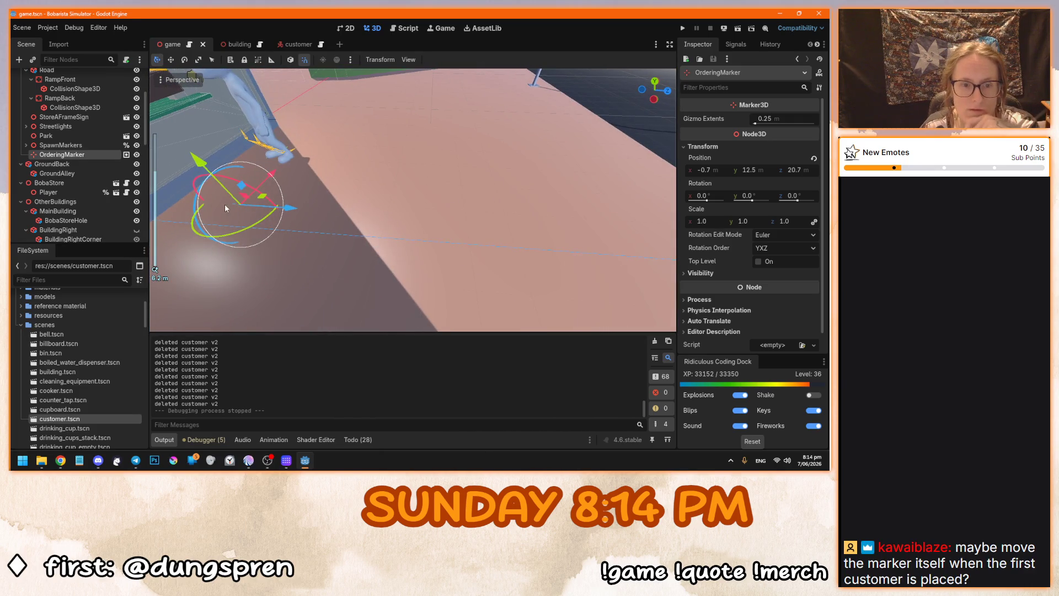
pyautogui.moveTo(271, 203); pyautogui.dragTo(374, 207)
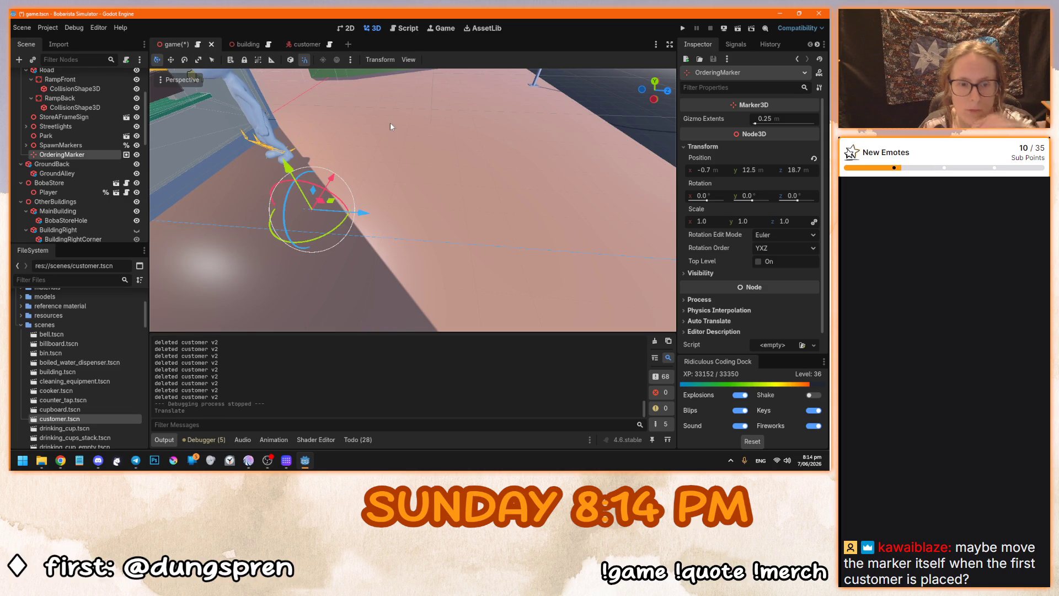
pyautogui.hotkey('ctrl', 'z')
pyautogui.scroll(-8, 357, 247)
pyautogui.hotkey('ctrl', 's')
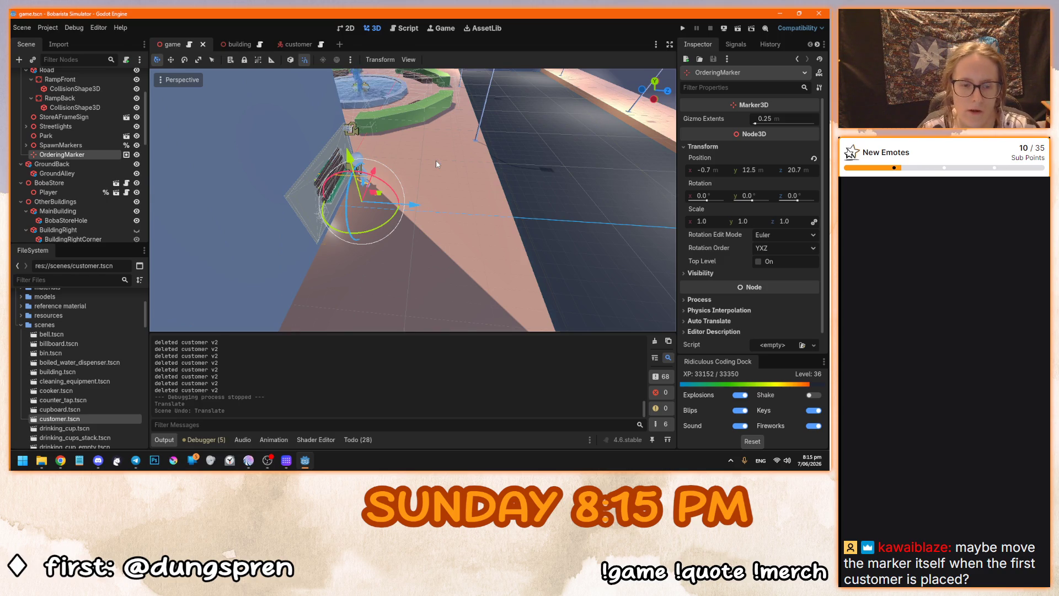
pyautogui.scroll(-5, 435, 161)
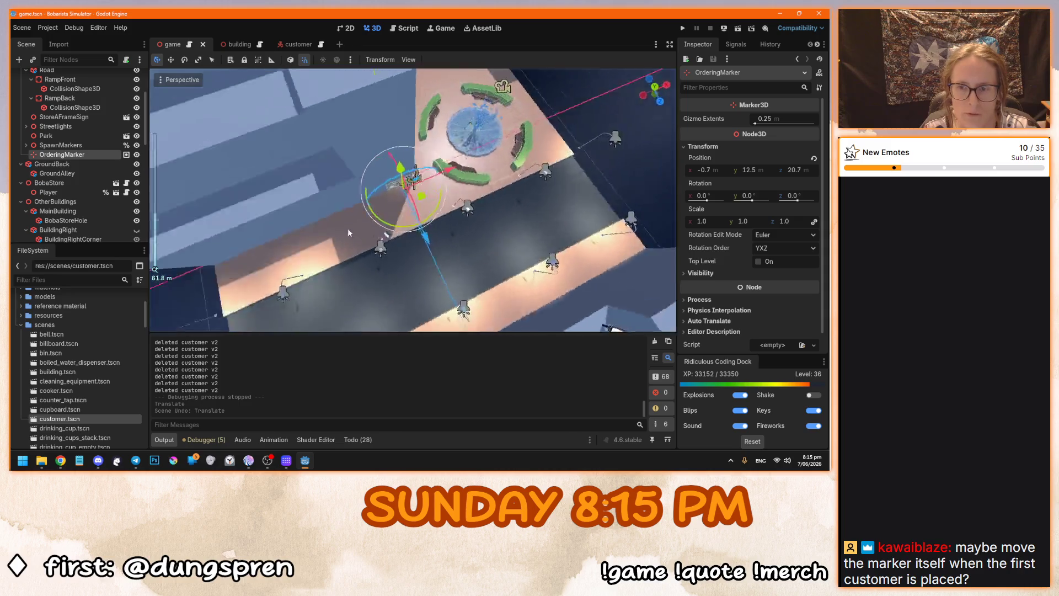
pyautogui.scroll(10, 347, 232)
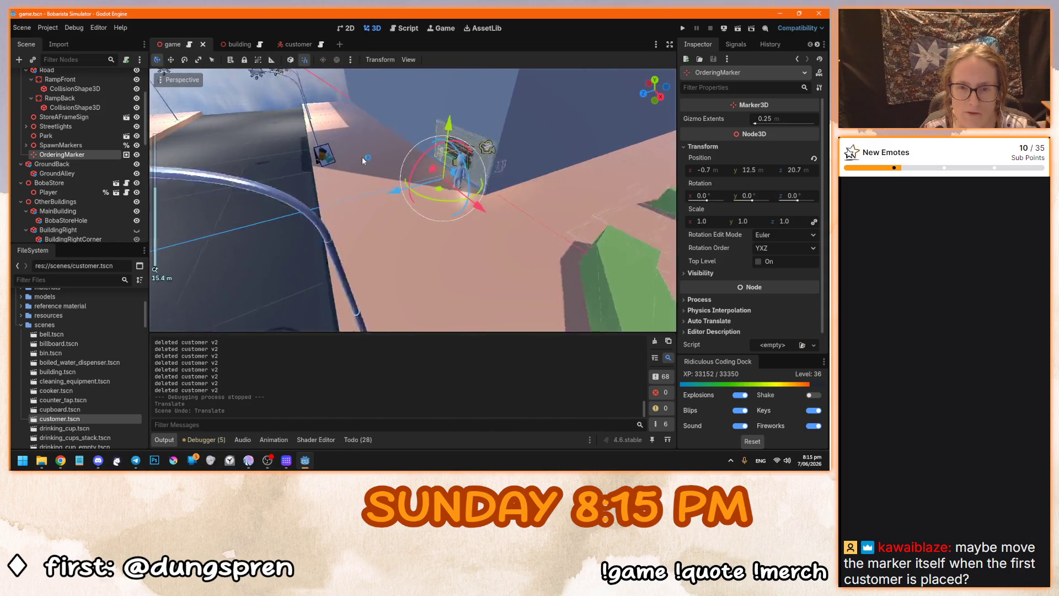
pyautogui.scroll(-9, 347, 178)
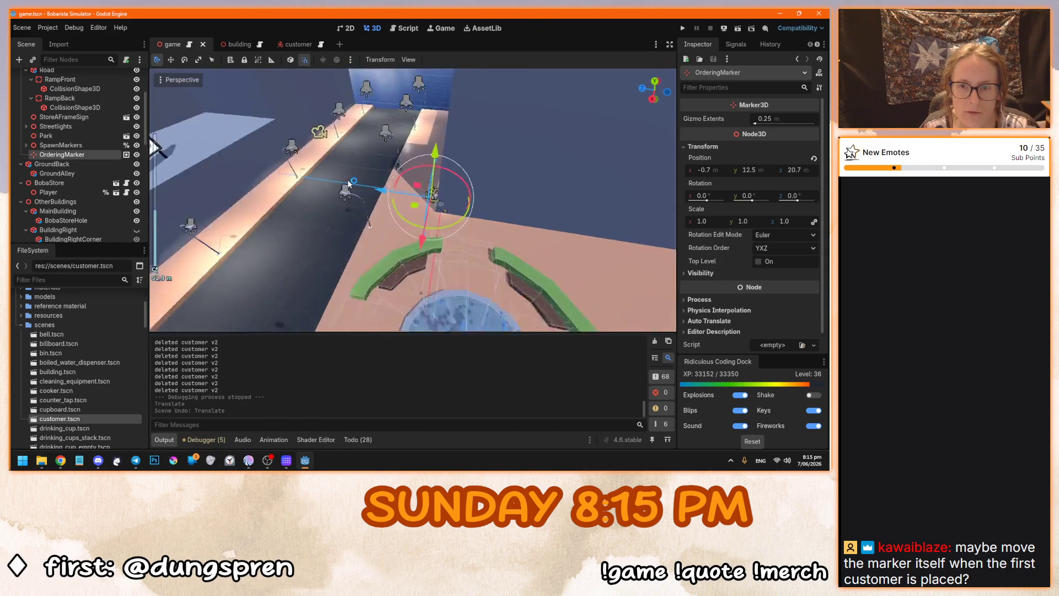
pyautogui.scroll(8, 347, 179)
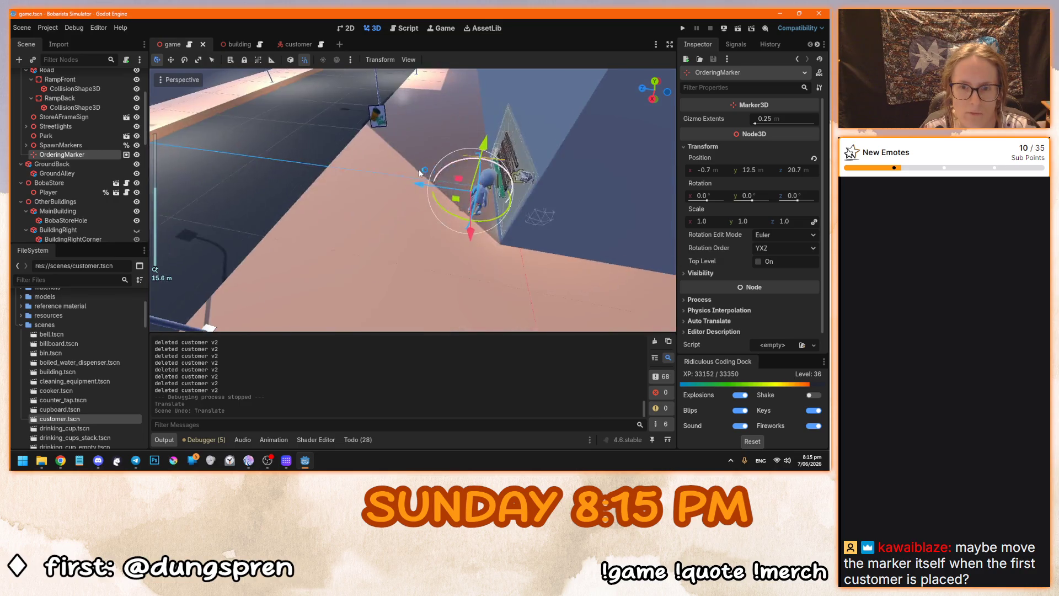
pyautogui.scroll(5, 455, 184)
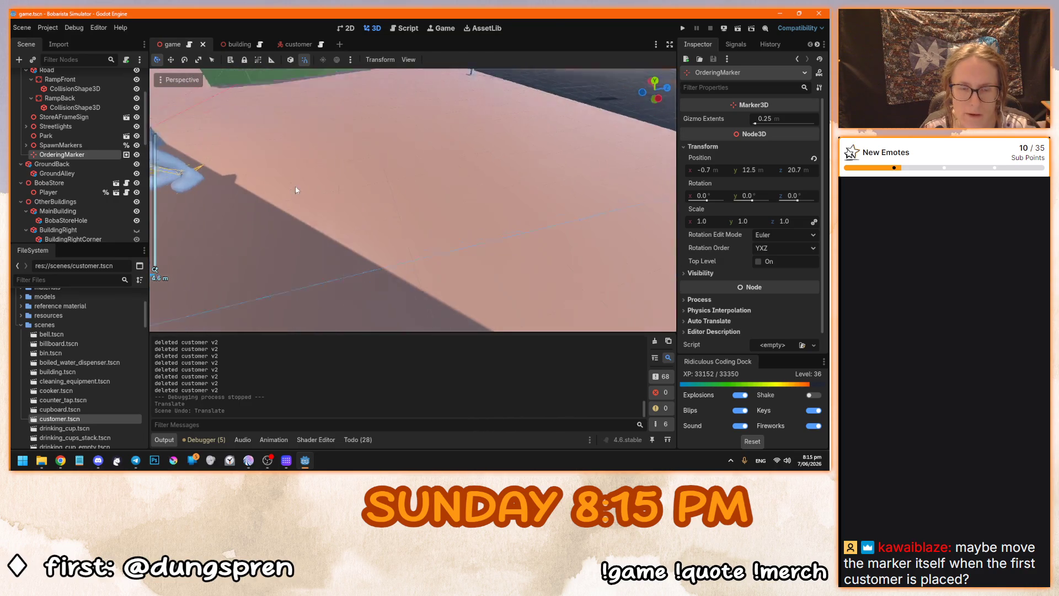
pyautogui.scroll(-5, 255, 170)
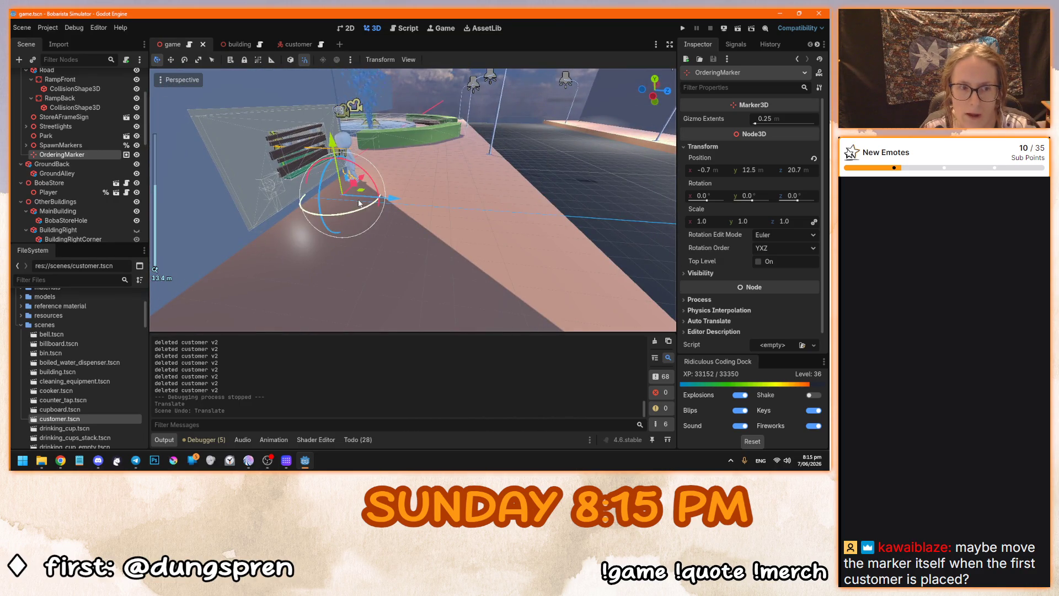
pyautogui.scroll(-6, 386, 234)
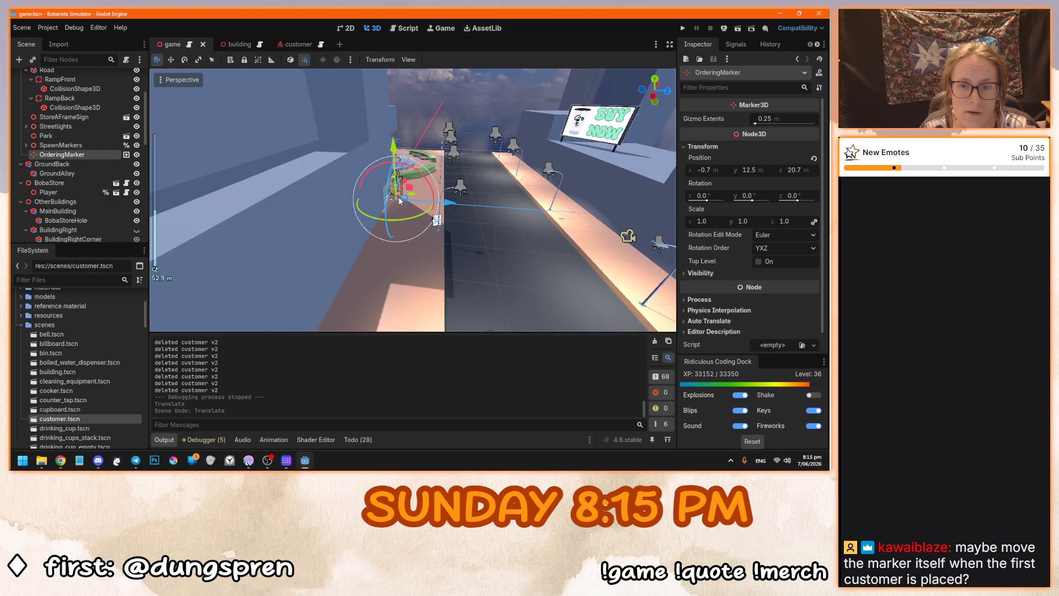
pyautogui.moveTo(400, 201); pyautogui.dragTo(407, 191)
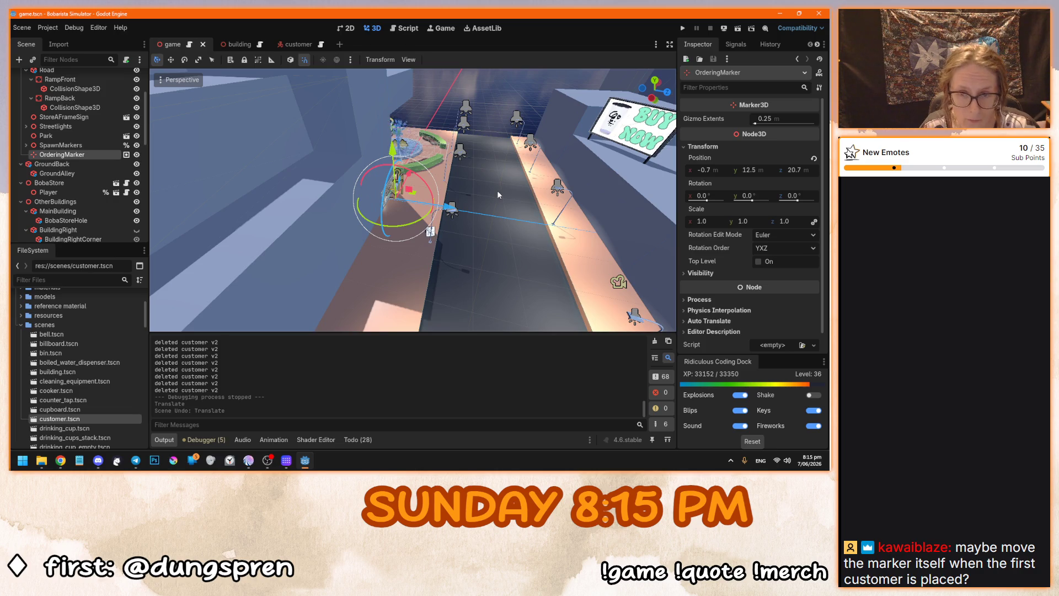
pyautogui.scroll(4, 326, 177)
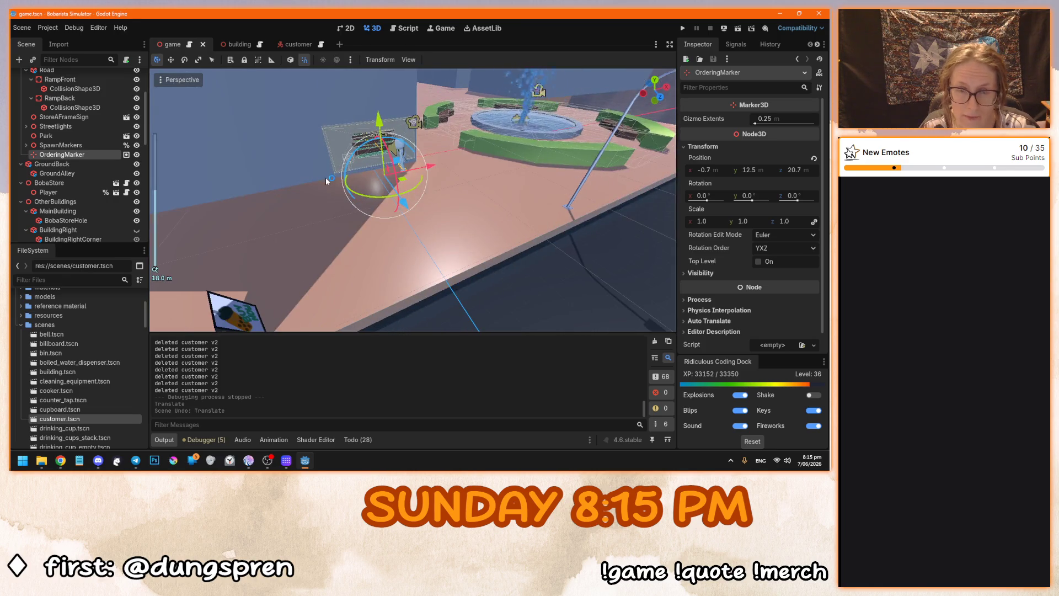
pyautogui.scroll(-5, 326, 176)
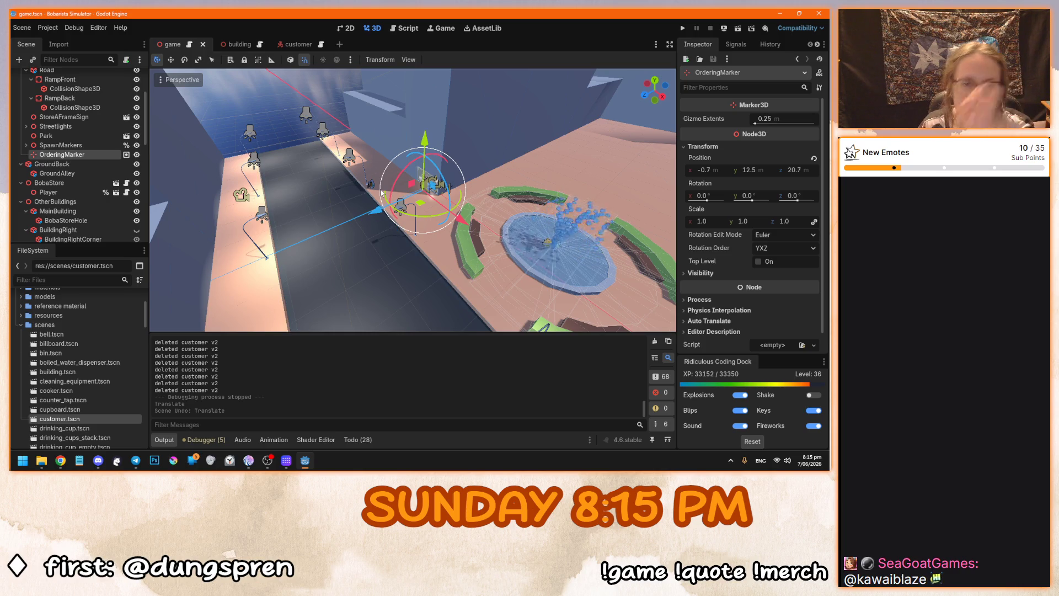
pyautogui.moveTo(354, 190)
pyautogui.mouseDown()
pyautogui.moveTo(544, 187)
pyautogui.moveTo(253, 204)
pyautogui.moveTo(400, 207)
pyautogui.moveTo(383, 222)
pyautogui.moveTo(246, 204)
pyautogui.mouseUp()
pyautogui.scroll(-2, 385, 226)
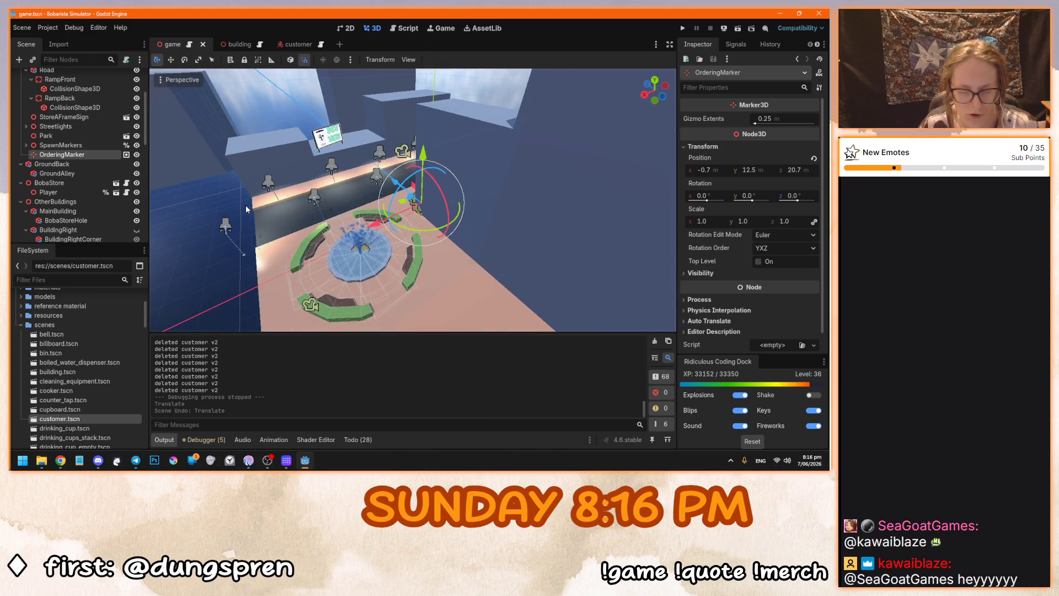
pyautogui.scroll(5, 246, 204)
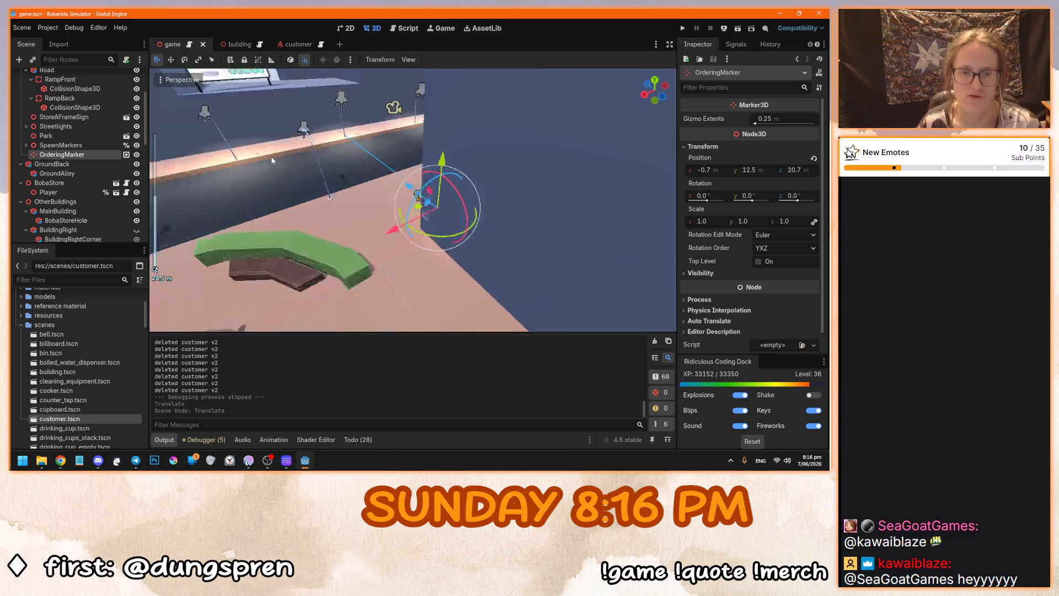
pyautogui.scroll(6, 358, 221)
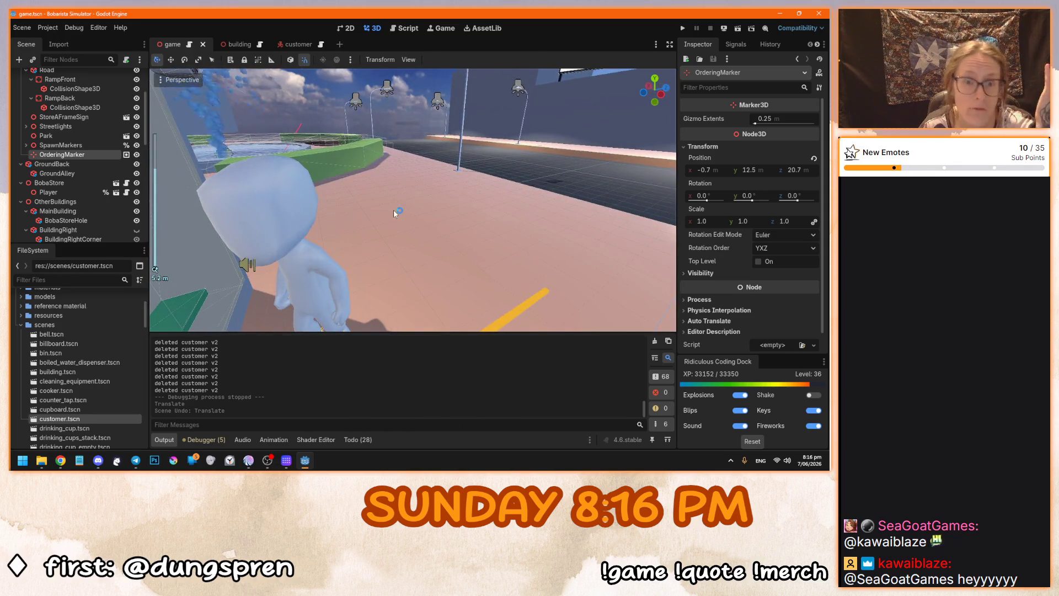
pyautogui.moveTo(394, 213); pyautogui.dragTo(419, 197)
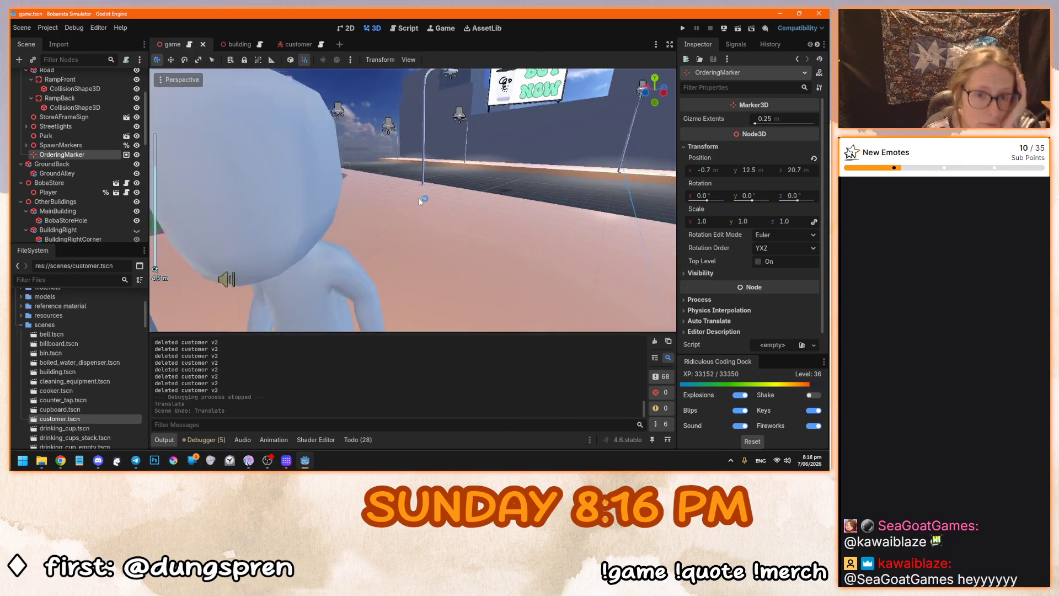
pyautogui.scroll(2, 403, 205)
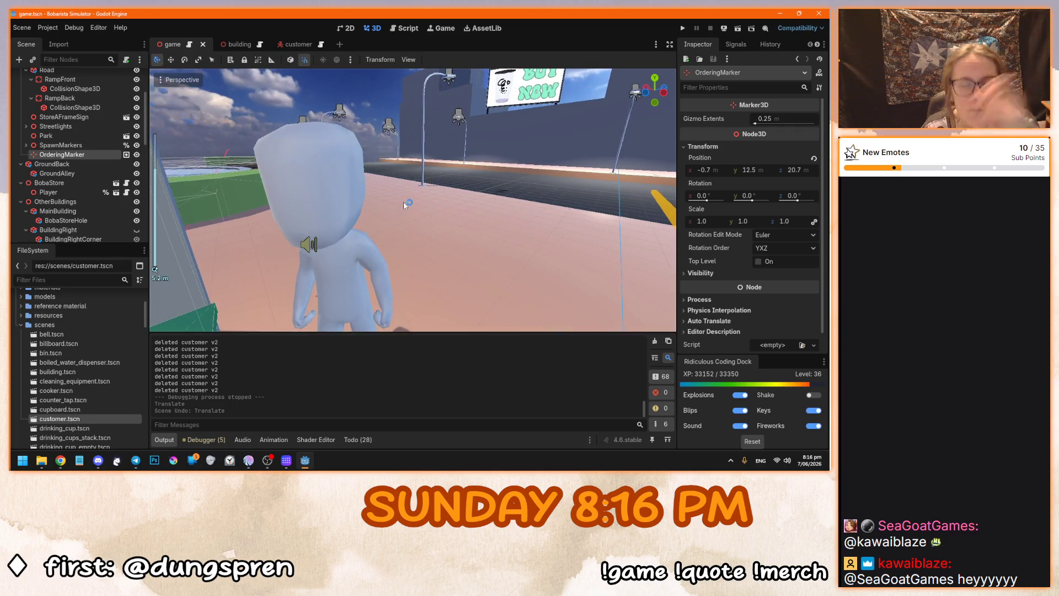
pyautogui.press('f')
pyautogui.moveTo(487, 183); pyautogui.dragTo(319, 234)
pyautogui.scroll(-5, 319, 234)
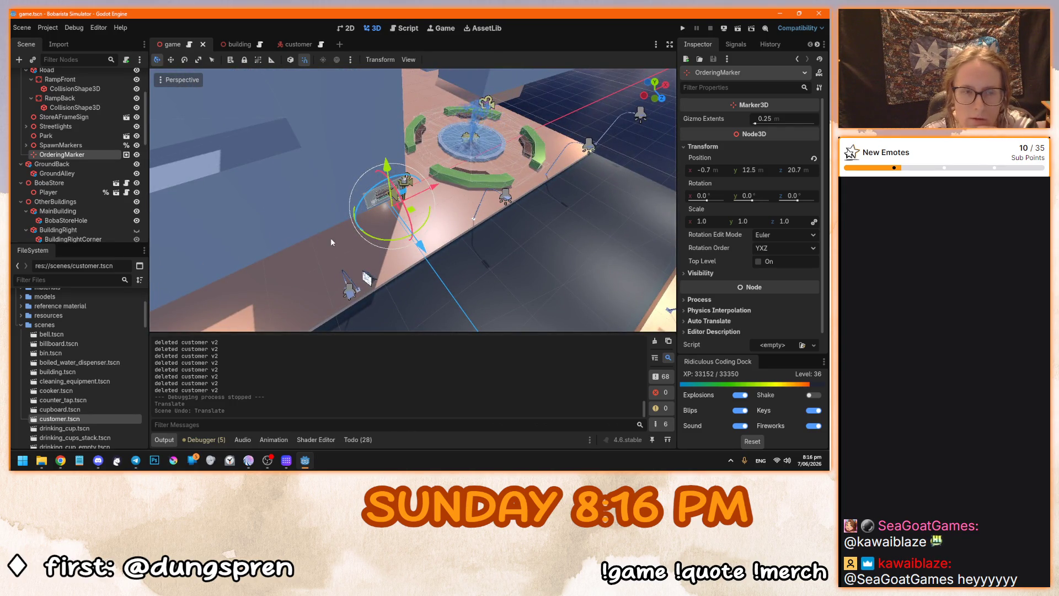
pyautogui.hotkey('alt', 'Tab')
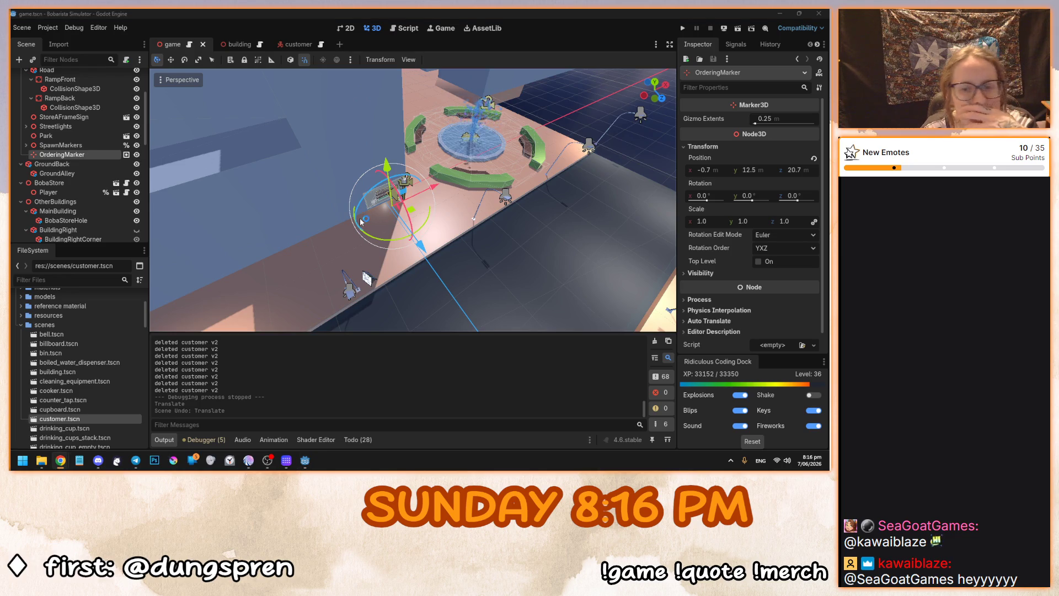
pyautogui.hotkey('alt', 'Tab')
pyautogui.scroll(7, 364, 218)
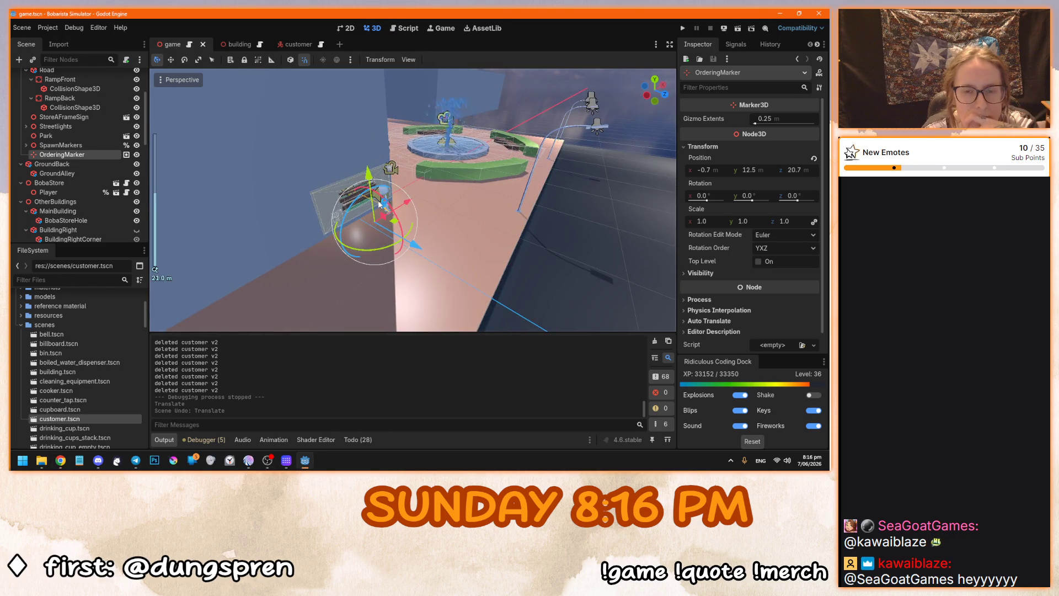
pyautogui.click(301, 44)
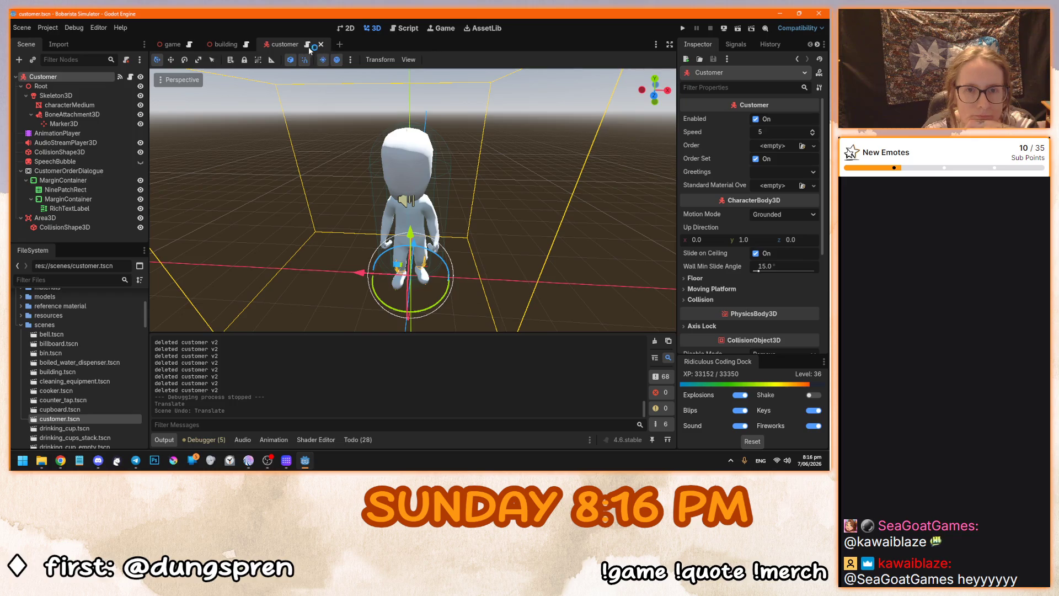
pyautogui.click(308, 47)
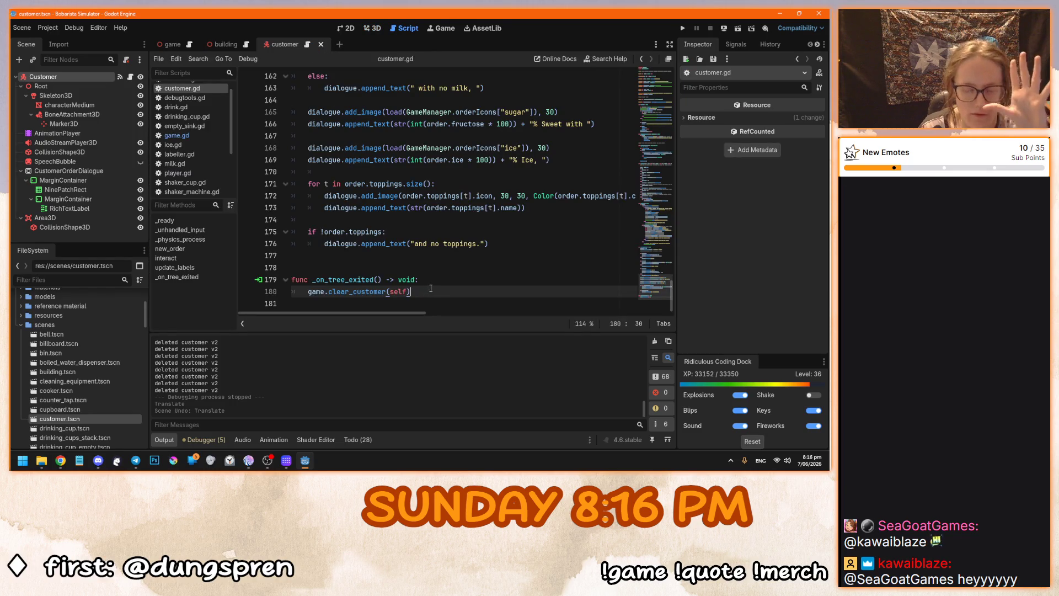
pyautogui.click(172, 44)
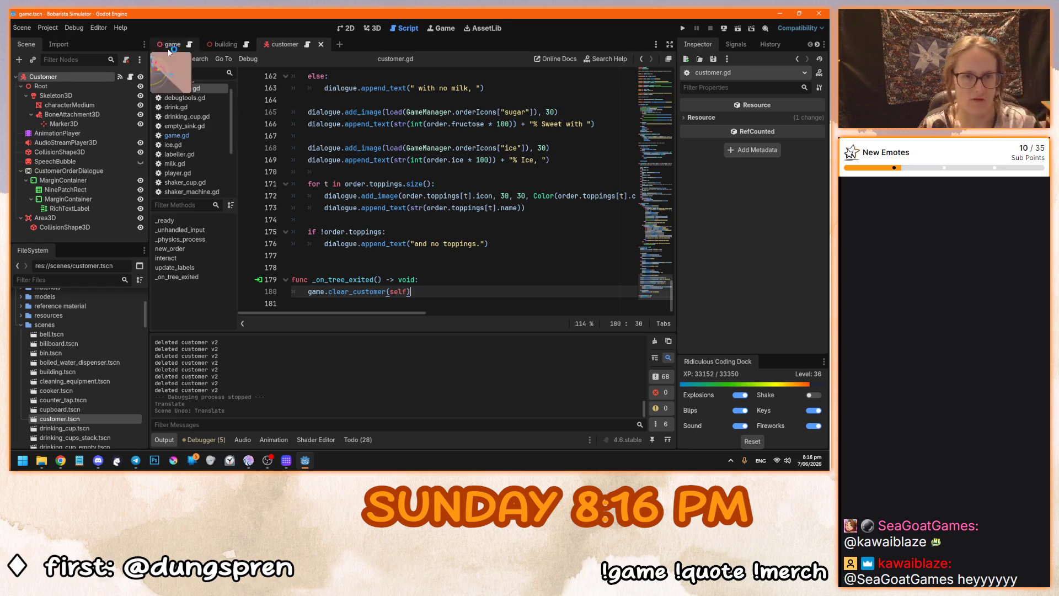
pyautogui.click(373, 28)
pyautogui.scroll(-5, 377, 211)
pyautogui.click(61, 145)
# In top view, slide Marker3D and Marker3D3 right, Marker3D2 and Marker3D4 left, then test-run.
pyautogui.click(26, 145)
pyautogui.click(58, 154)
pyautogui.press('KP_7')
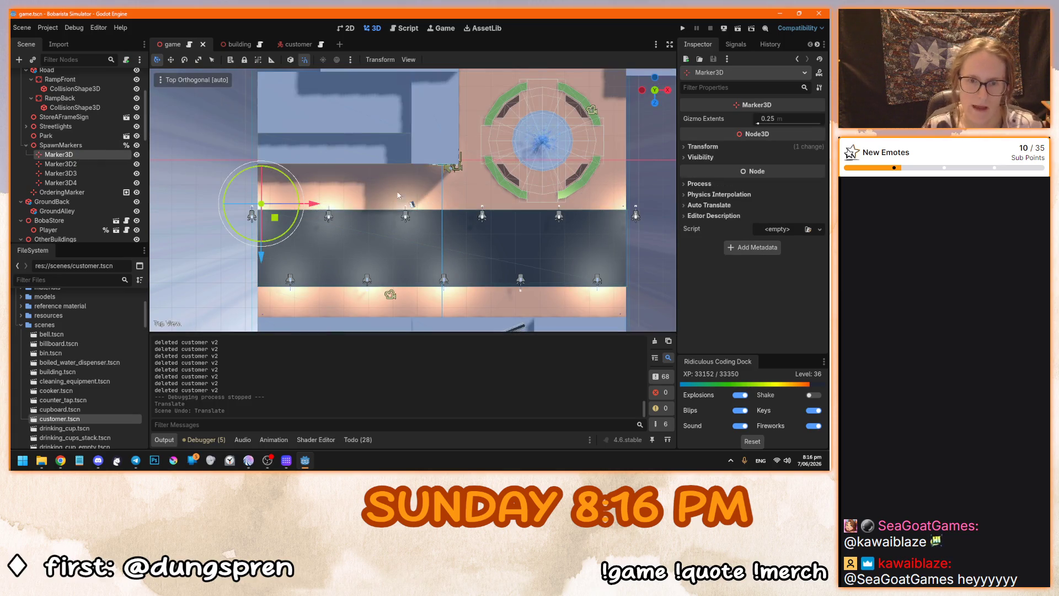
pyautogui.keyDown('ctrl'); pyautogui.click(78, 173); pyautogui.keyUp('ctrl')
pyautogui.moveTo(330, 230)
pyautogui.mouseDown()
pyautogui.moveTo(460, 227)
pyautogui.moveTo(434, 227)
pyautogui.moveTo(444, 237)
pyautogui.mouseUp()
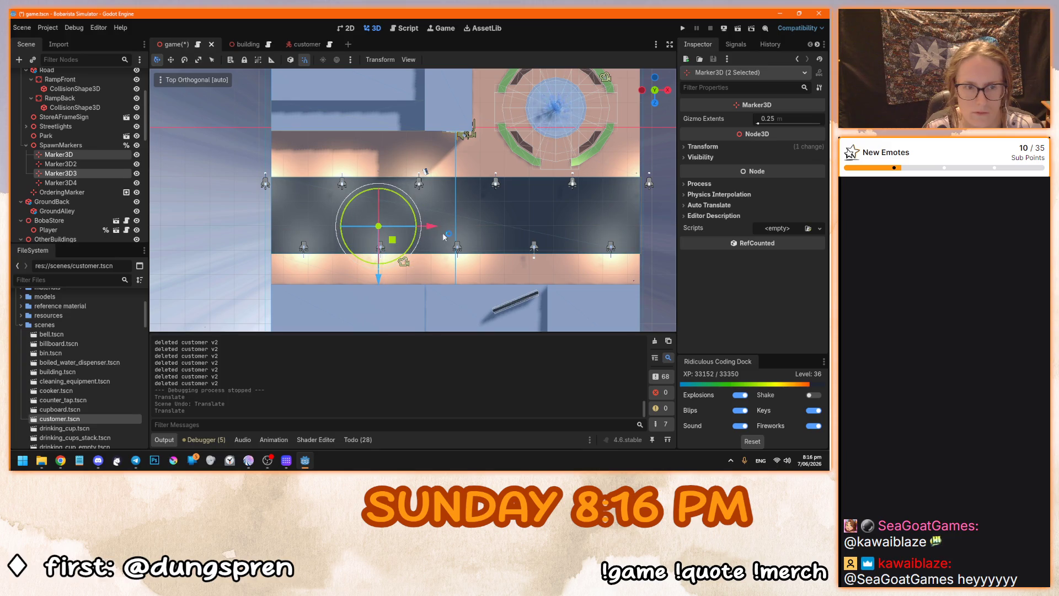
pyautogui.click(61, 164)
pyautogui.keyDown('ctrl'); pyautogui.click(60, 183); pyautogui.keyUp('ctrl')
pyautogui.moveTo(531, 158)
pyautogui.mouseDown()
pyautogui.moveTo(525, 203)
pyautogui.moveTo(439, 219)
pyautogui.moveTo(452, 219)
pyautogui.mouseUp()
pyautogui.press('F5')
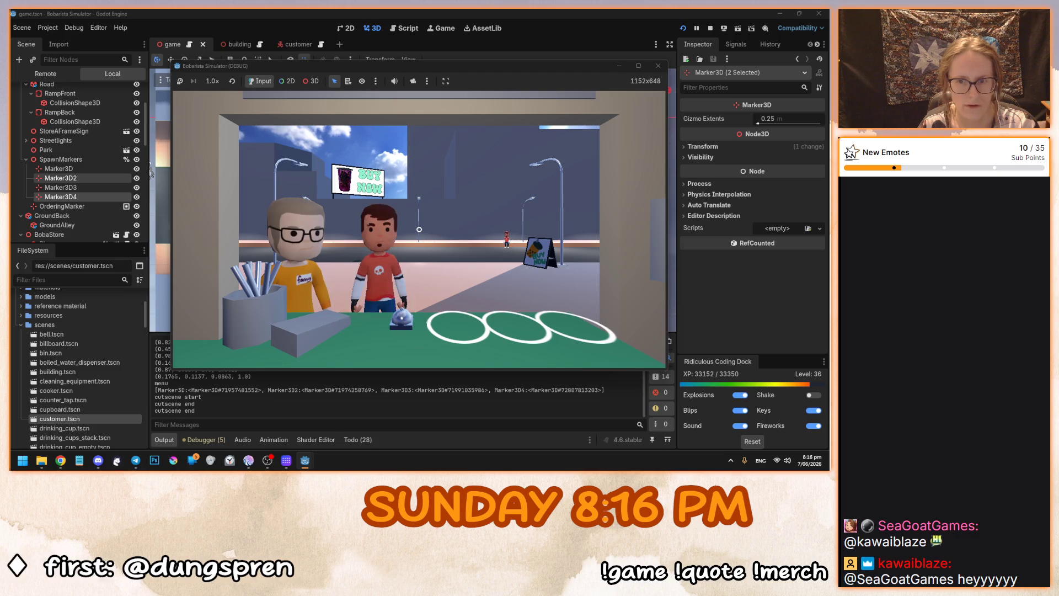
pyautogui.press('F8')
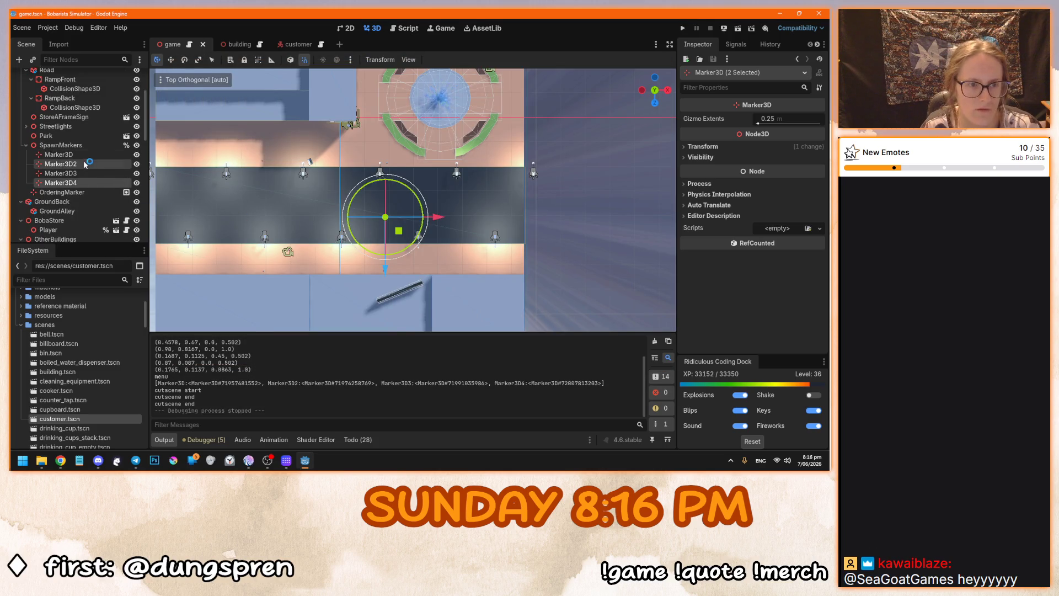
# Nudge Marker3D2 and Marker3D4 left and Marker3D and Marker3D3 right along the road.
pyautogui.click(61, 164)
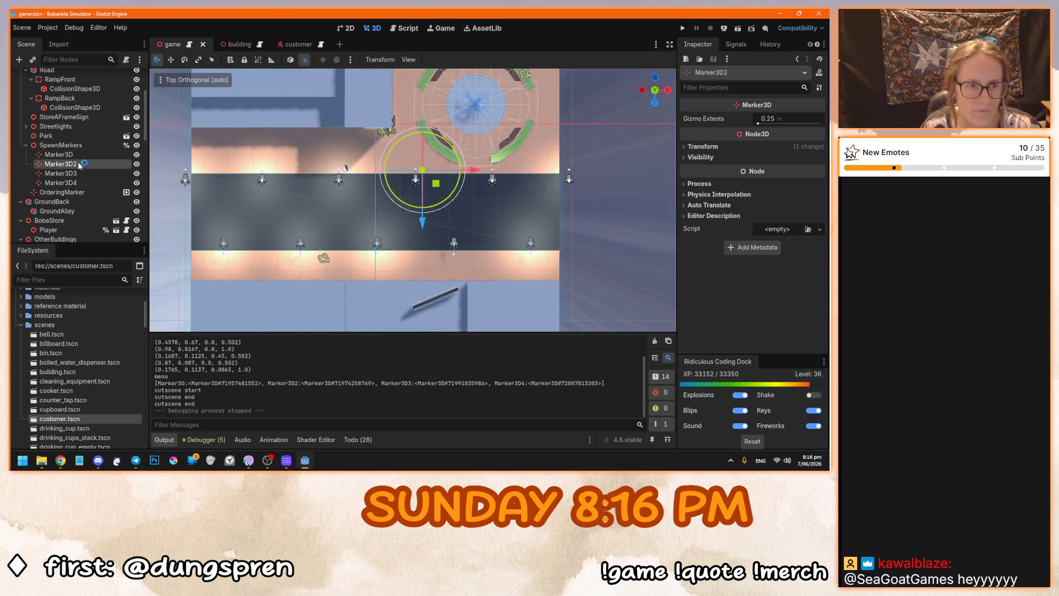
pyautogui.keyDown('shift'); pyautogui.click(61, 183); pyautogui.keyUp('shift')
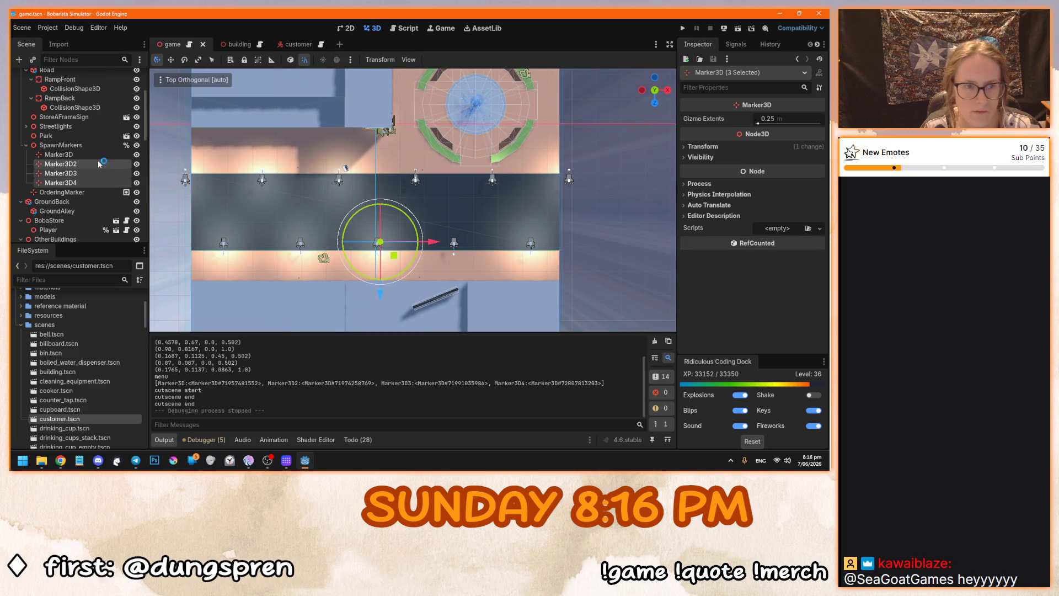
pyautogui.click(99, 164)
pyautogui.keyDown('ctrl'); pyautogui.click(77, 183); pyautogui.keyUp('ctrl')
pyautogui.scroll(2, 292, 220)
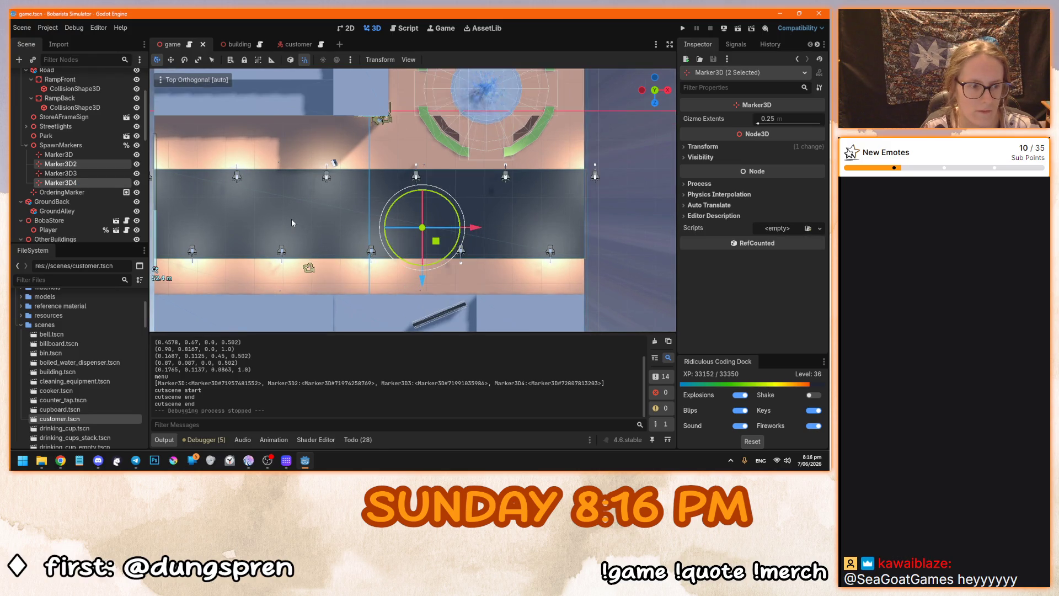
pyautogui.moveTo(487, 231); pyautogui.dragTo(466, 231)
pyautogui.scroll(1, 370, 226)
pyautogui.click(61, 174)
pyautogui.keyDown('ctrl'); pyautogui.click(59, 154); pyautogui.keyUp('ctrl')
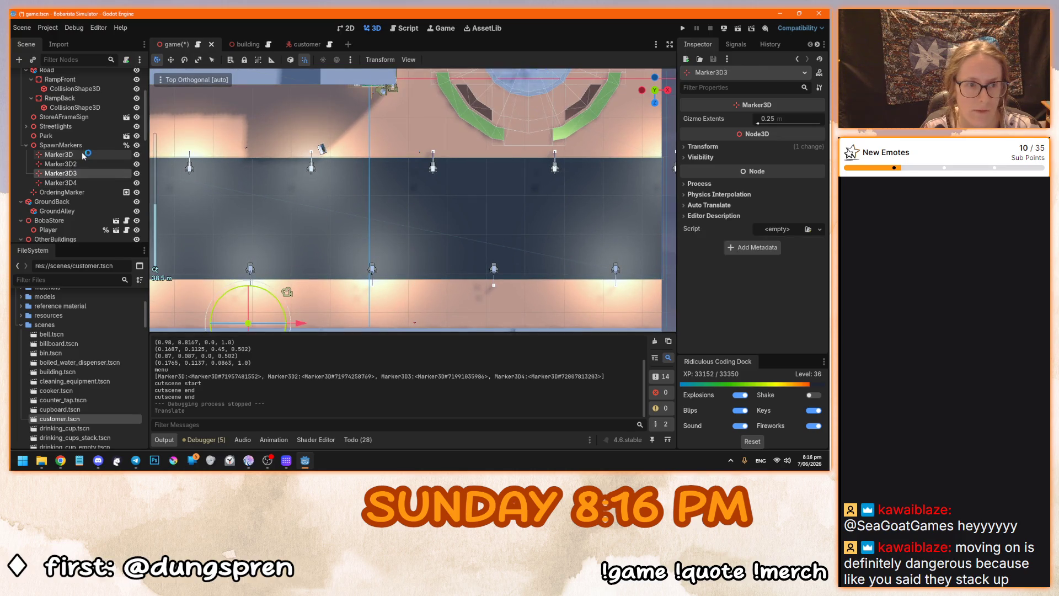
pyautogui.scroll(1, 331, 164)
pyautogui.scroll(-1, 330, 161)
pyautogui.moveTo(356, 205); pyautogui.dragTo(408, 207)
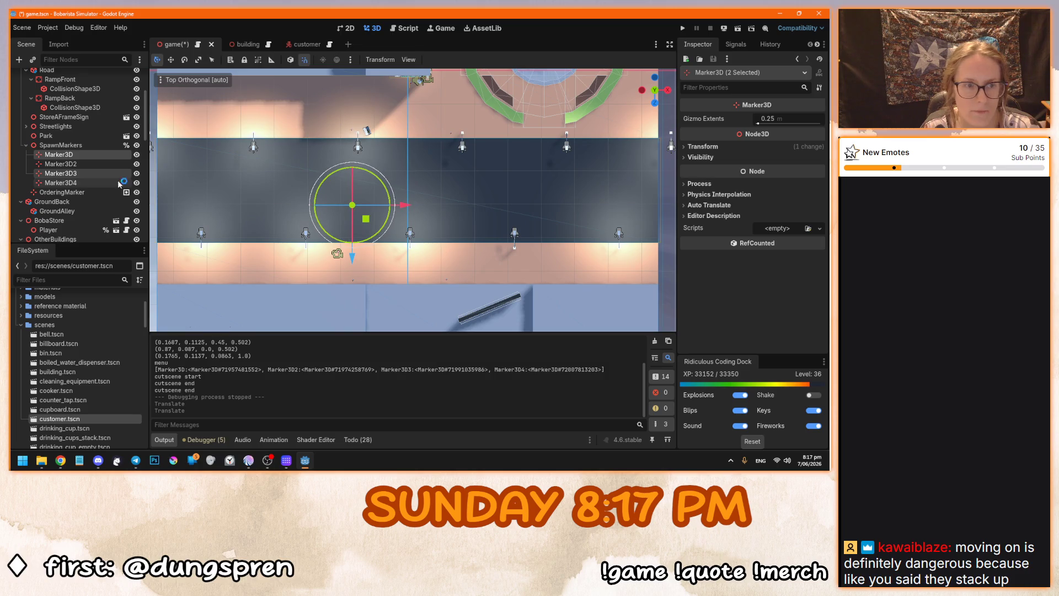
# Move Marker3D3 left and Marker3D4 right along the road, then test-run the spawns.
pyautogui.click(78, 163)
pyautogui.click(78, 174)
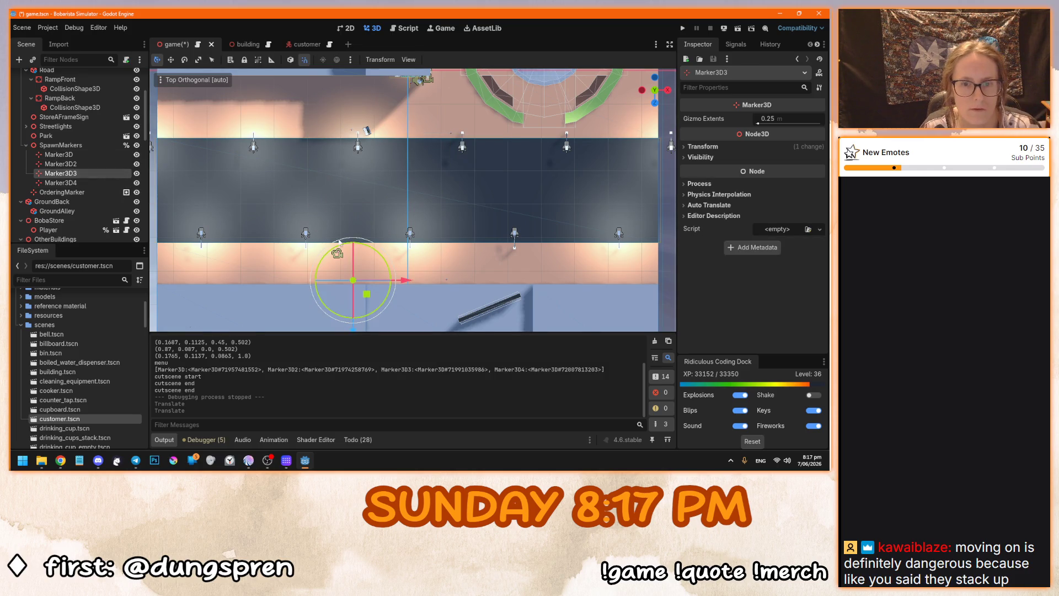
pyautogui.moveTo(409, 281); pyautogui.dragTo(273, 281)
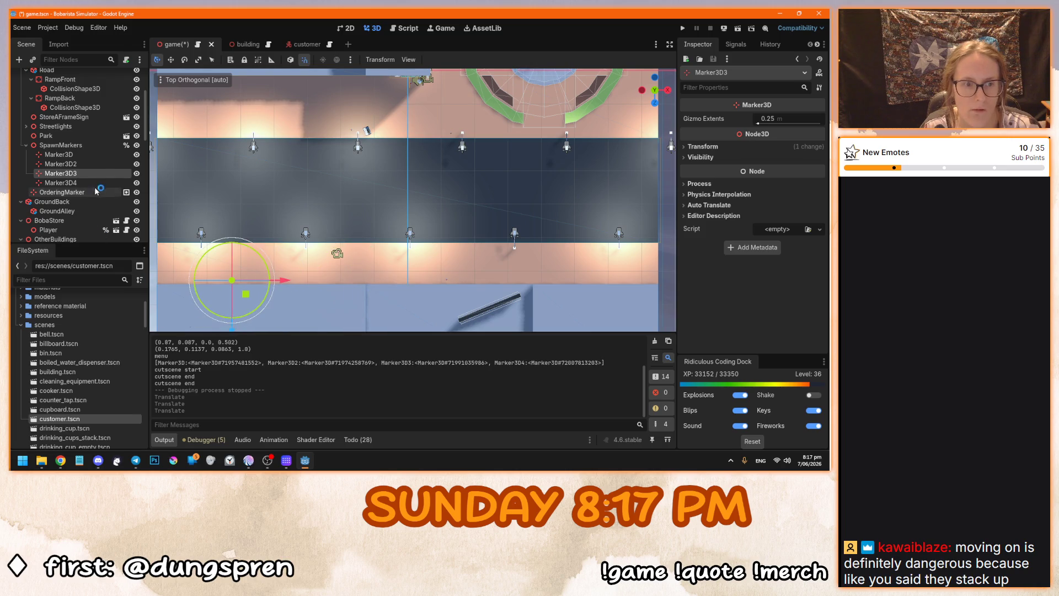
pyautogui.click(98, 182)
pyautogui.moveTo(498, 280); pyautogui.dragTo(645, 283)
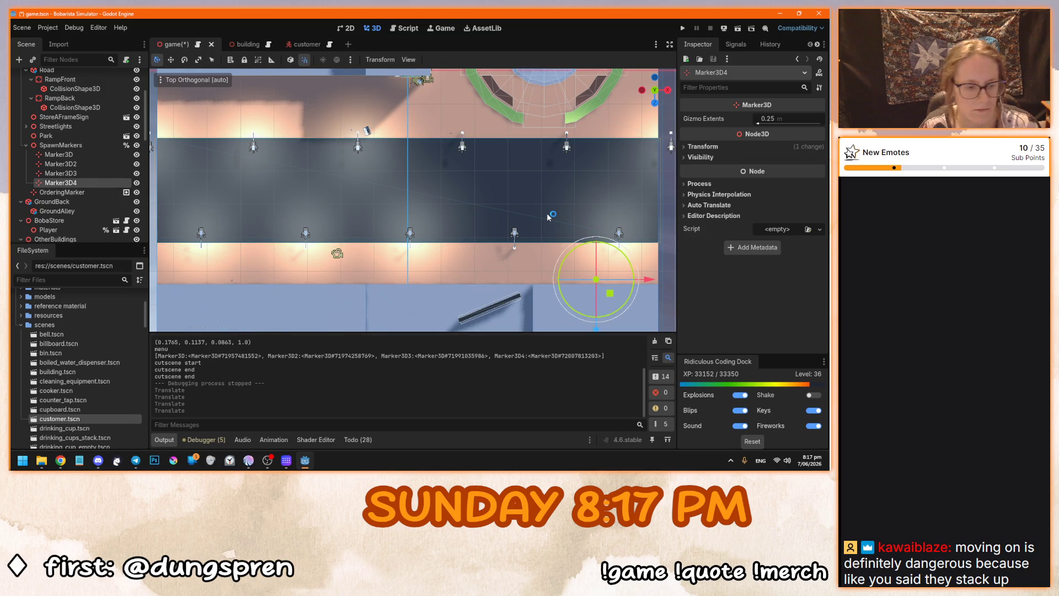
pyautogui.press('F5')
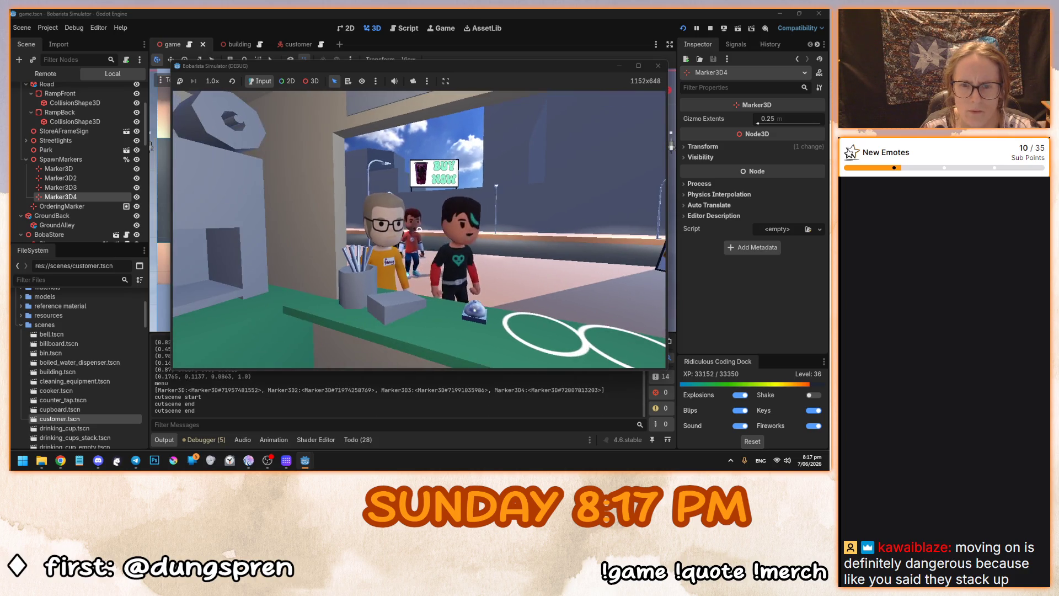
pyautogui.press('F8')
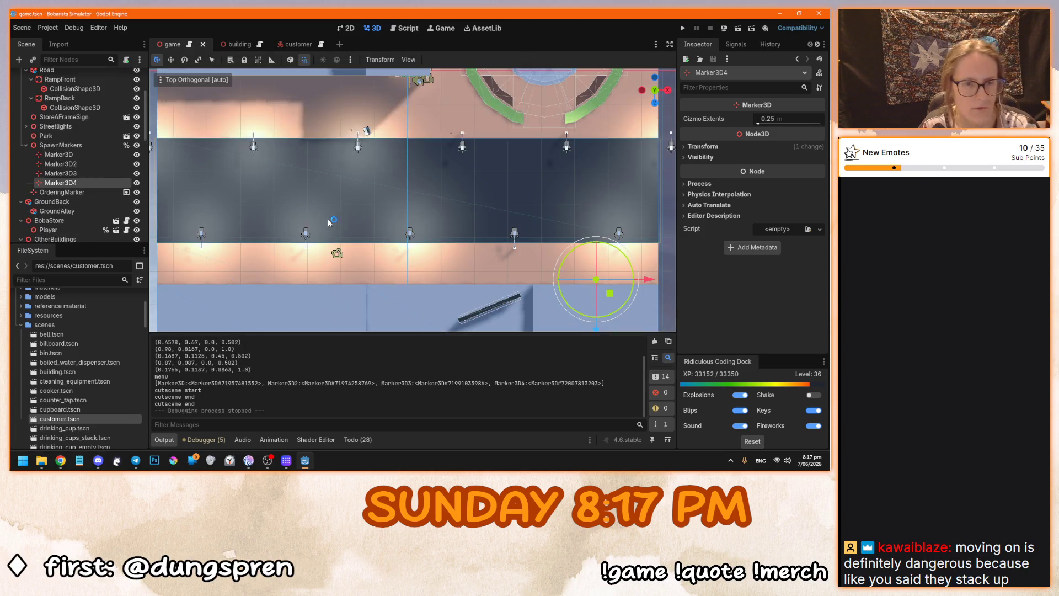
# Shift Marker3D2 slightly right along X and test-run the game again.
pyautogui.click(104, 155)
pyautogui.click(101, 165)
pyautogui.moveTo(500, 139); pyautogui.dragTo(539, 135)
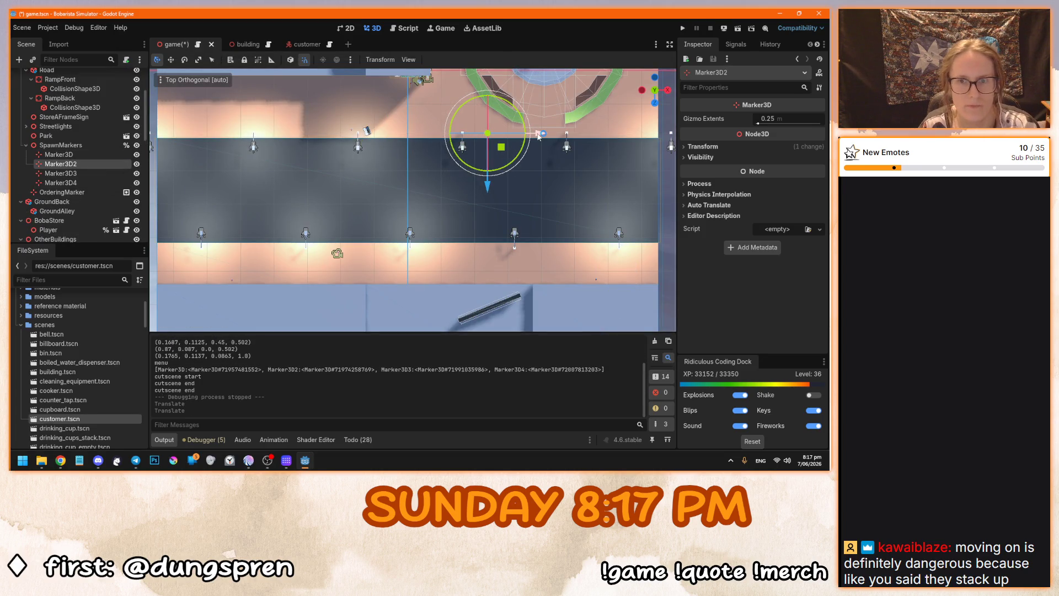
pyautogui.press('F5')
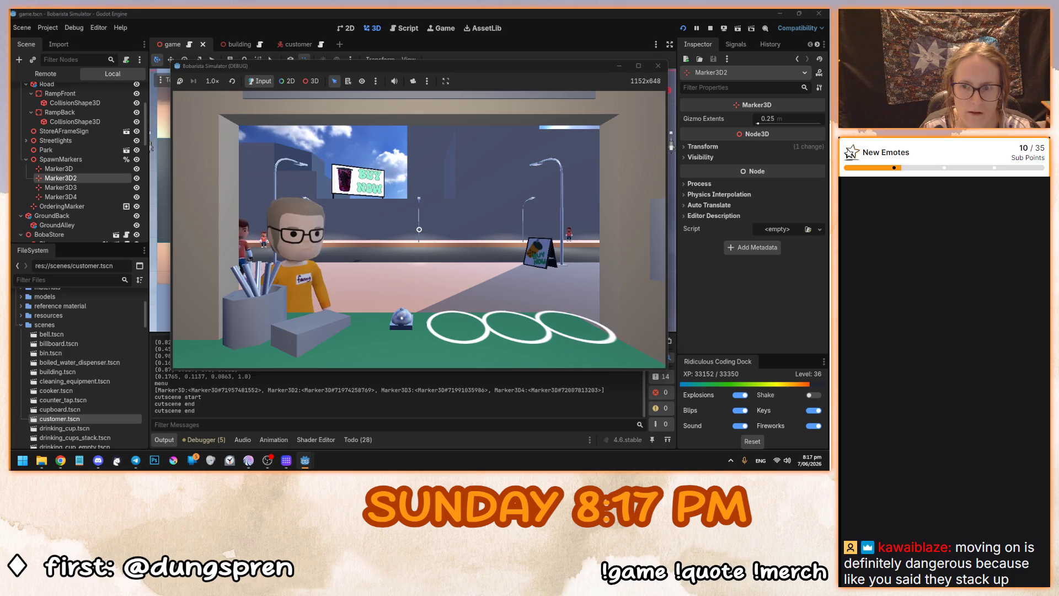
pyautogui.press('F8')
# Move Marker3D4 further right, test-run, then launch another test of the spawn positions.
pyautogui.click(61, 173)
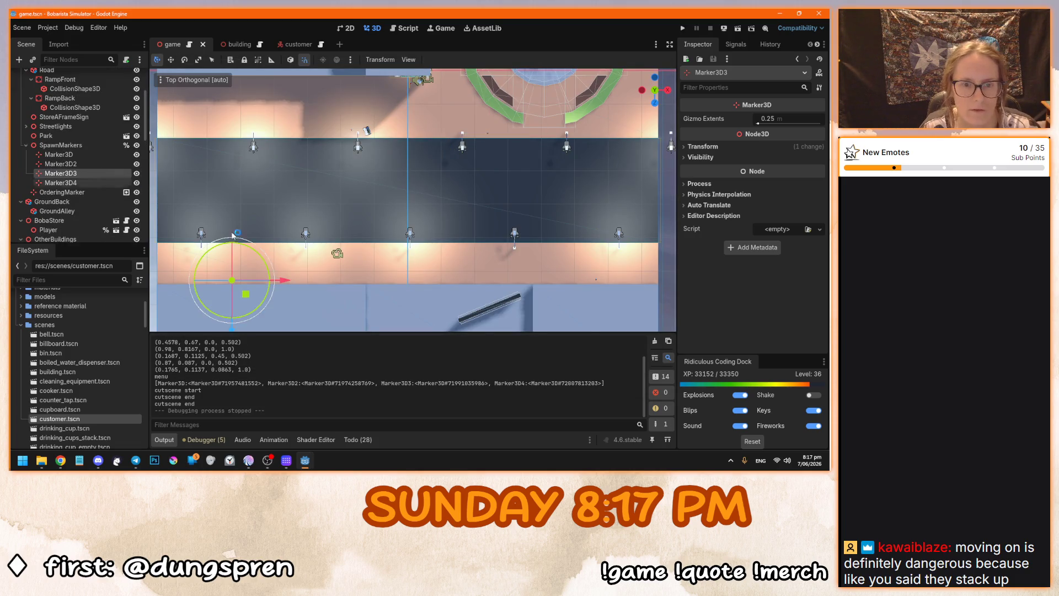
pyautogui.click(60, 182)
pyautogui.moveTo(654, 281); pyautogui.dragTo(689, 281)
pyautogui.press('F5')
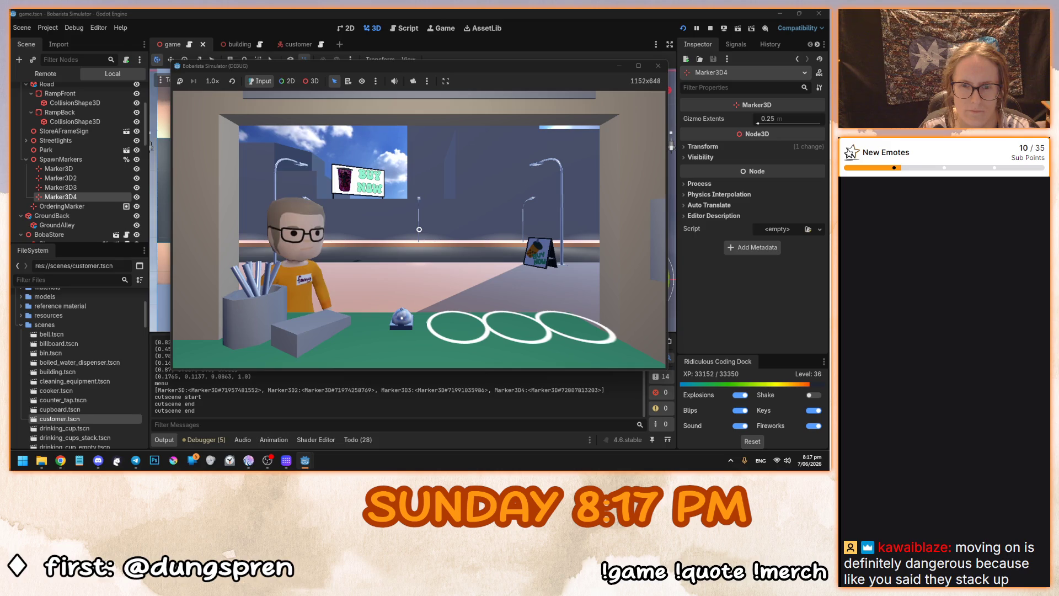
pyautogui.press('F8')
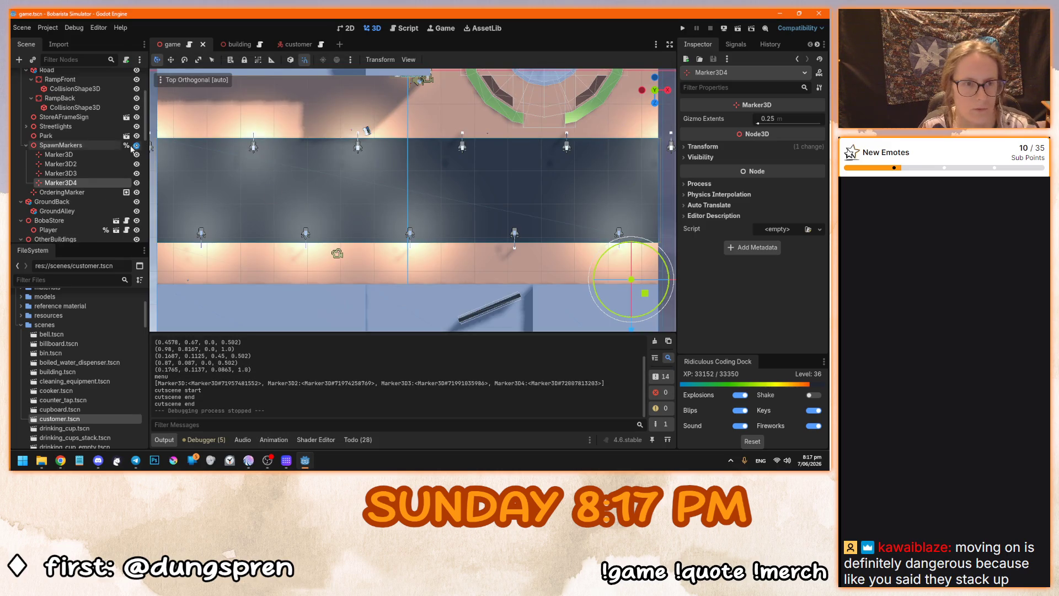
pyautogui.click(84, 163)
pyautogui.click(363, 144)
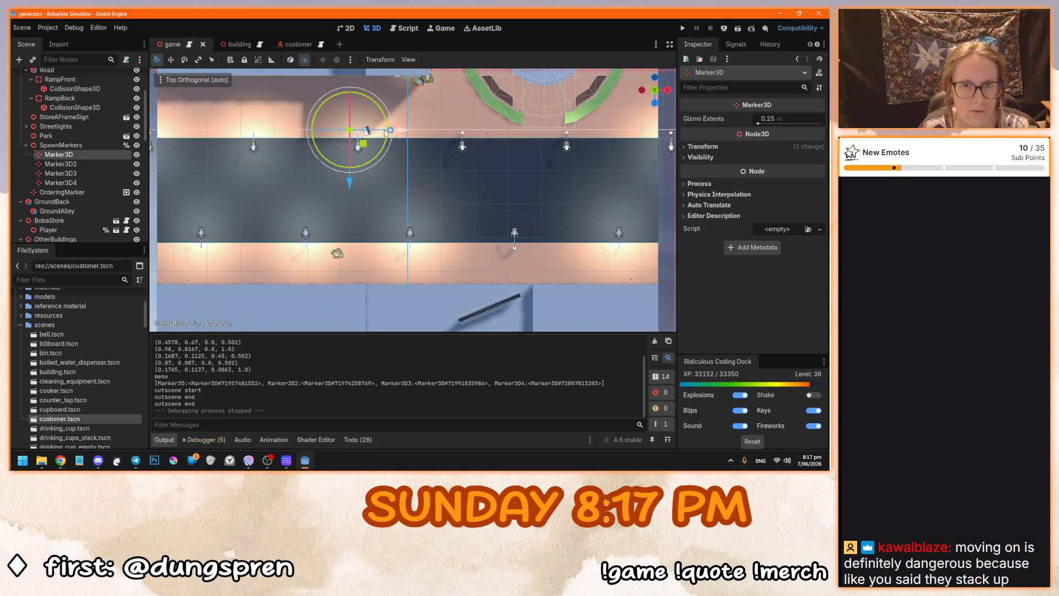
pyautogui.press('F5')
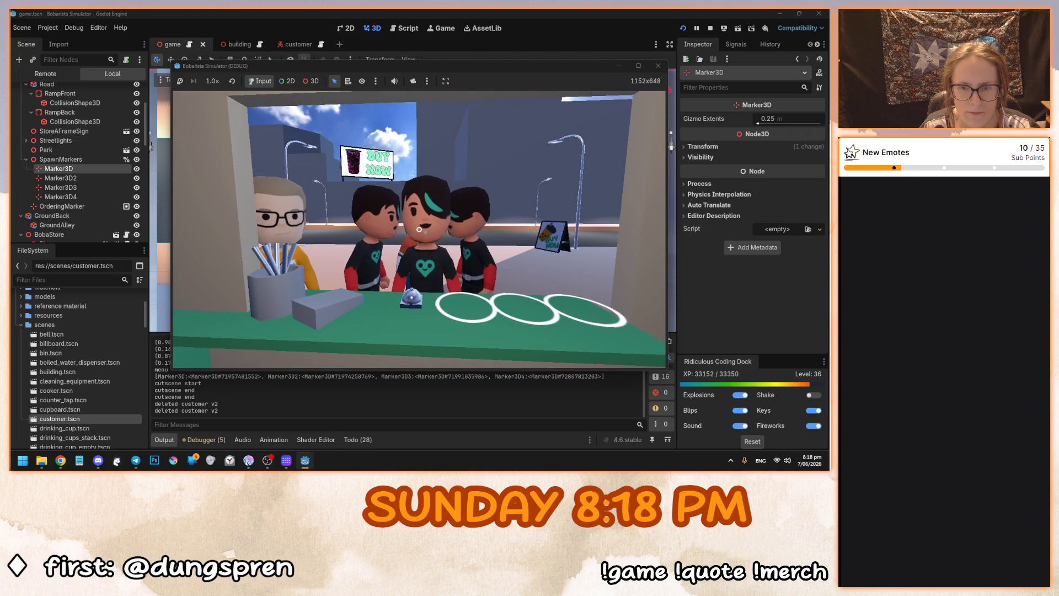
pyautogui.press('e')
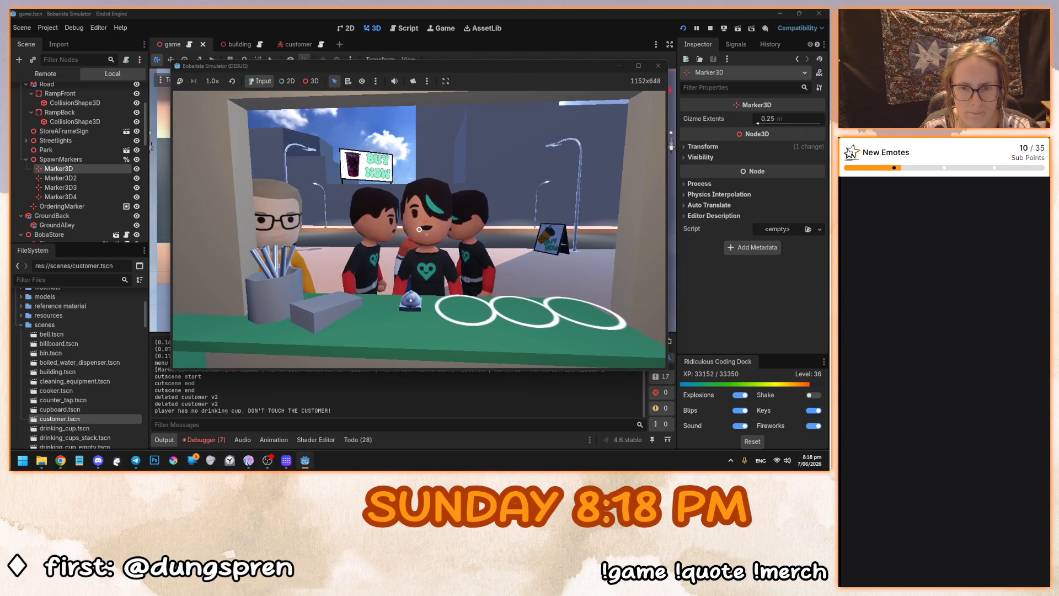
pyautogui.press('F8')
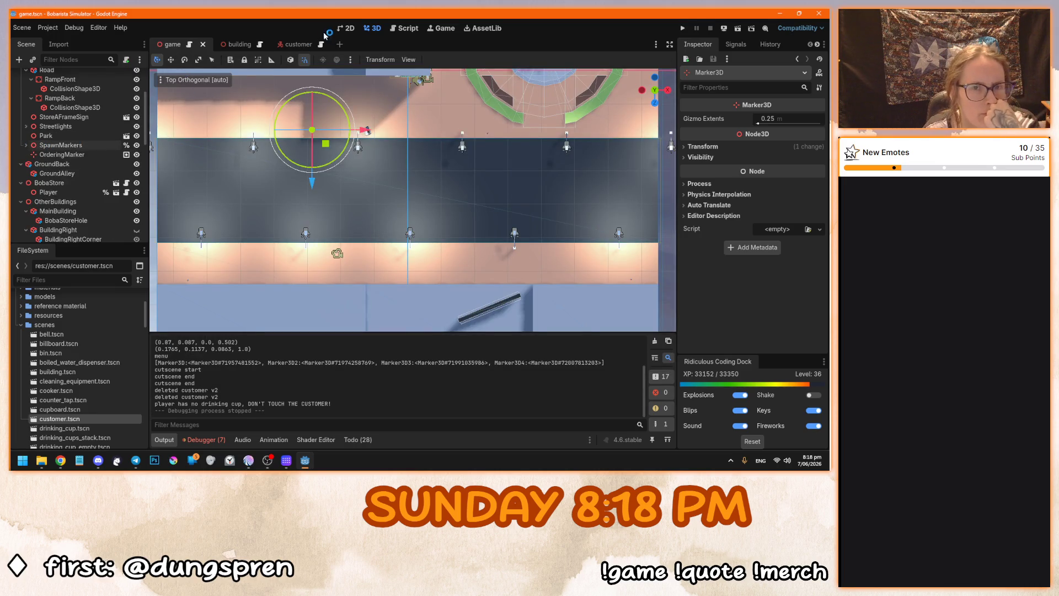
# Switch to the customer scene and open player.gd from the script list.
pyautogui.click(286, 44)
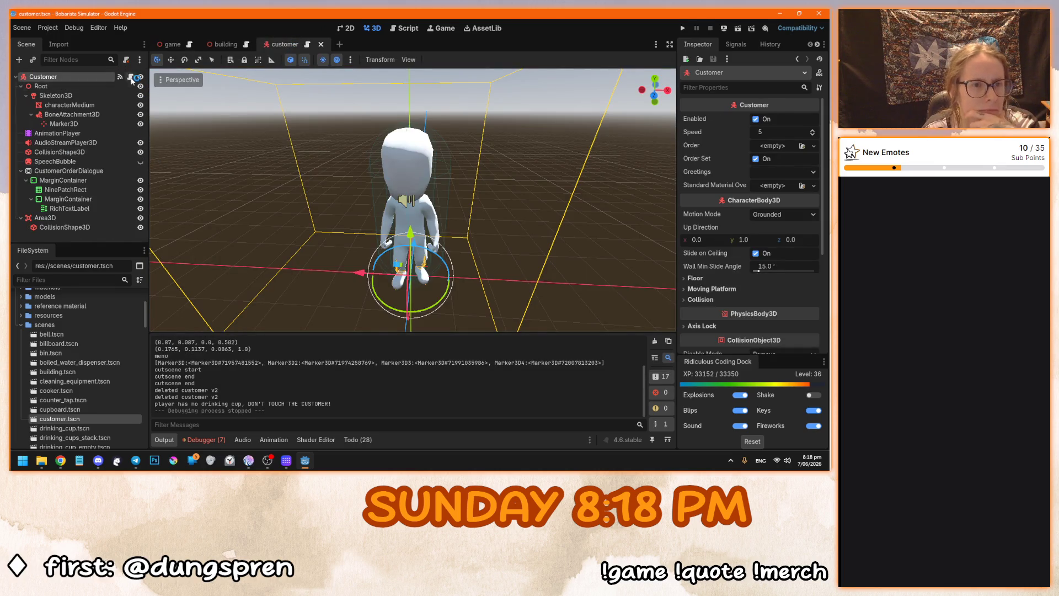
pyautogui.click(130, 77)
pyautogui.scroll(15, 431, 237)
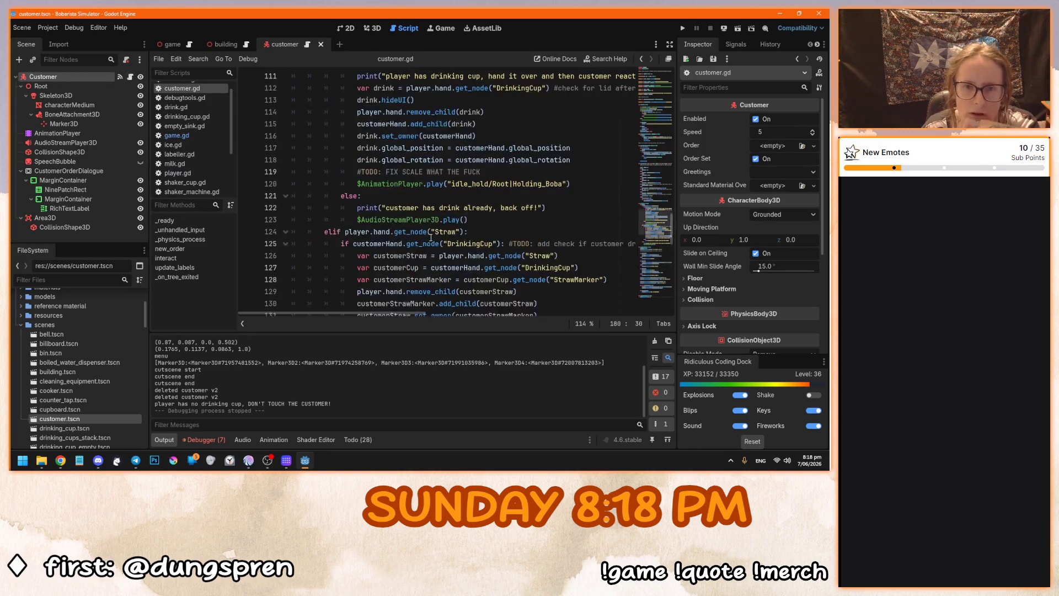
pyautogui.moveTo(676, 230)
pyautogui.mouseDown()
pyautogui.moveTo(673, 104)
pyautogui.moveTo(673, 142)
pyautogui.moveTo(672, 131)
pyautogui.mouseUp()
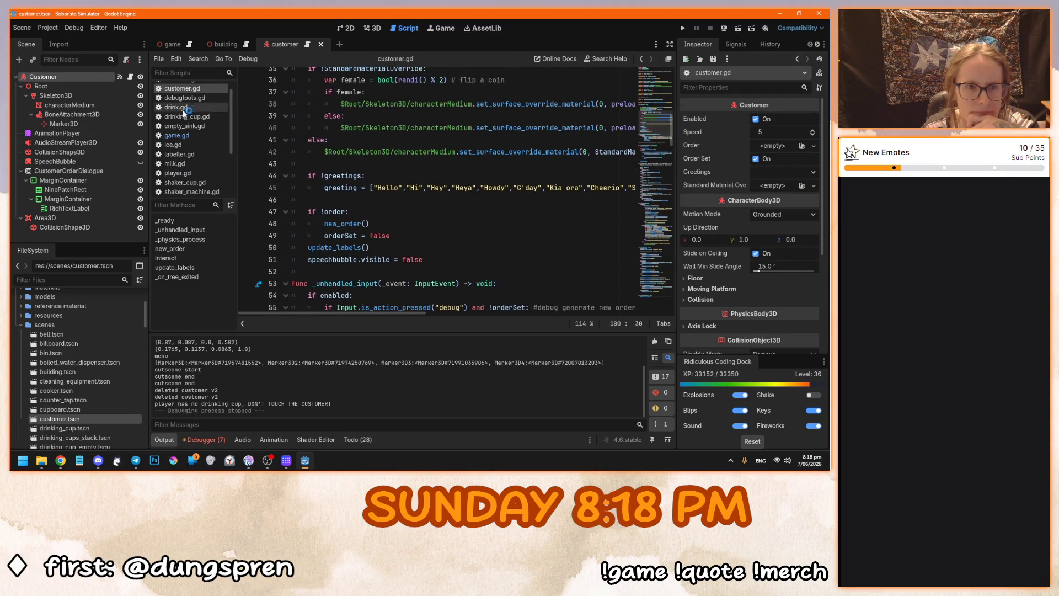
pyautogui.scroll(1, 190, 119)
pyautogui.click(188, 182)
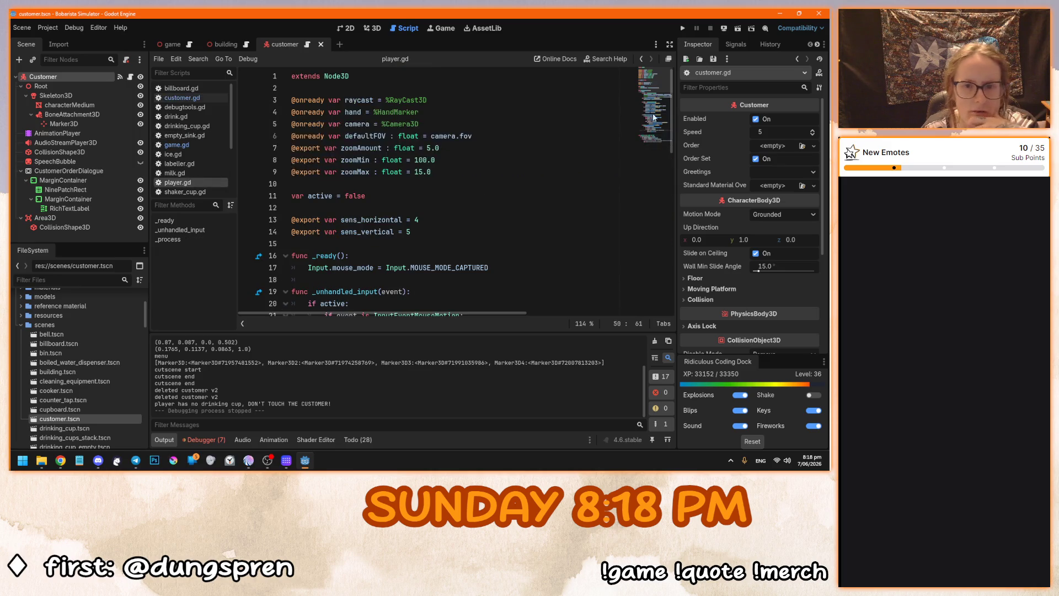
pyautogui.moveTo(673, 102); pyautogui.dragTo(666, 302)
# Uncomment the speech bubble line and comment out the pass line below it.
pyautogui.click(445, 290)
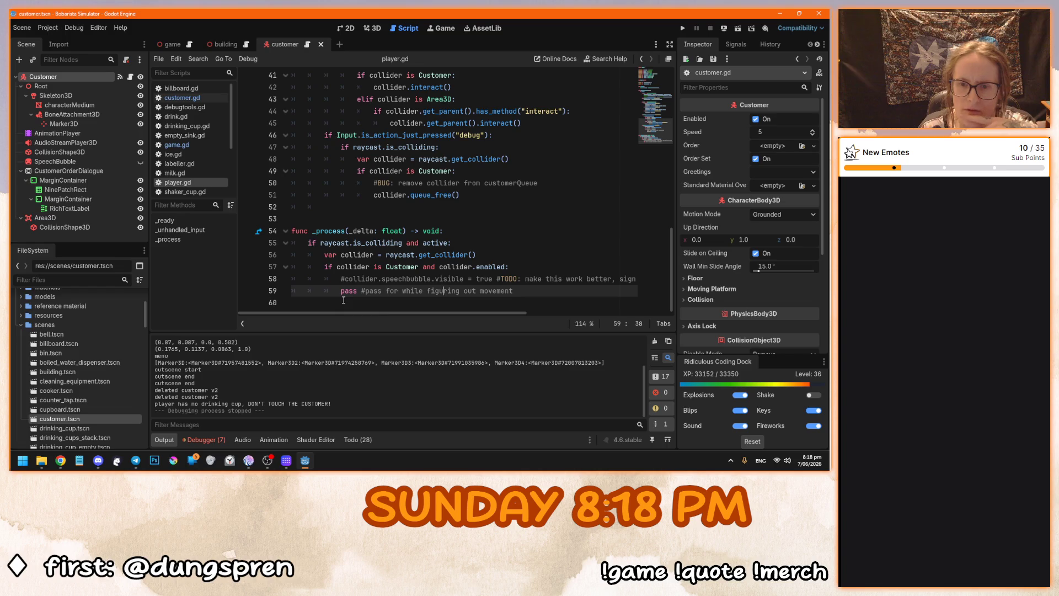
pyautogui.click(343, 280)
pyautogui.press('BackSpace')
pyautogui.press('Down')
pyautogui.write('#')
pyautogui.click(545, 291)
# Save and run the game, restart it to see a customer's order bubble, then stop it.
pyautogui.press('F5')
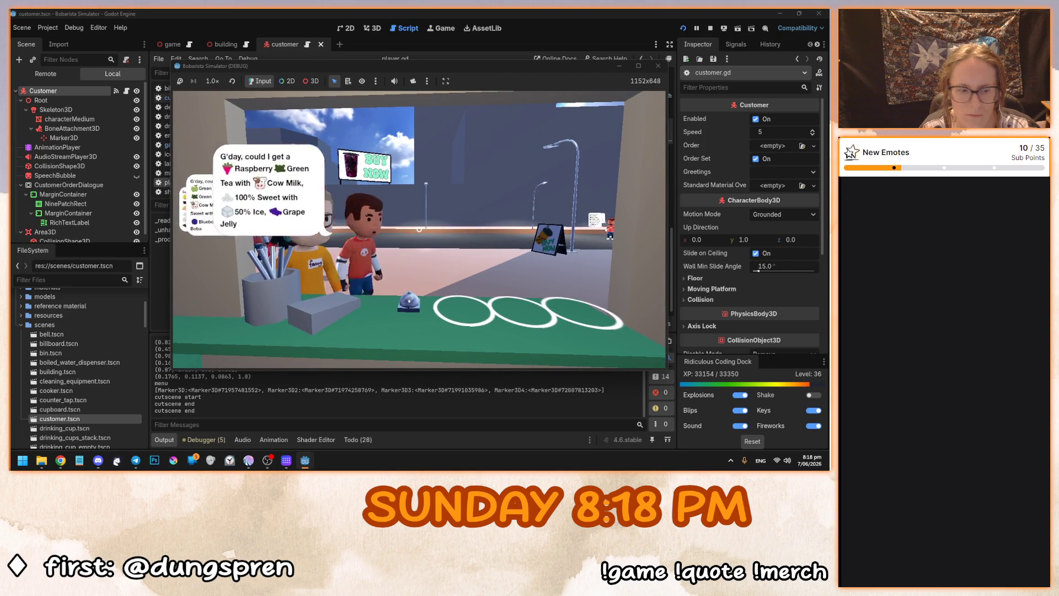
pyautogui.press('F5')
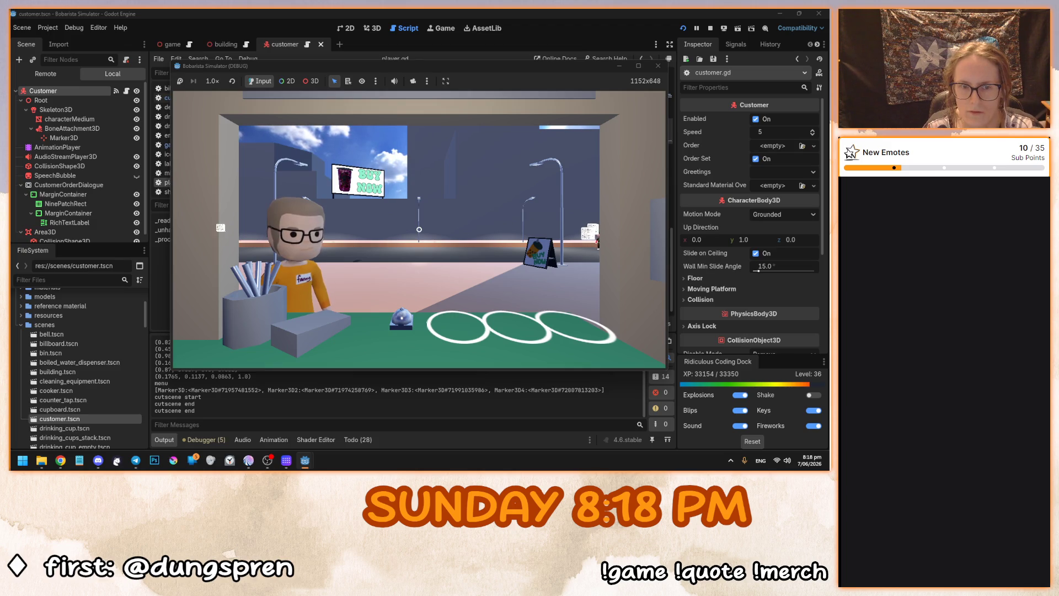
pyautogui.press('F8')
pyautogui.click(490, 254)
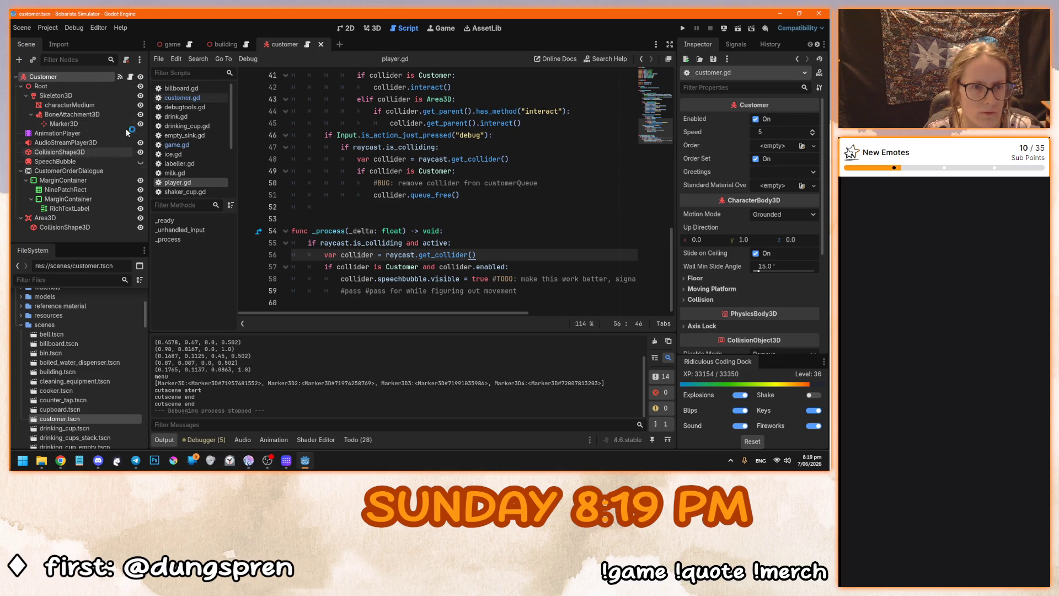
# In customer.gd, select the speechbubble.visible = false line and delete the blank line after _ready.
pyautogui.click(130, 77)
pyautogui.scroll(1, 397, 258)
pyautogui.scroll(-2, 398, 258)
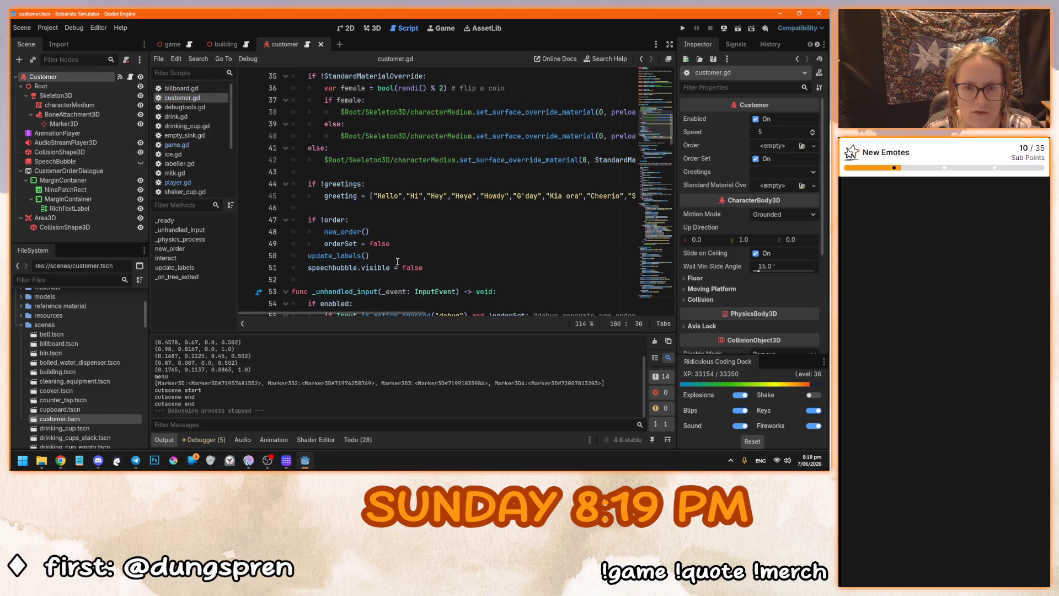
pyautogui.tripleClick(383, 278)
pyautogui.scroll(3, 383, 278)
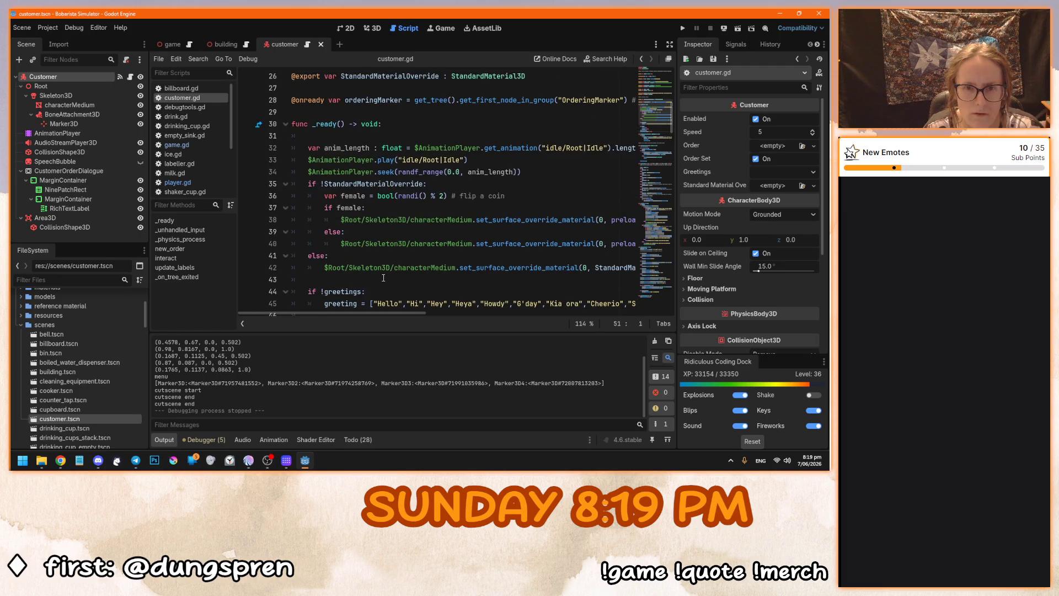
pyautogui.scroll(-1, 350, 119)
pyautogui.click(359, 101)
pyautogui.press('BackSpace')
pyautogui.press('BackSpace')
# Review the rest of customer.gd, checking lines 51 and 57.
pyautogui.scroll(-2, 372, 124)
pyautogui.click(432, 266)
pyautogui.scroll(-3, 432, 253)
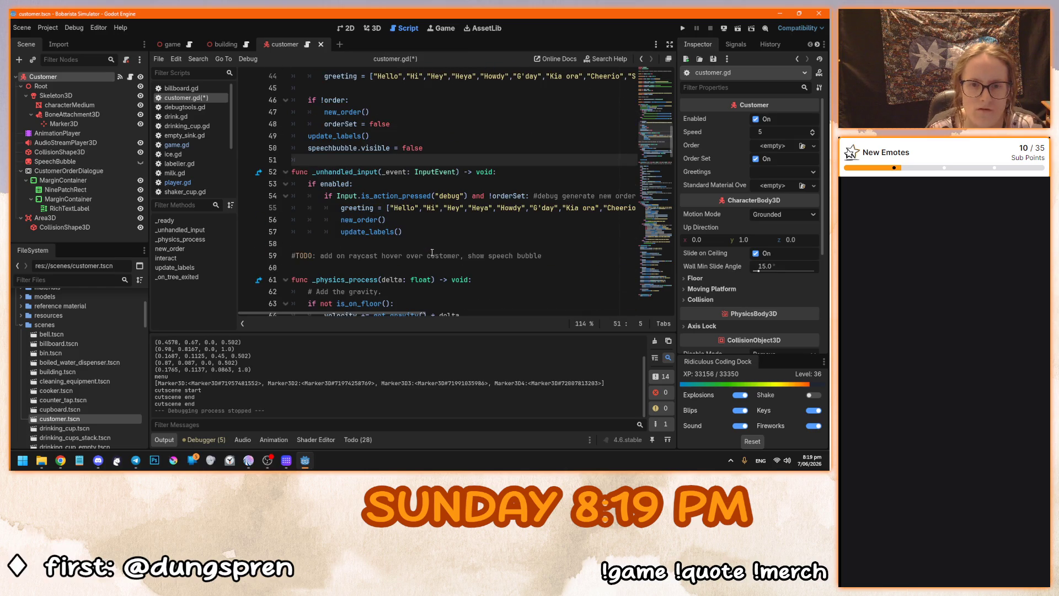
pyautogui.click(436, 236)
pyautogui.scroll(-10, 436, 236)
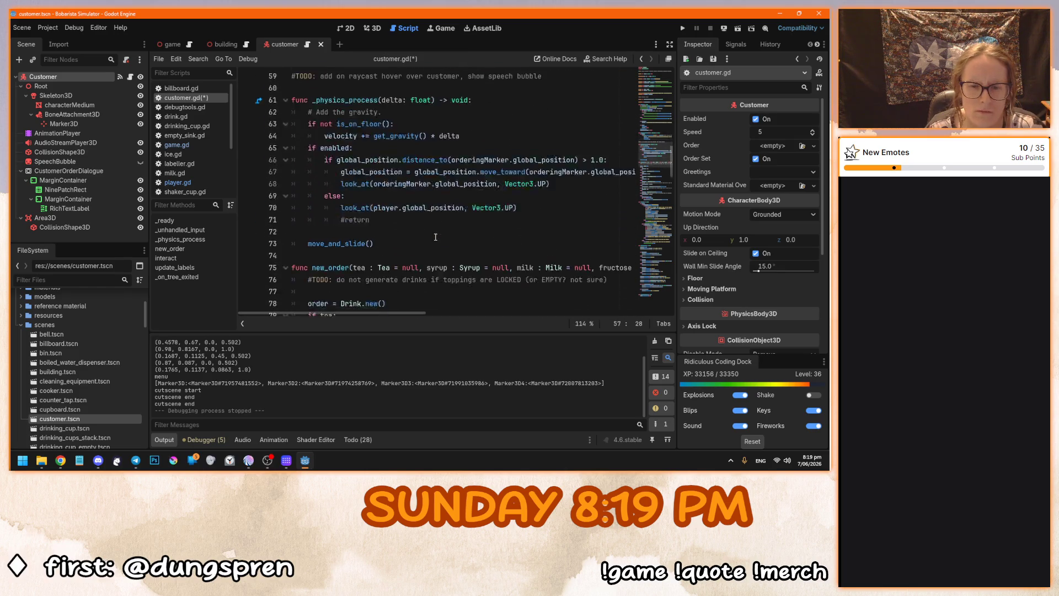
pyautogui.scroll(-15, 436, 237)
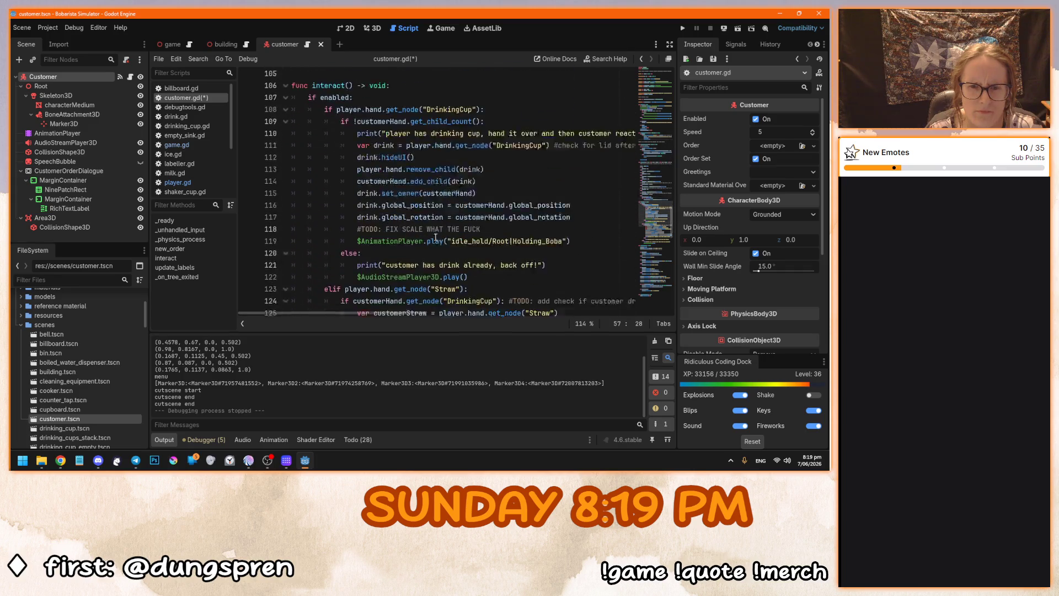
pyautogui.scroll(-10, 435, 237)
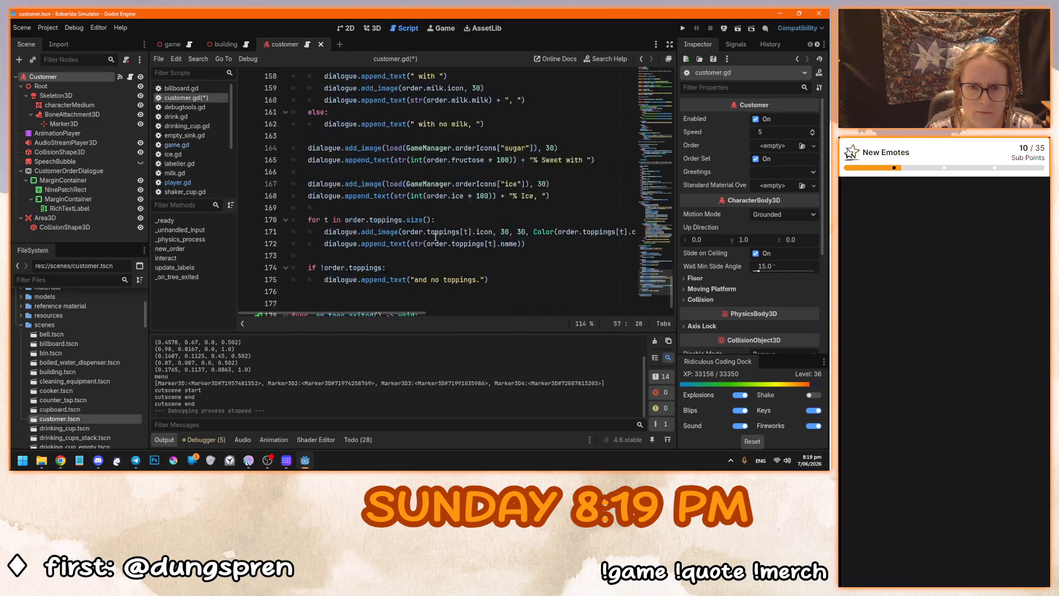
pyautogui.moveTo(671, 298); pyautogui.dragTo(671, 72)
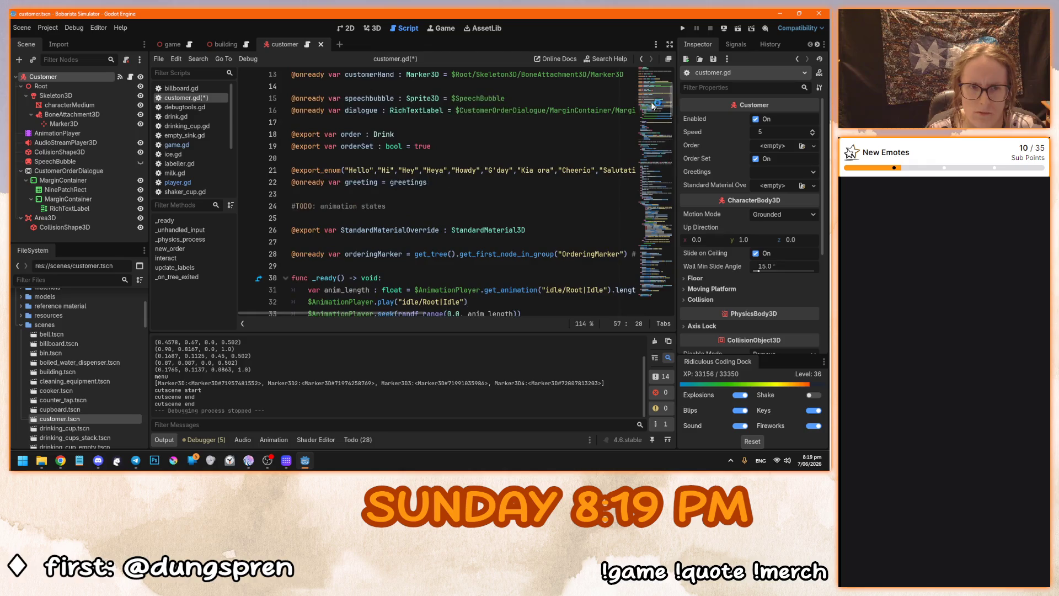
# In player.gd, cut the collider.enabled check from the end of line 57.
pyautogui.click(198, 183)
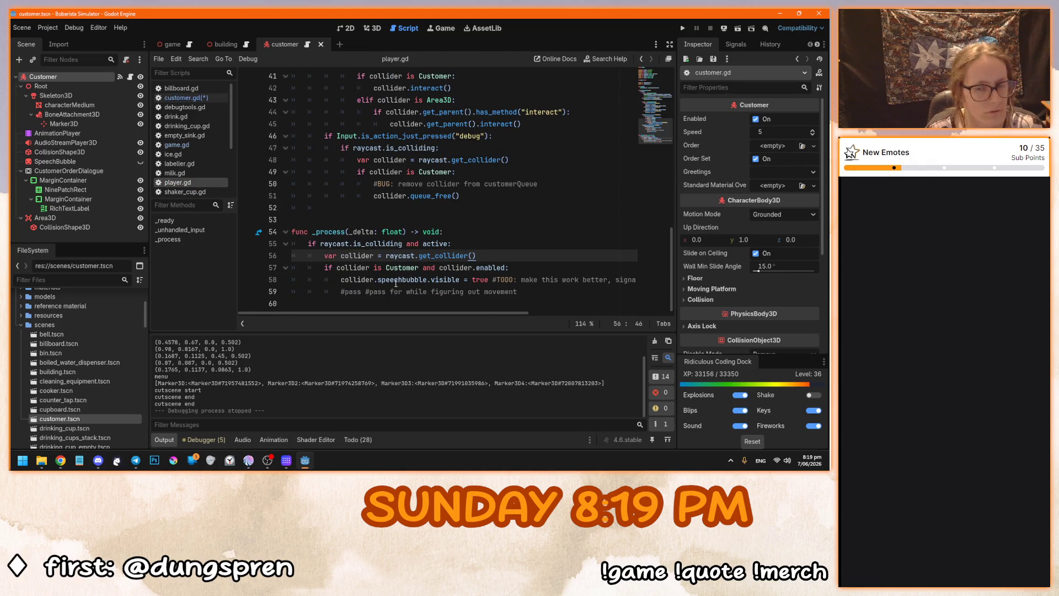
pyautogui.click(341, 279)
pyautogui.click(435, 280)
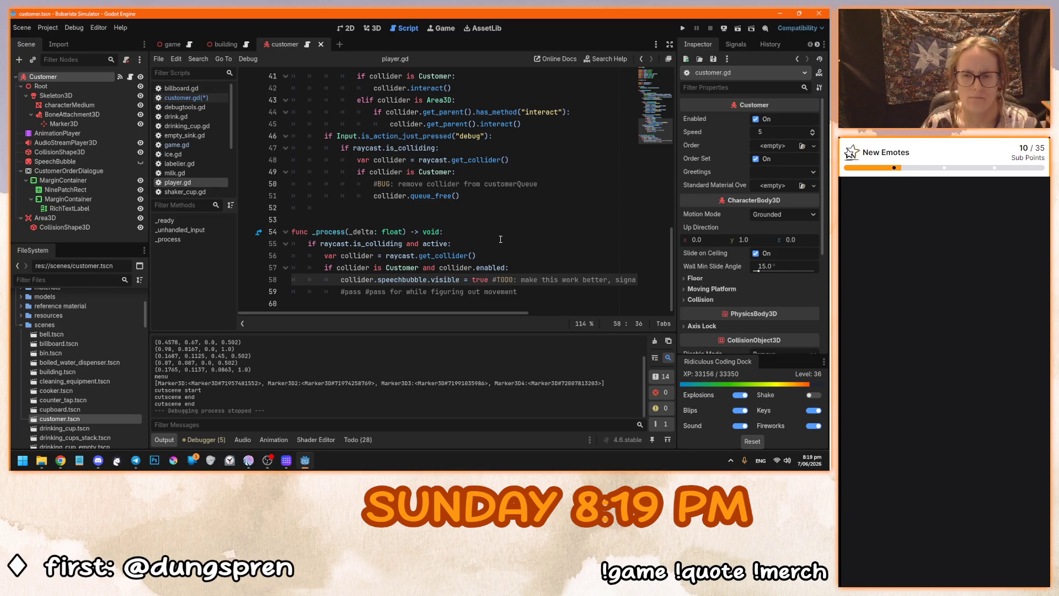
pyautogui.moveTo(506, 267); pyautogui.dragTo(419, 267)
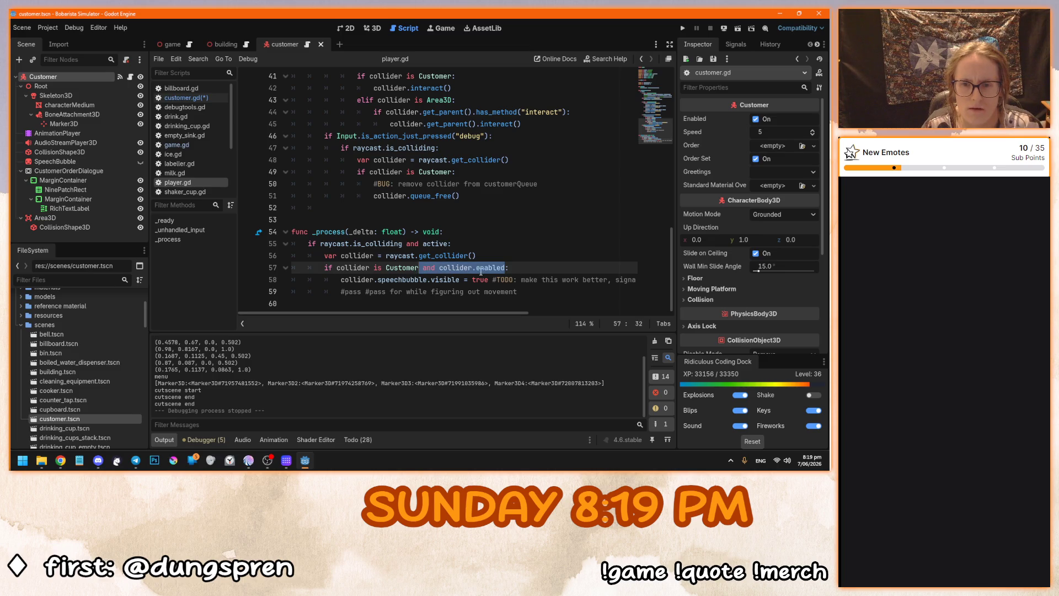
pyautogui.hotkey('ctrl', 'x')
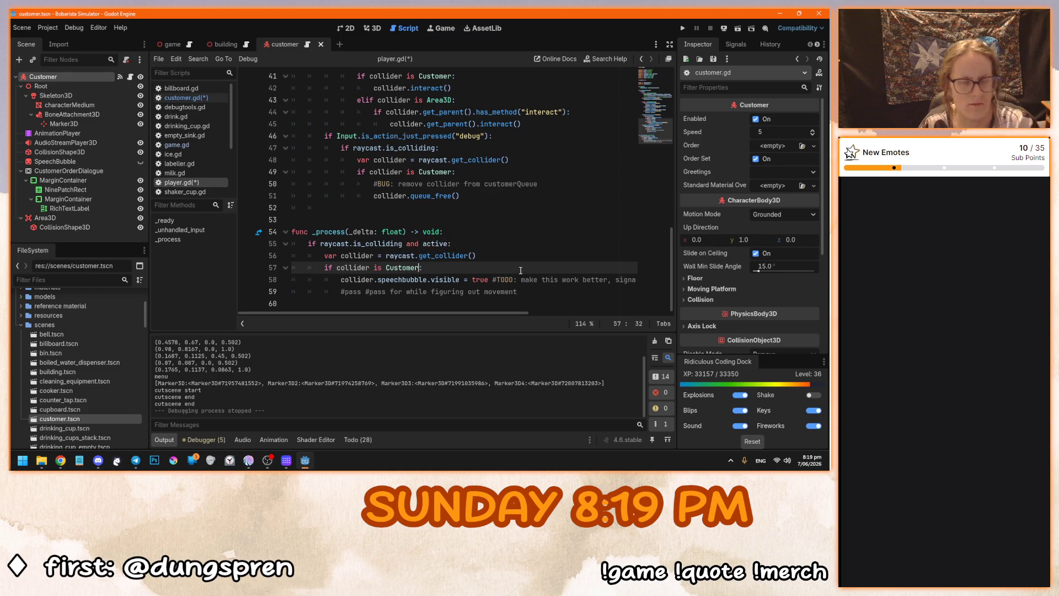
pyautogui.press('F5')
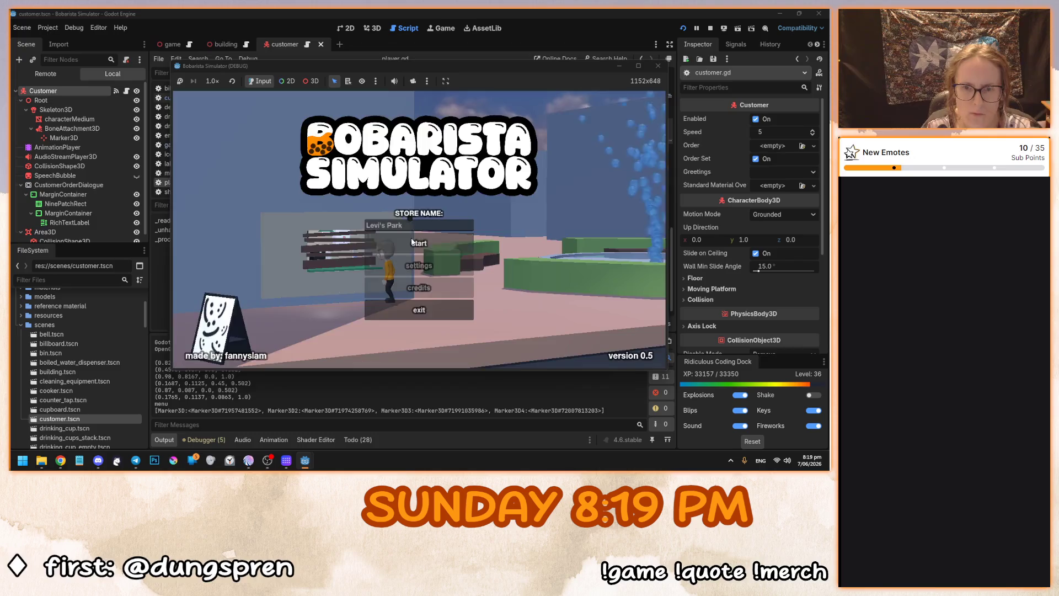
pyautogui.click(412, 241)
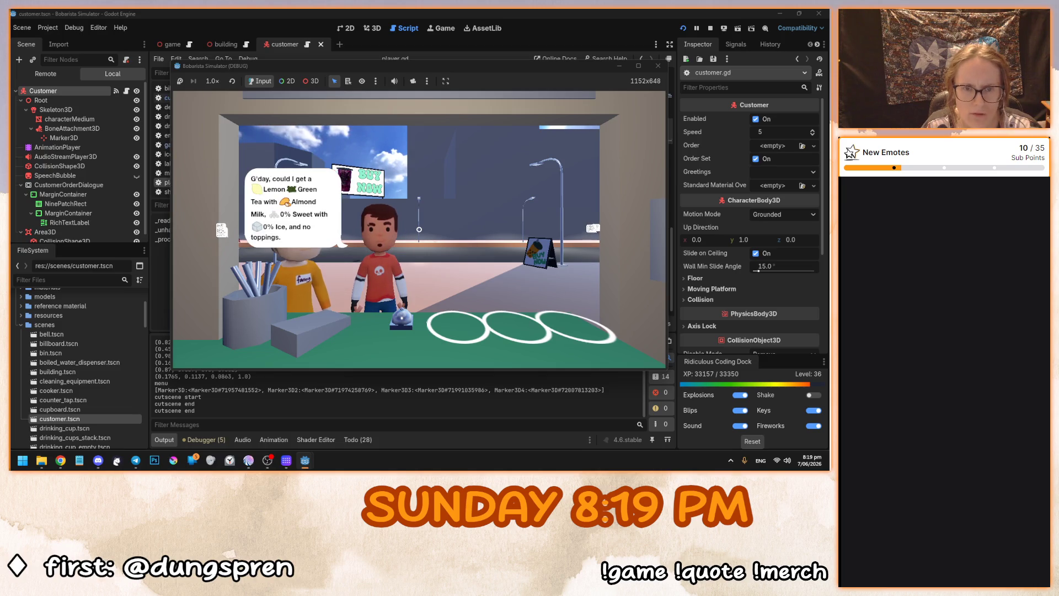
pyautogui.press('w')
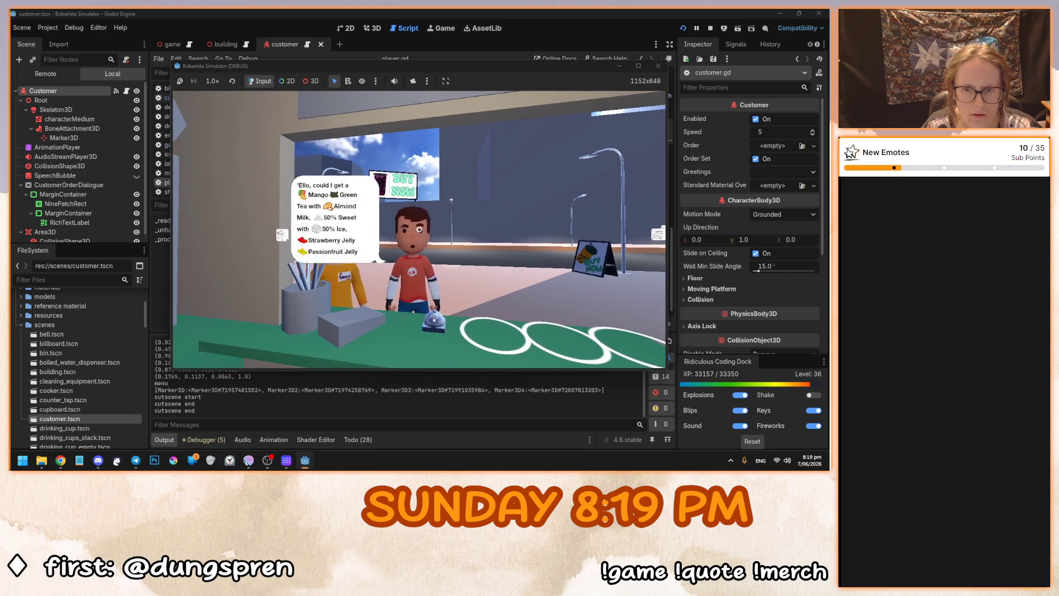
pyautogui.click(419, 230)
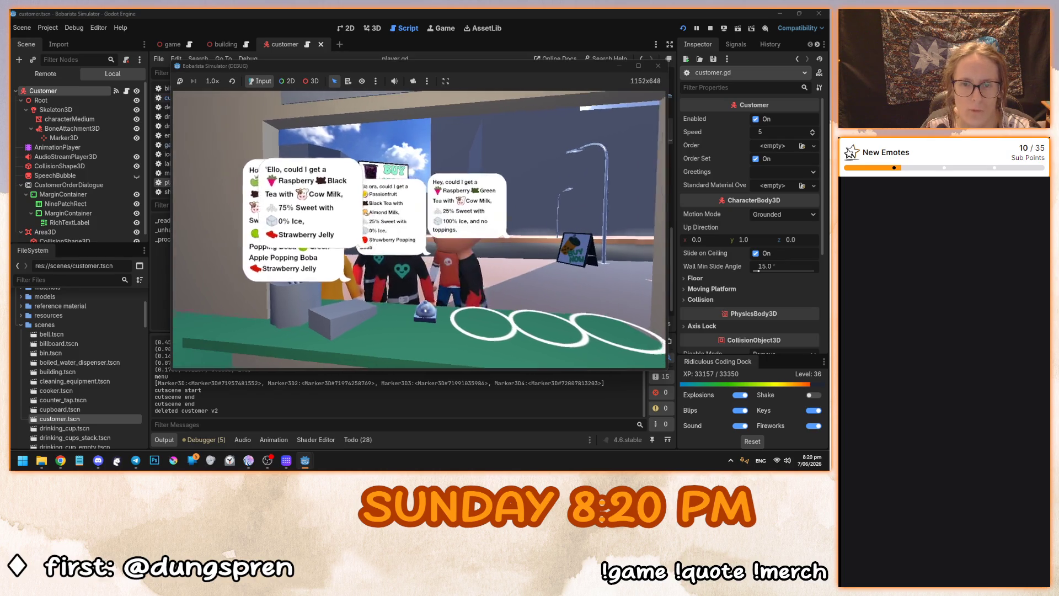
pyautogui.press('F8')
pyautogui.write('and collider.enabled:')
pyautogui.click(512, 279)
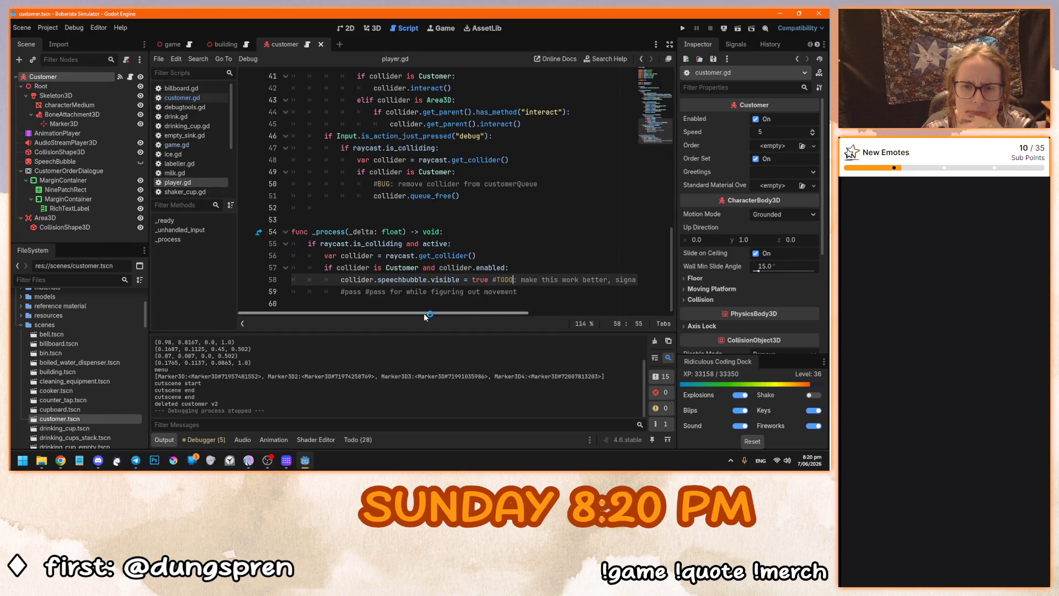
# Leave player.gd for the customer scene's 3D view and list the Customer node's signals.
pyautogui.moveTo(424, 315)
pyautogui.mouseDown()
pyautogui.moveTo(622, 316)
pyautogui.moveTo(339, 314)
pyautogui.mouseUp()
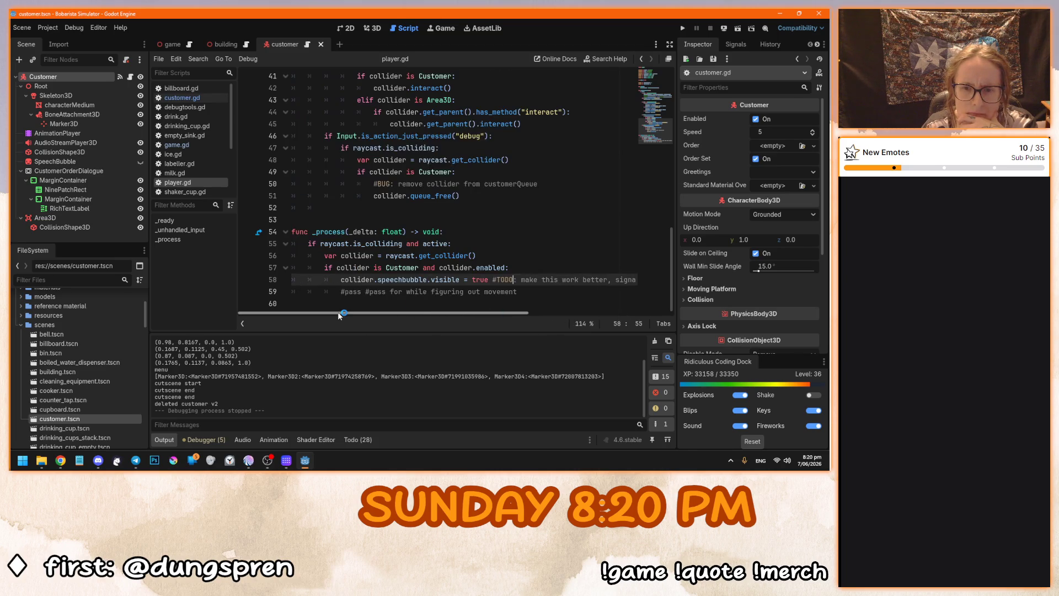
pyautogui.click(545, 292)
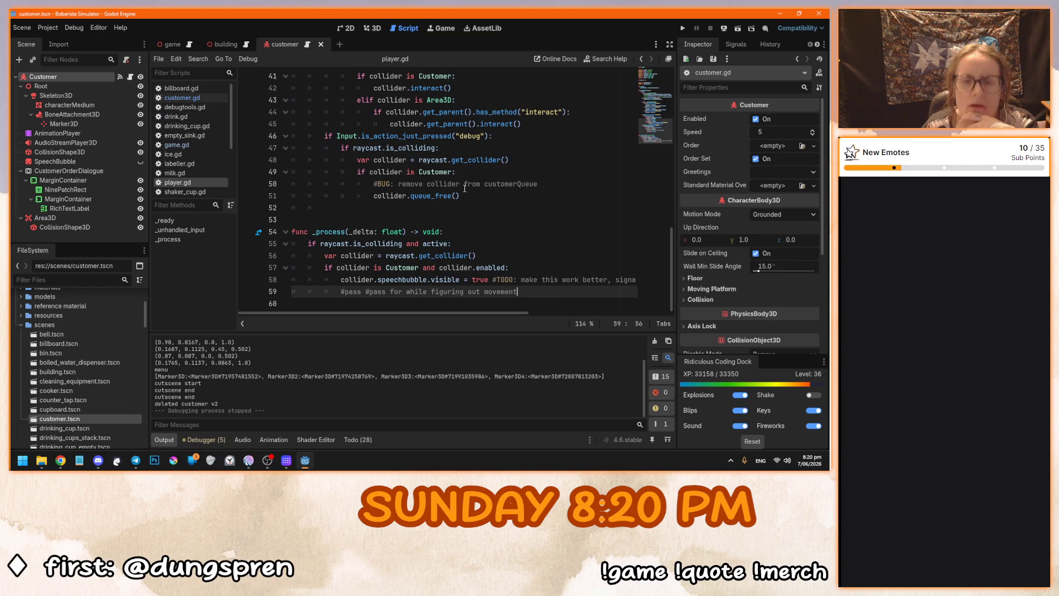
pyautogui.click(306, 46)
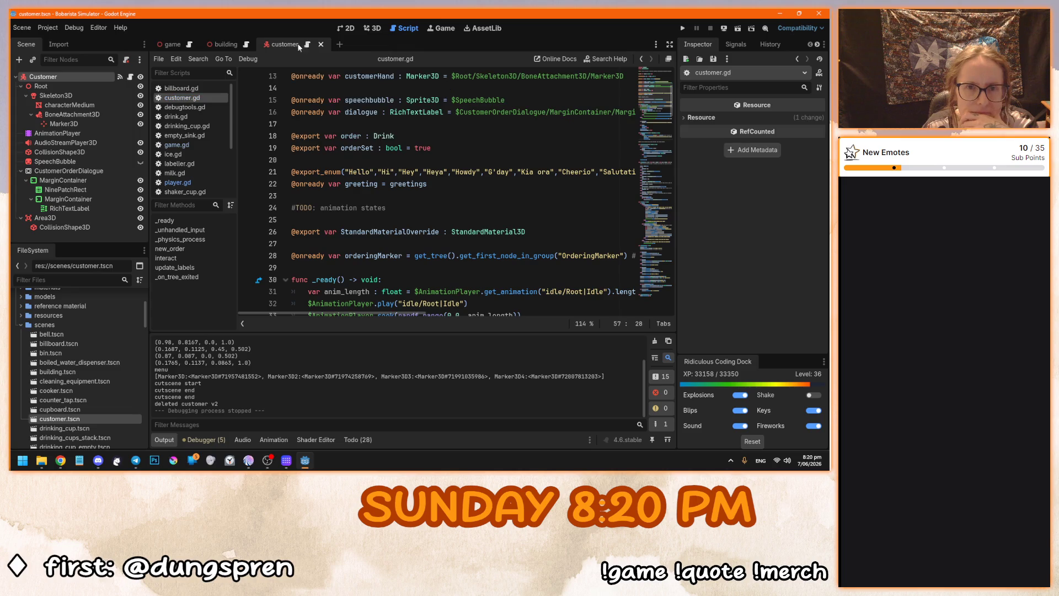
pyautogui.click(372, 28)
pyautogui.click(725, 45)
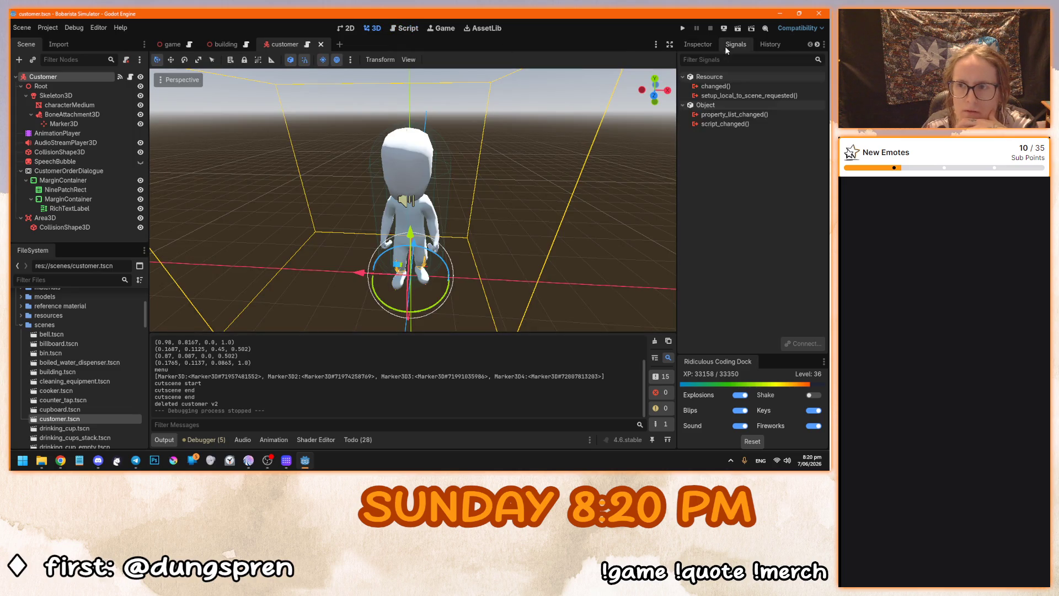
pyautogui.click(76, 78)
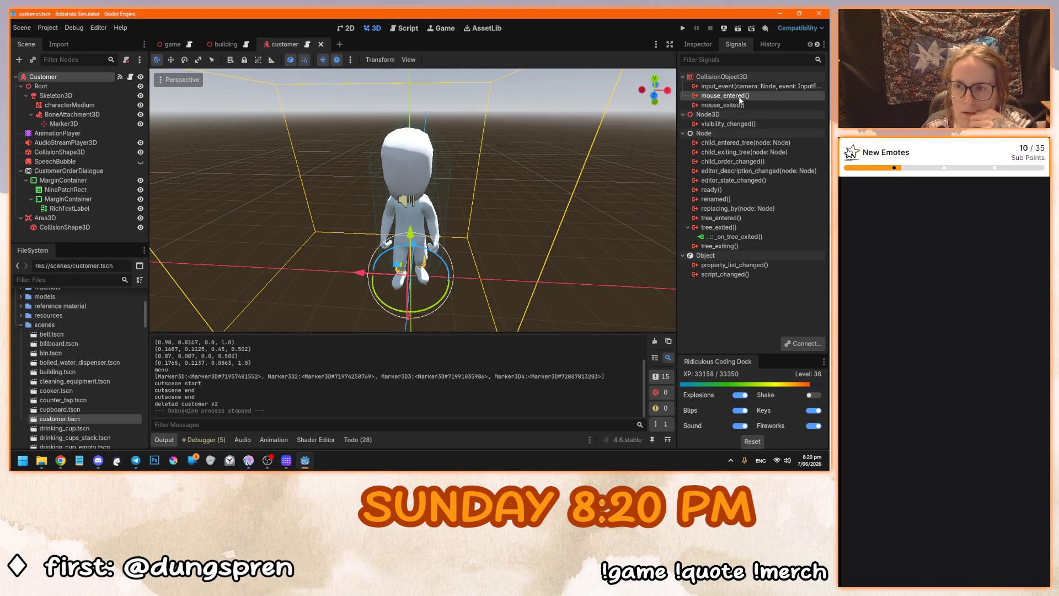
# Connect mouse_entered to _on_mouse_entered and make it print("mouse entered").
pyautogui.rightClick(740, 97)
pyautogui.click(761, 105)
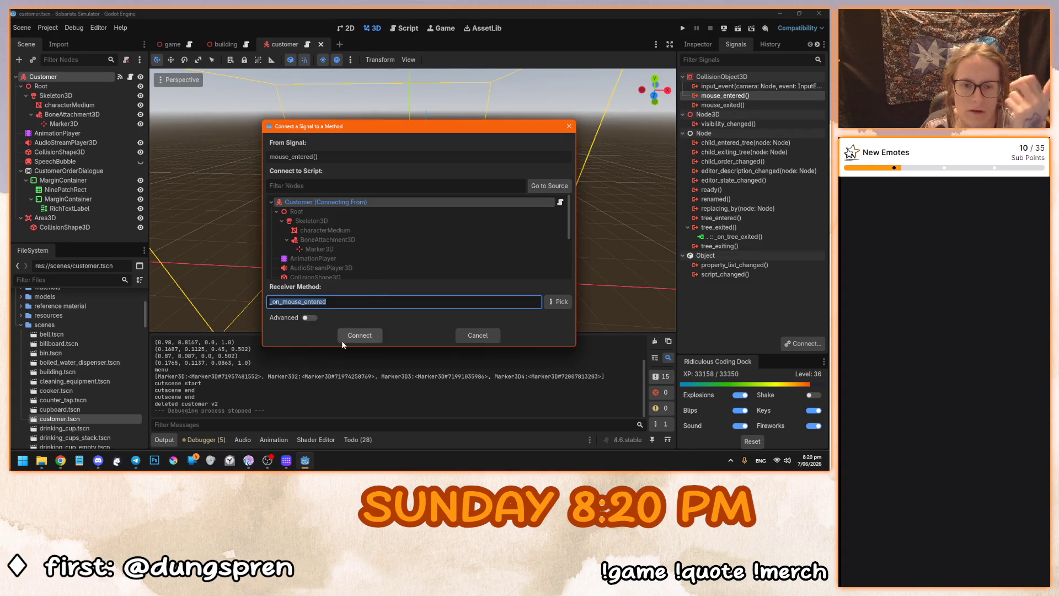
pyautogui.click(349, 337)
pyautogui.hotkey('ctrl', 's')
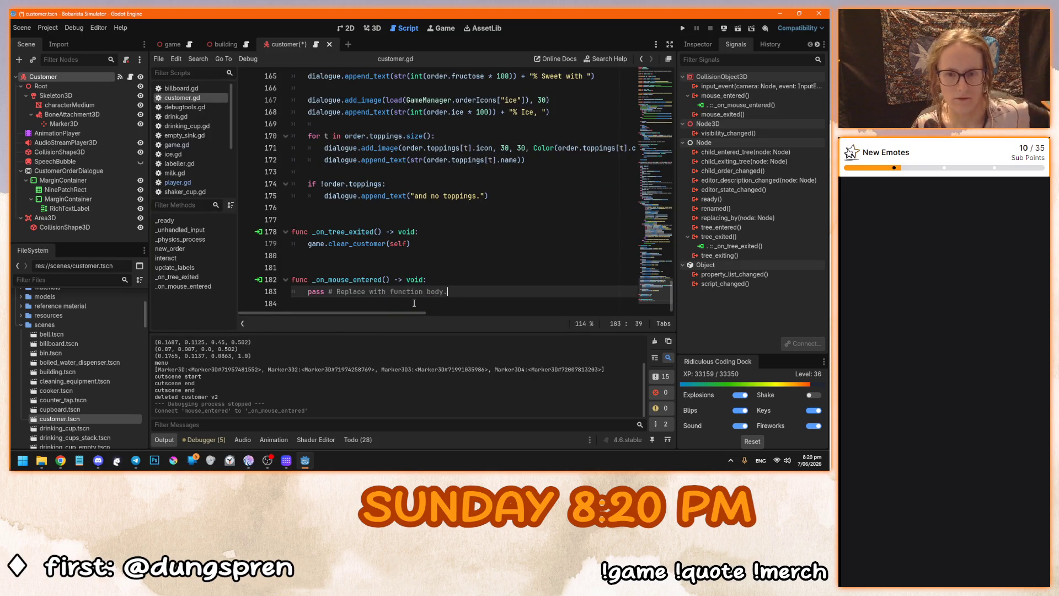
pyautogui.moveTo(447, 291); pyautogui.dragTo(308, 291)
pyautogui.write('print(')
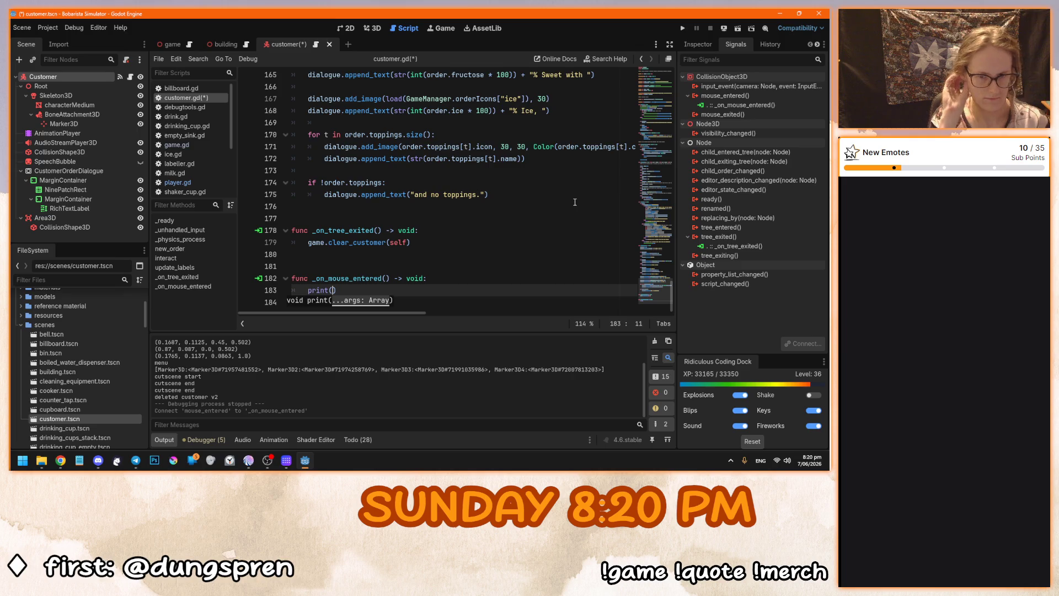
pyautogui.write('"mouse entered')
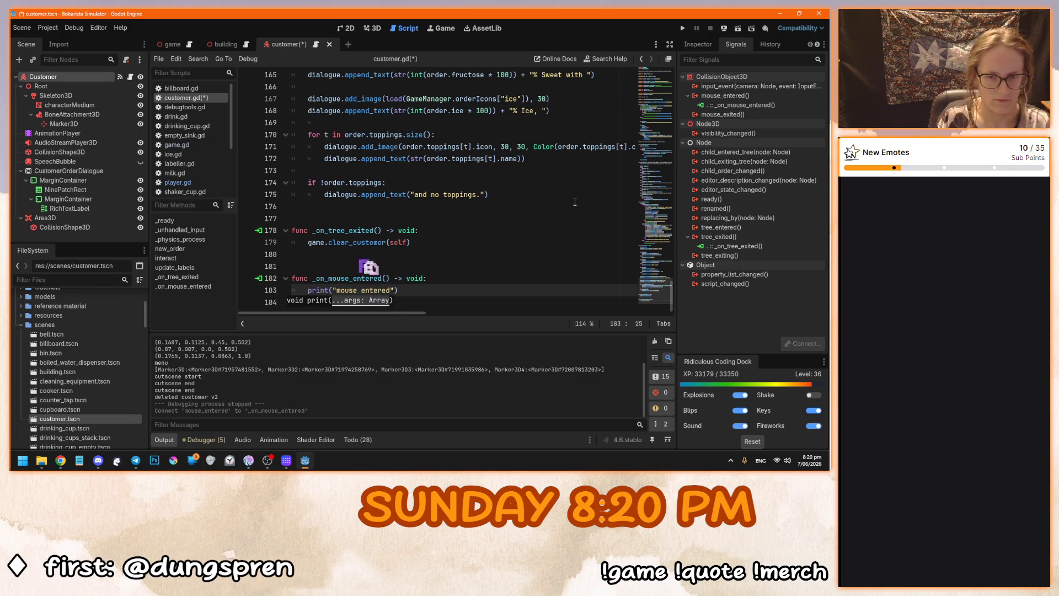
pyautogui.write('")')
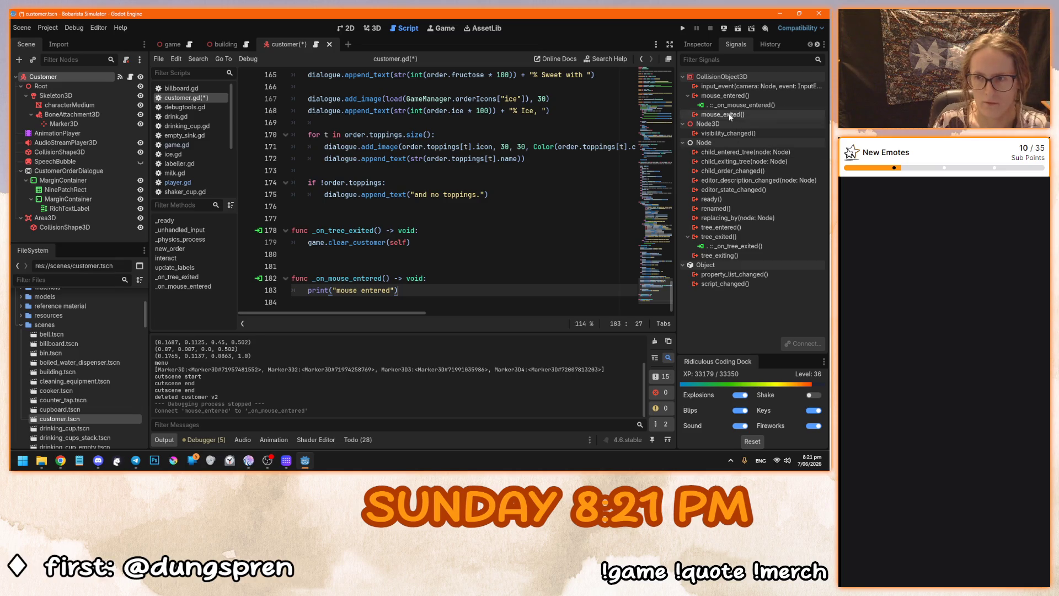
# Connect mouse_exited to _on_mouse_exited printing "mouse exited", then save and run the game.
pyautogui.doubleClick(722, 114)
pyautogui.click(349, 334)
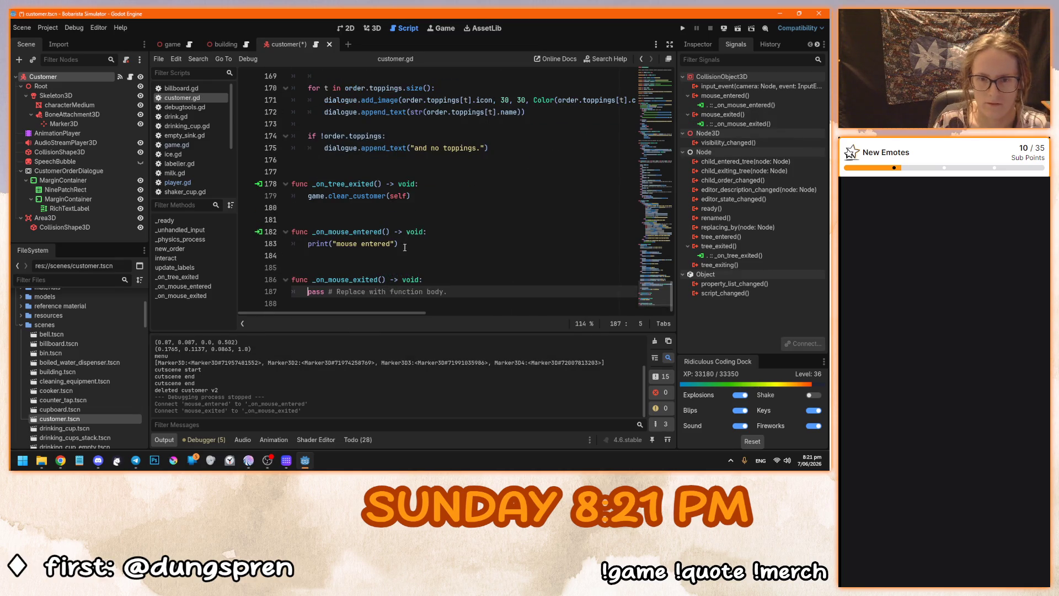
pyautogui.click(405, 248)
pyautogui.moveTo(448, 292); pyautogui.dragTo(309, 294)
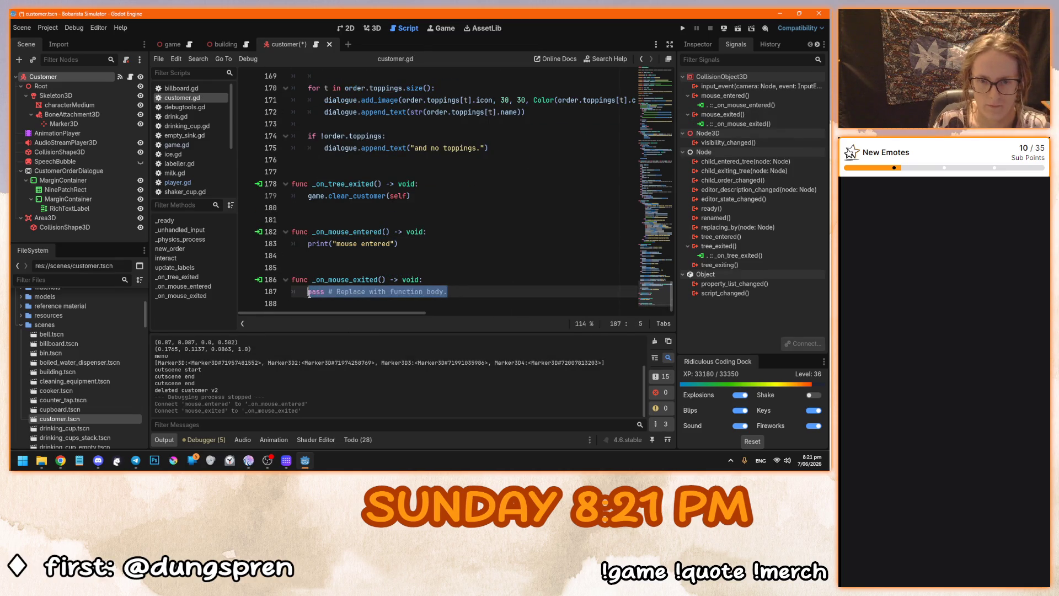
pyautogui.write('print("mouse entered")')
pyautogui.write('exited')
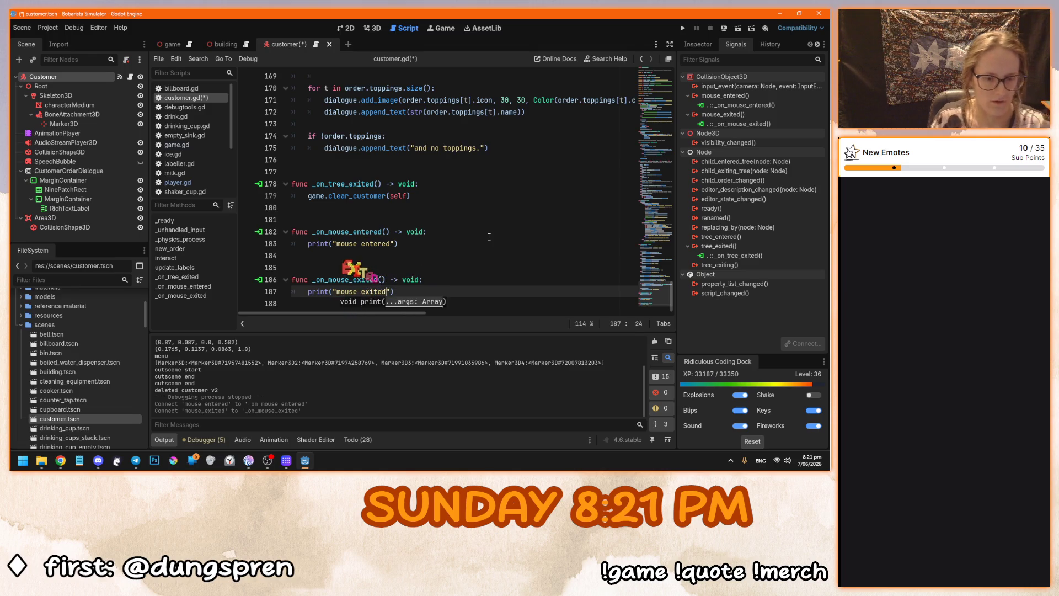
pyautogui.press('F5')
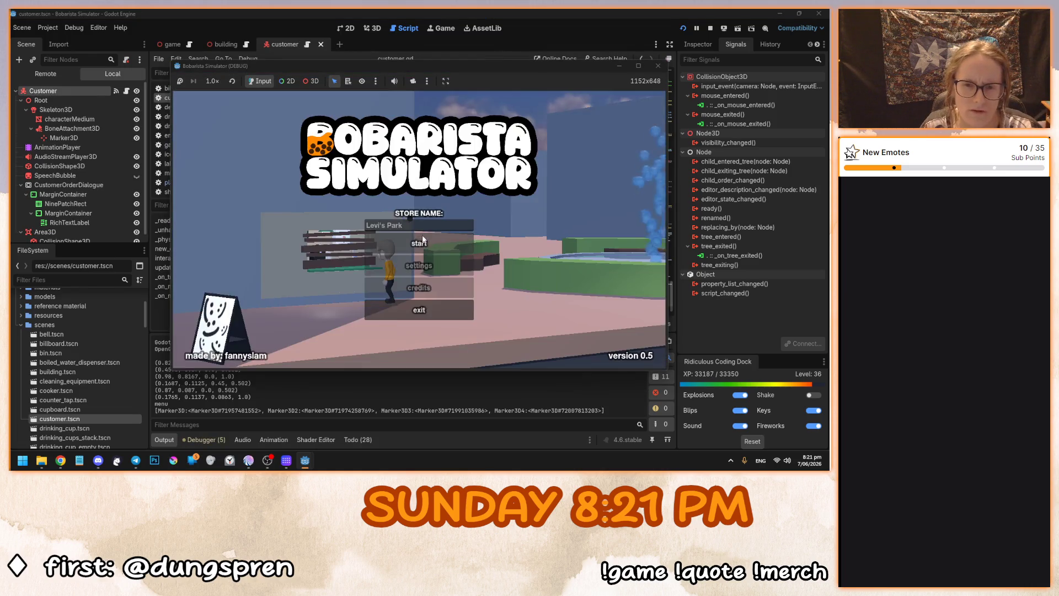
# Start a game from the main menu to check the hover messages, then stop it.
pyautogui.click(421, 241)
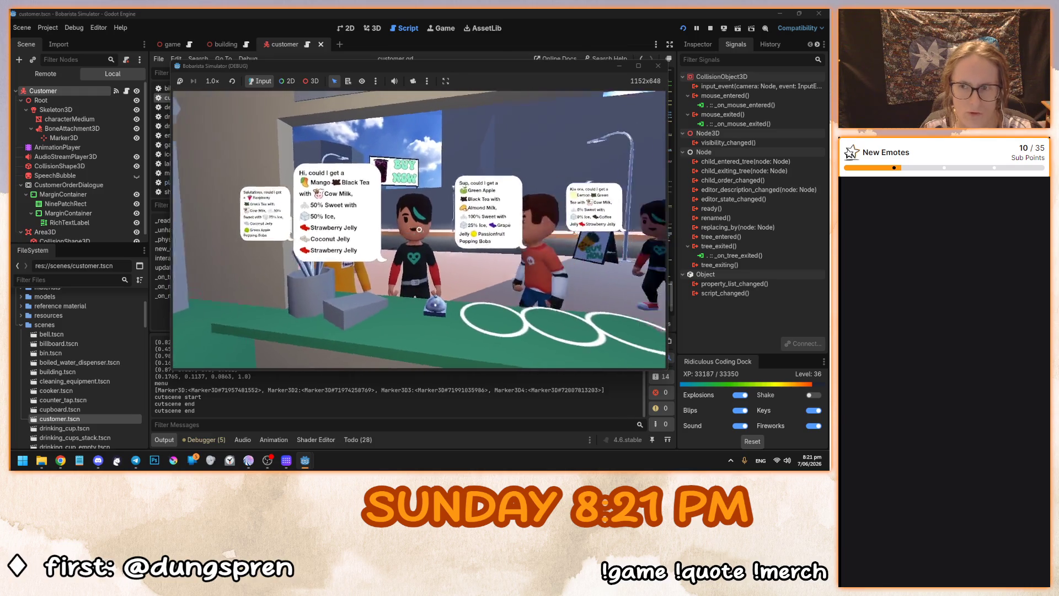
pyautogui.press('F8')
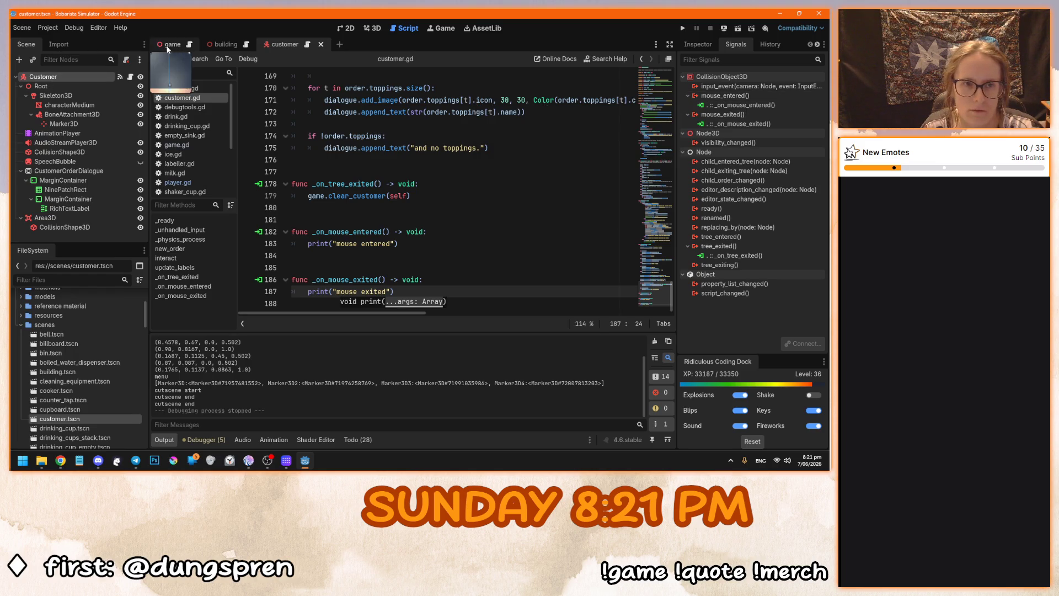
# In the Customer's Inspector, expand CollisionObject3D's Input section to verify Ray Pickable is on.
pyautogui.click(708, 47)
pyautogui.scroll(-3, 716, 263)
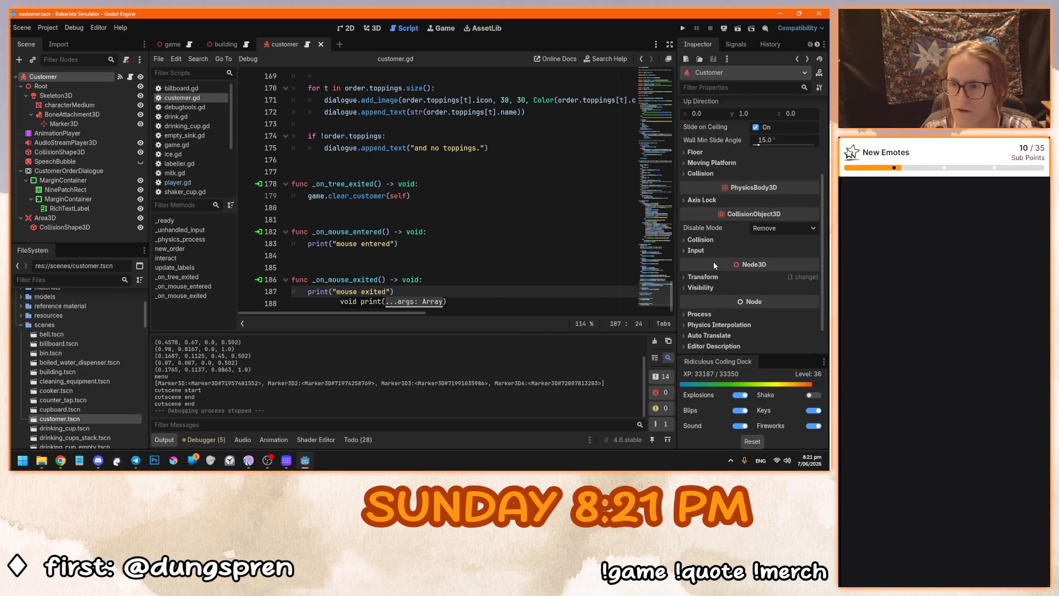
pyautogui.click(699, 240)
pyautogui.click(710, 239)
pyautogui.click(711, 250)
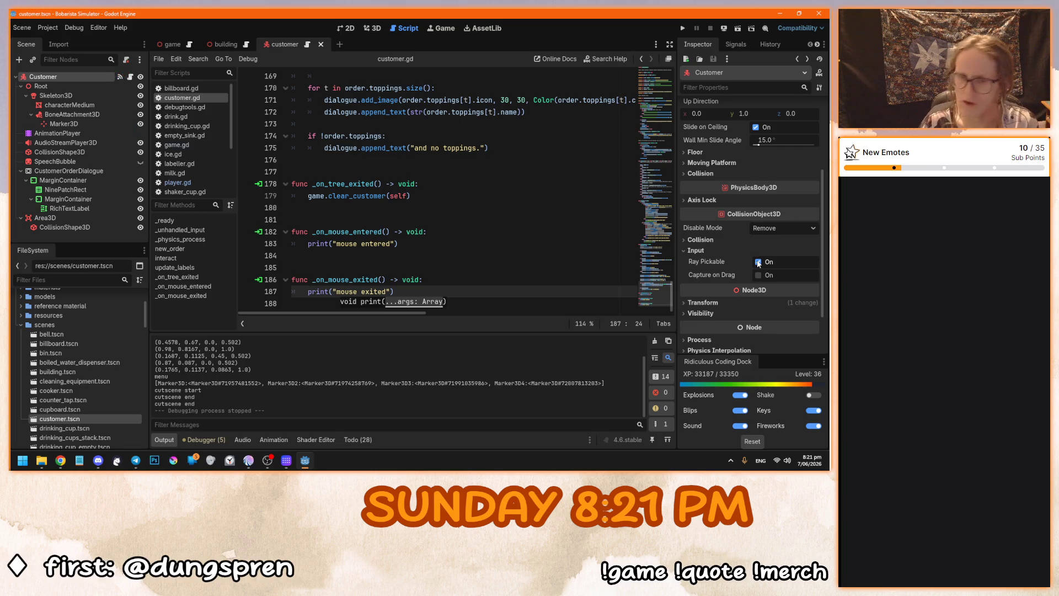
# Recheck the collision settings, glance at the Debug menu, and launch a test run.
pyautogui.click(450, 221)
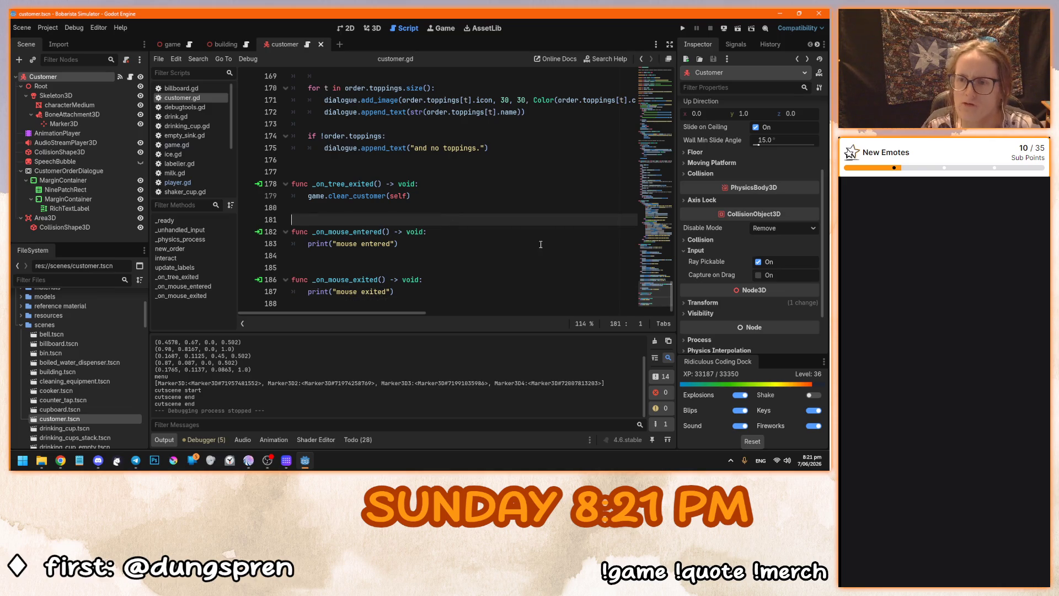
pyautogui.click(701, 241)
pyautogui.click(702, 241)
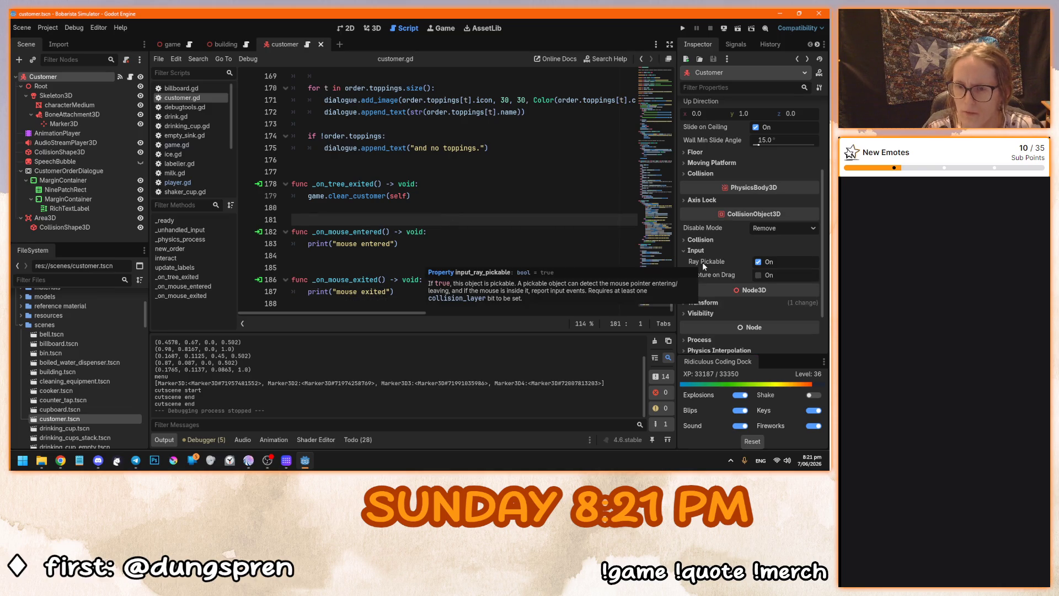
pyautogui.click(70, 27)
pyautogui.click(445, 196)
pyautogui.press('F5')
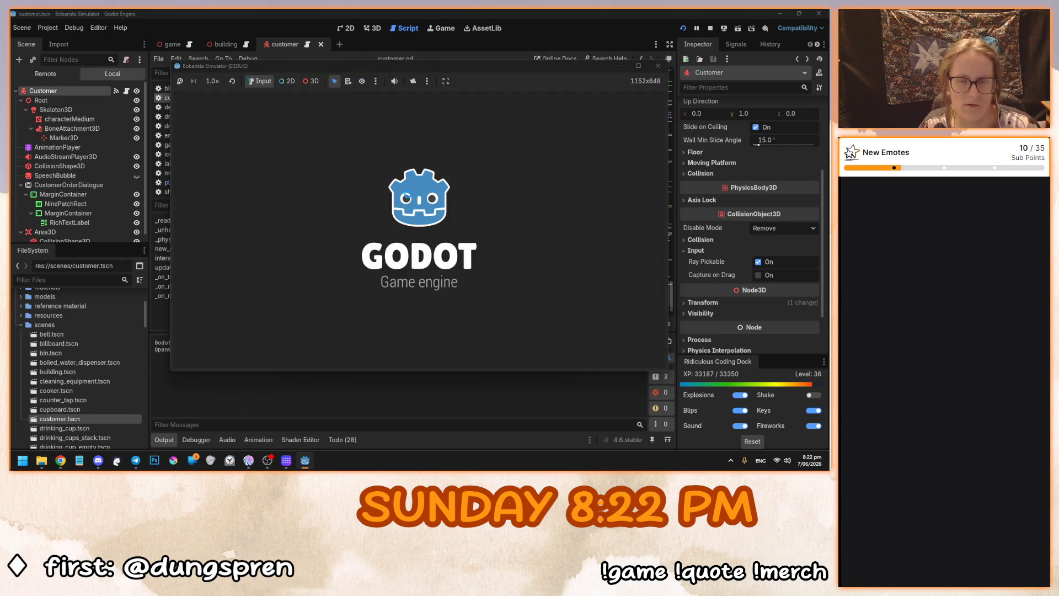
# Enter gameplay past the title menu, check the customers, stop the game, and open the game scene.
pyautogui.click(392, 237)
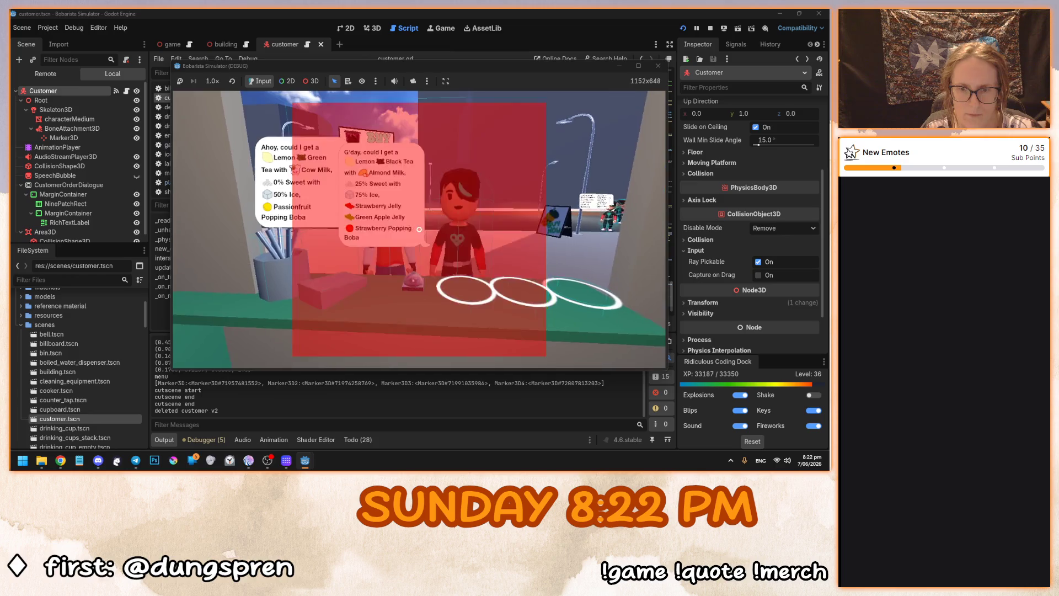
pyautogui.click(420, 231)
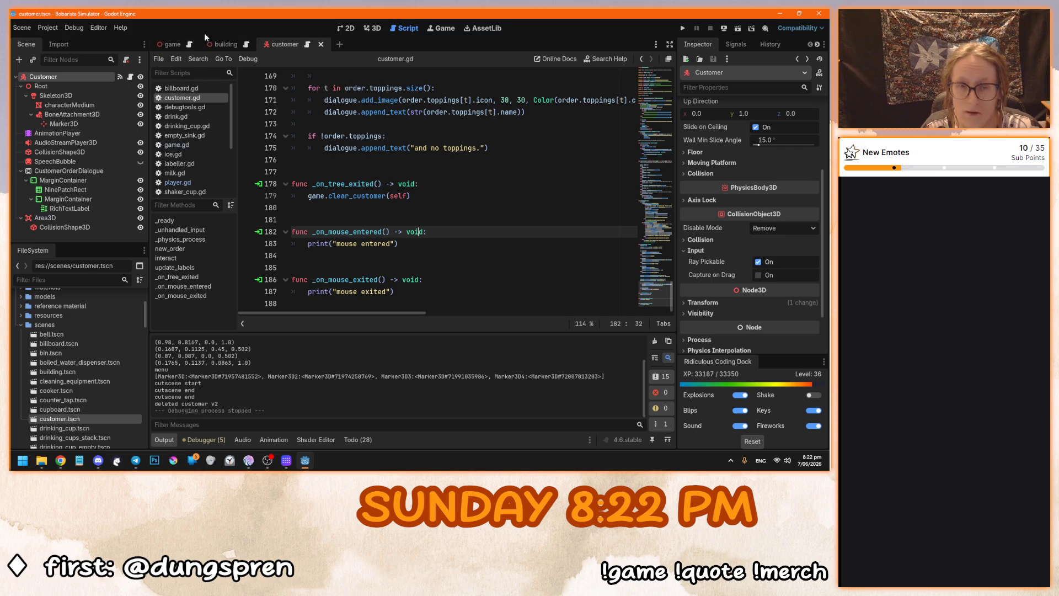
pyautogui.click(176, 46)
# In game.gd line 96, replace " v2" with ":" + str(customer) in the deleted customer print.
pyautogui.click(189, 45)
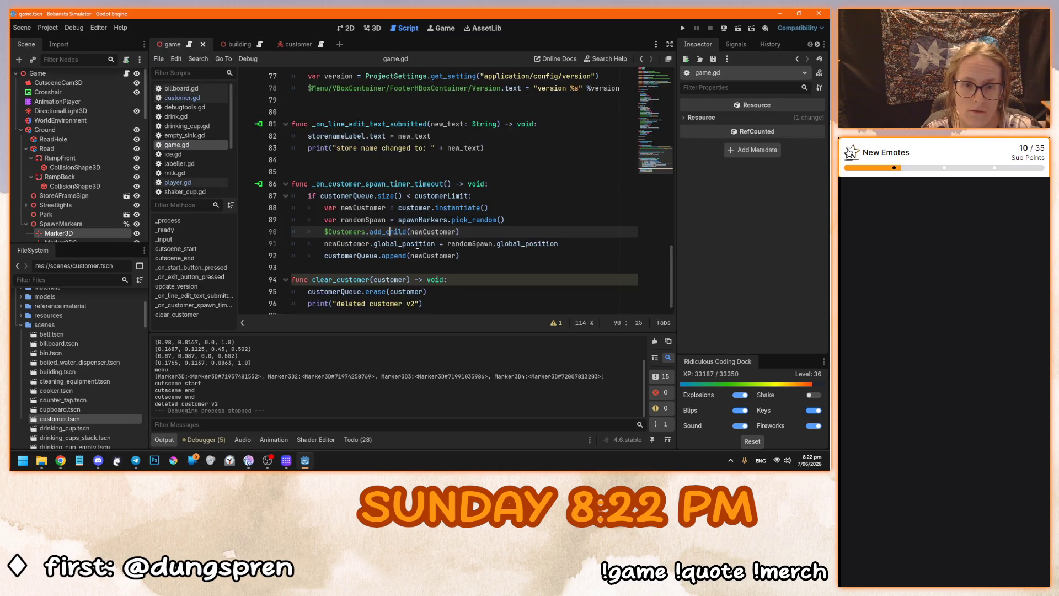
pyautogui.click(400, 233)
pyautogui.moveTo(418, 295); pyautogui.dragTo(406, 296)
pyautogui.write(':')
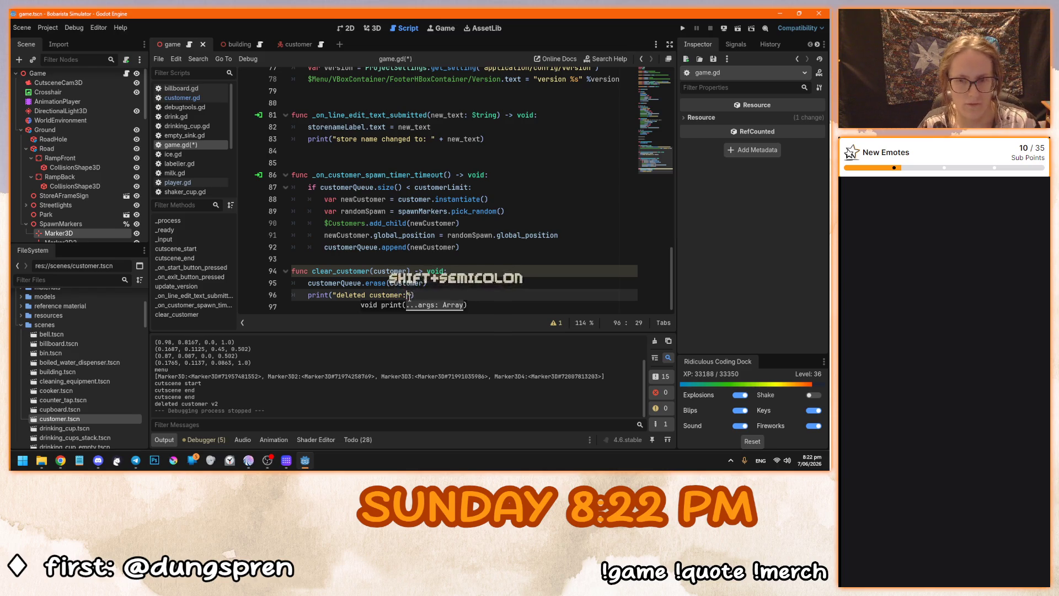
pyautogui.press('Right')
pyautogui.write('str(customer')
# Run the game, relaunch after fixing the parenthesis, play past the menu, then stop it.
pyautogui.press('F5')
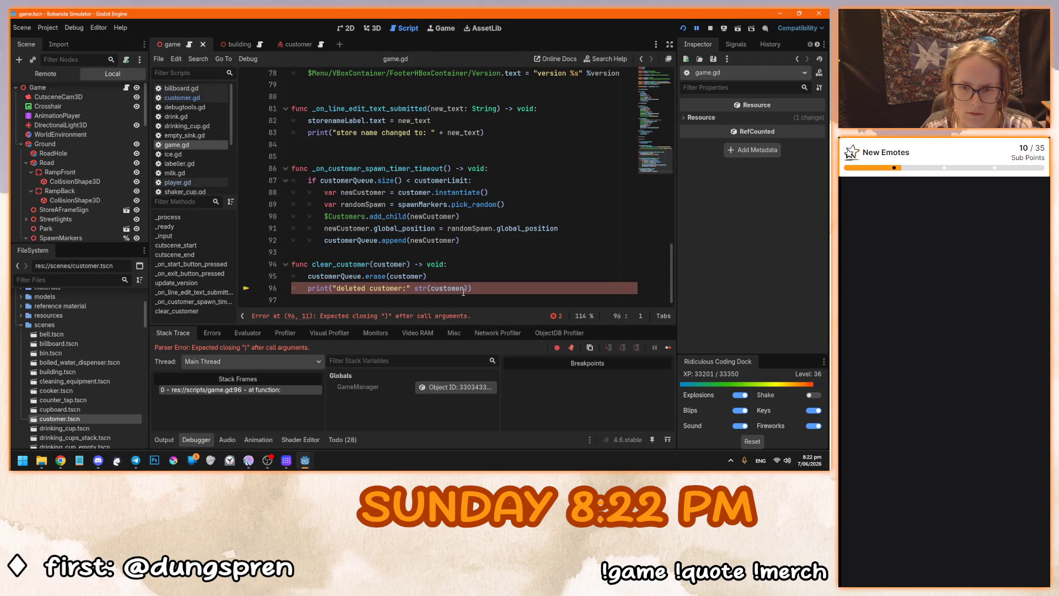
pyautogui.press('F5')
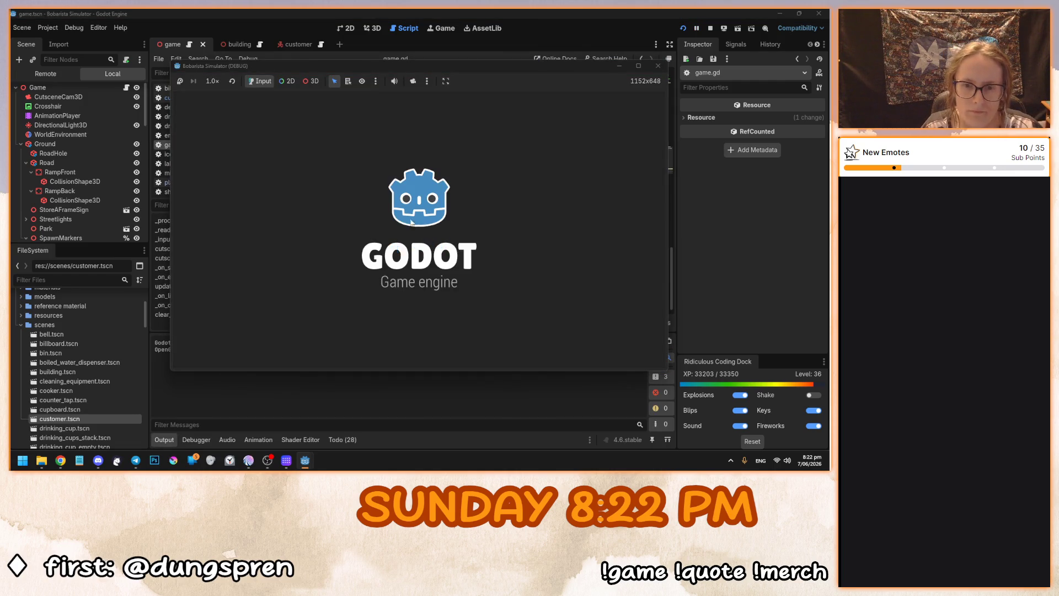
pyautogui.click(400, 251)
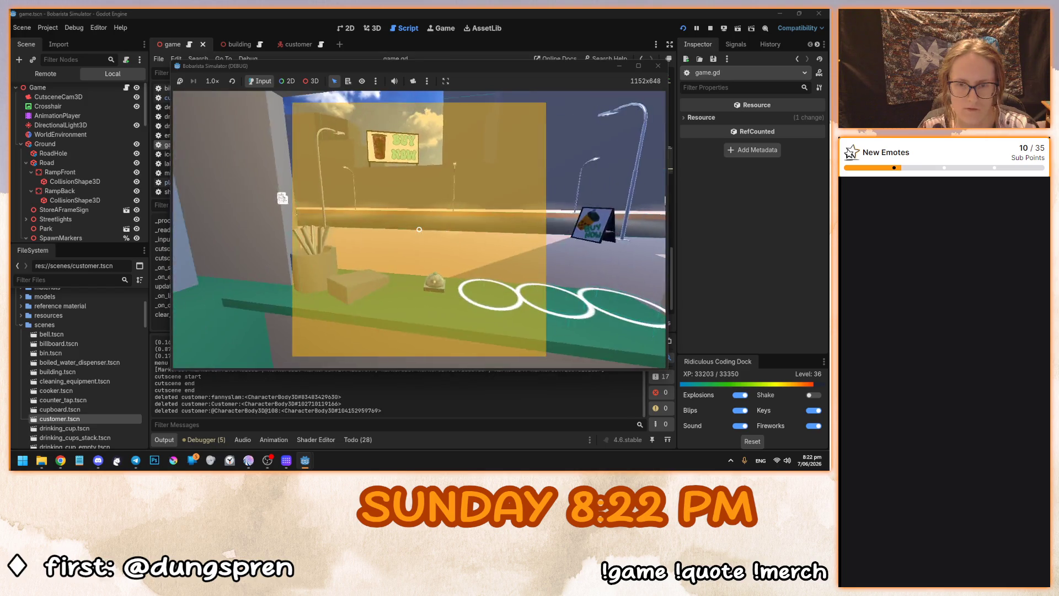
pyautogui.press('F8')
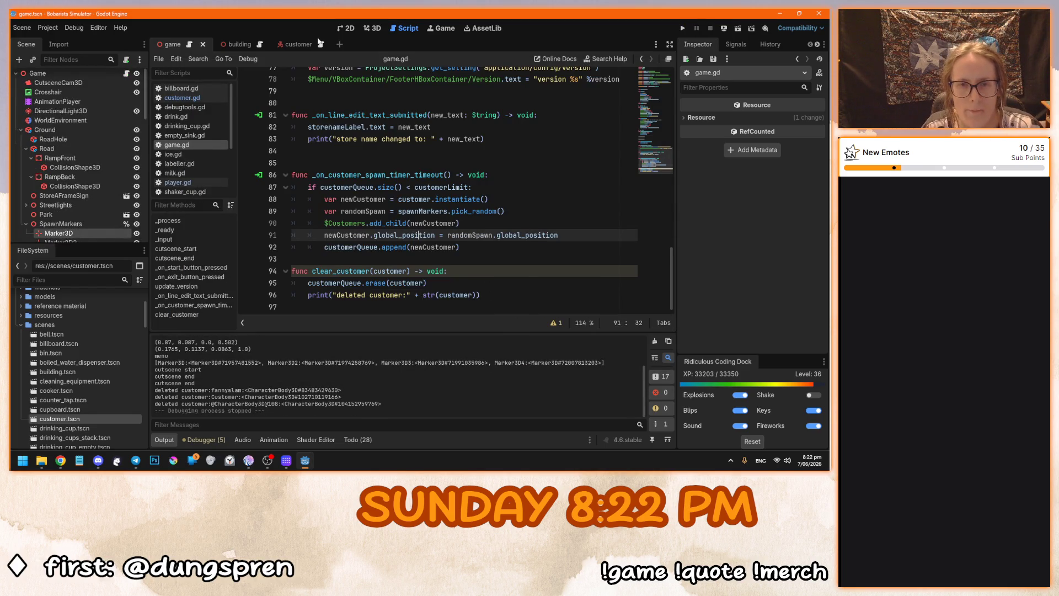
# Return to the customer scene and view the Customer's mouse_entered and mouse_exited signal connections.
pyautogui.click(295, 44)
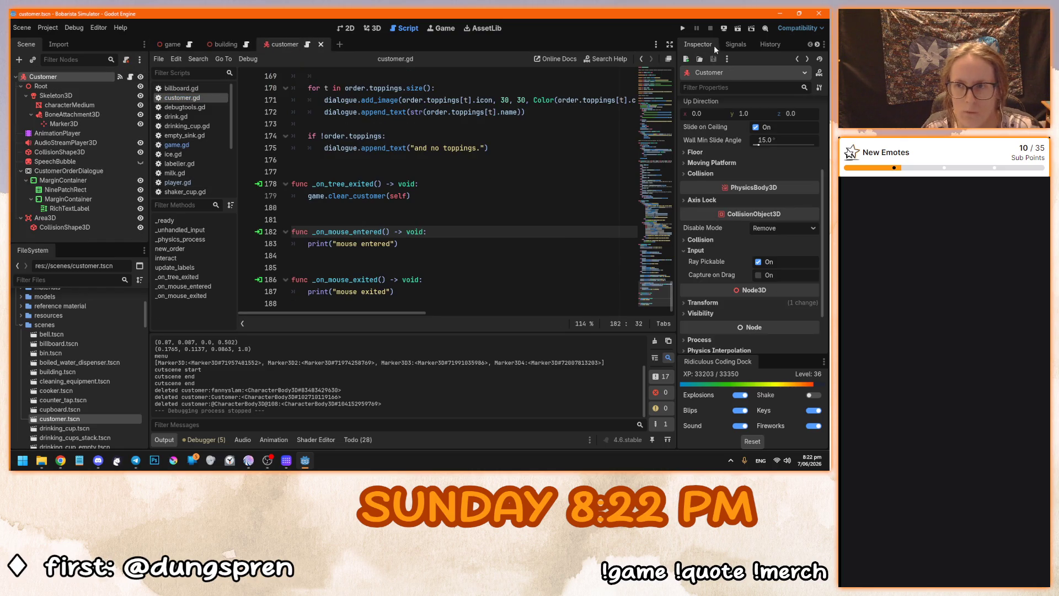
pyautogui.click(735, 44)
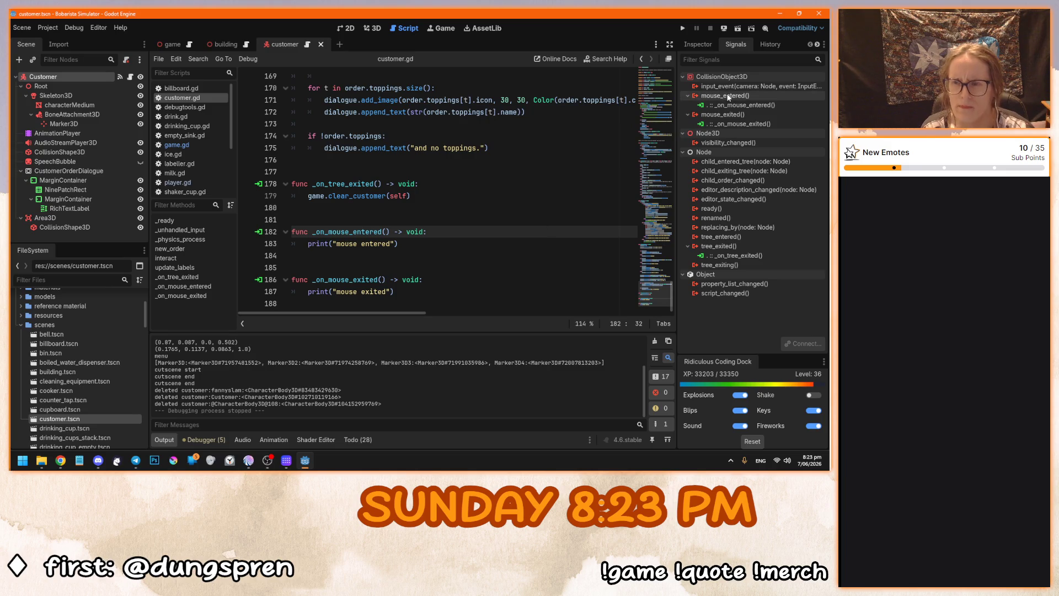
pyautogui.moveTo(728, 97)
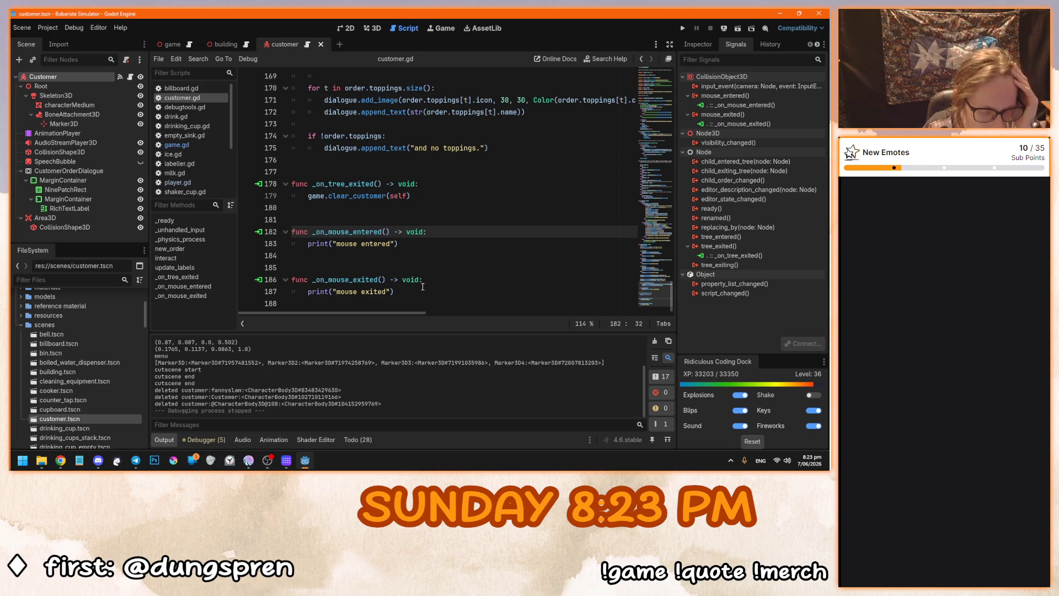
pyautogui.rightClick(300, 458)
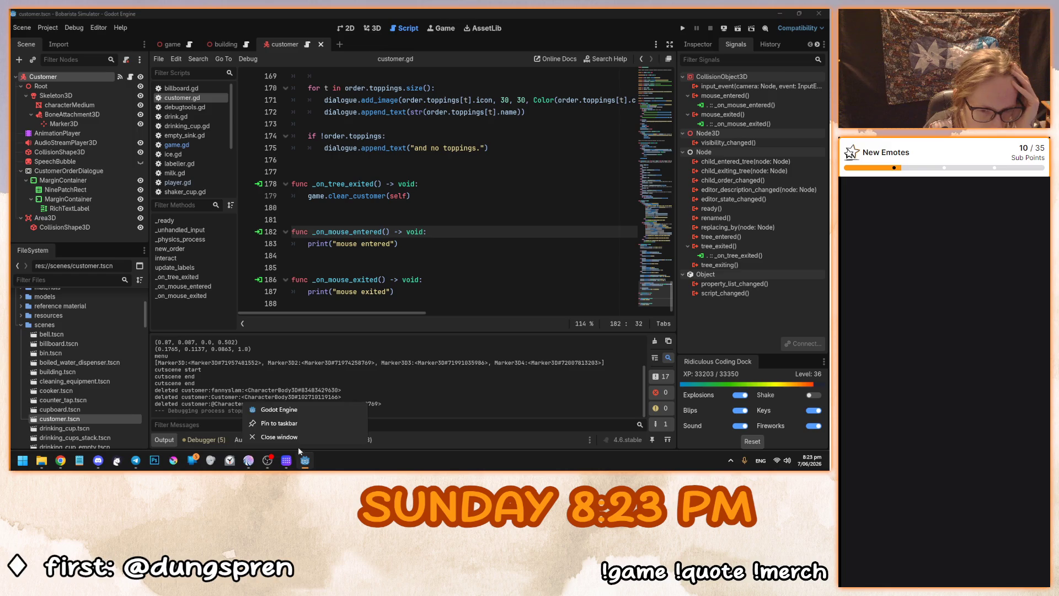
# Open the pickup_and_move-devdrache project from the Project Manager in a second Godot window.
pyautogui.click(293, 409)
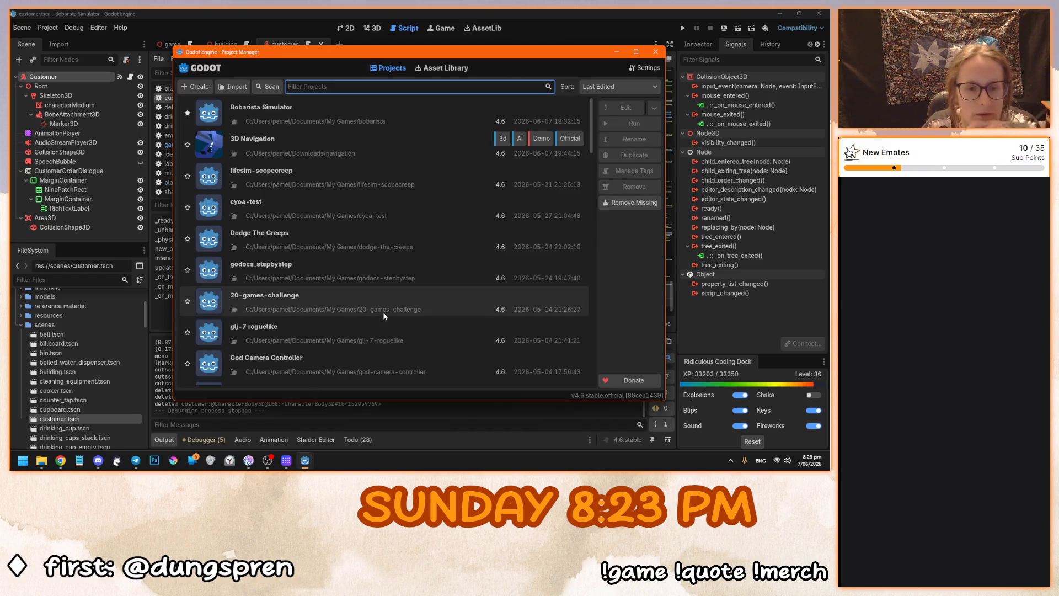
pyautogui.scroll(-2, 385, 309)
pyautogui.scroll(-3, 386, 305)
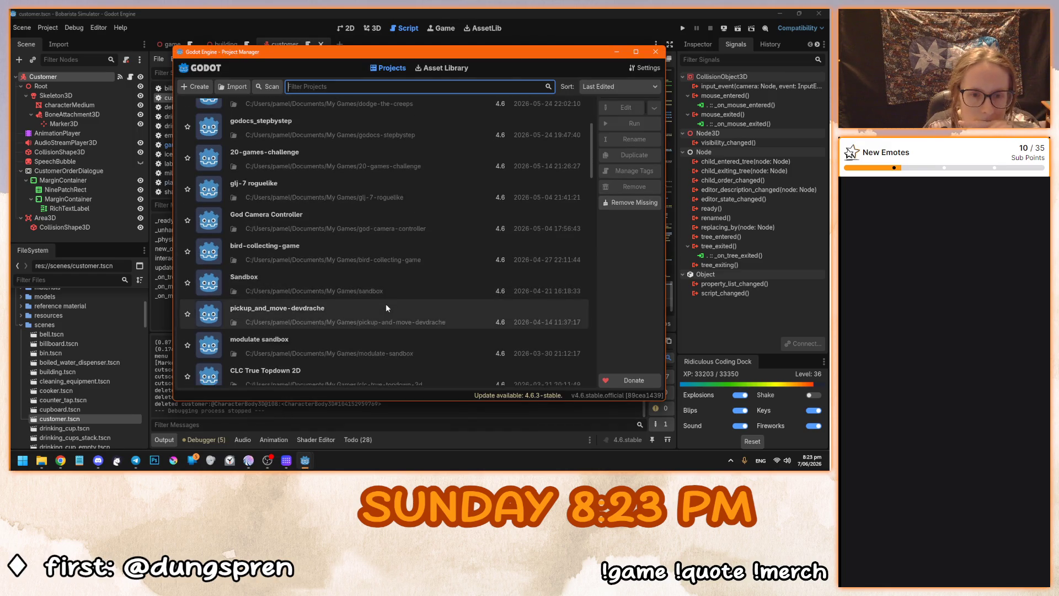
pyautogui.click(372, 286)
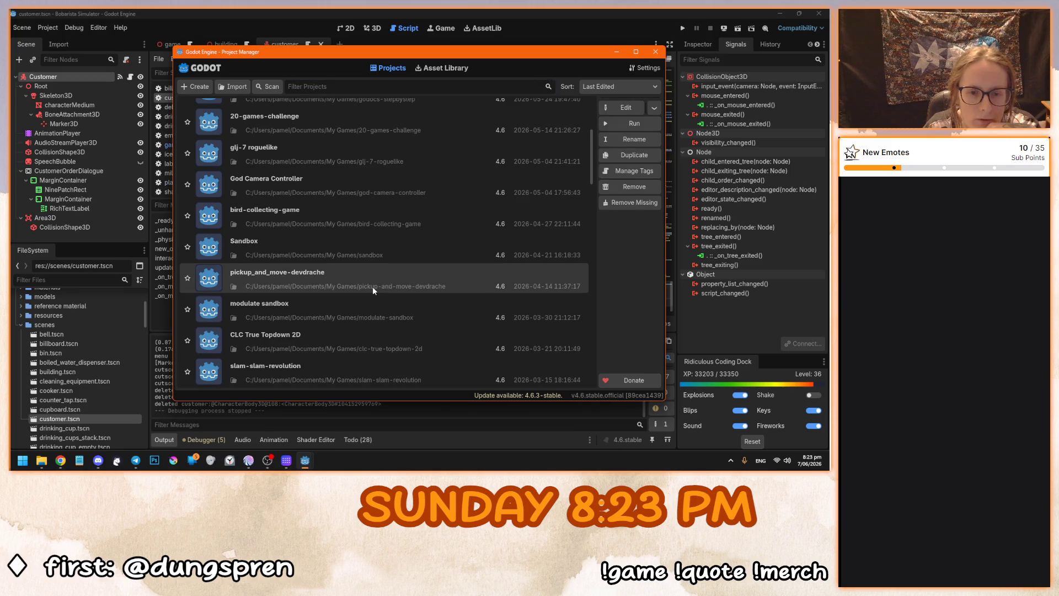
pyautogui.doubleClick(372, 282)
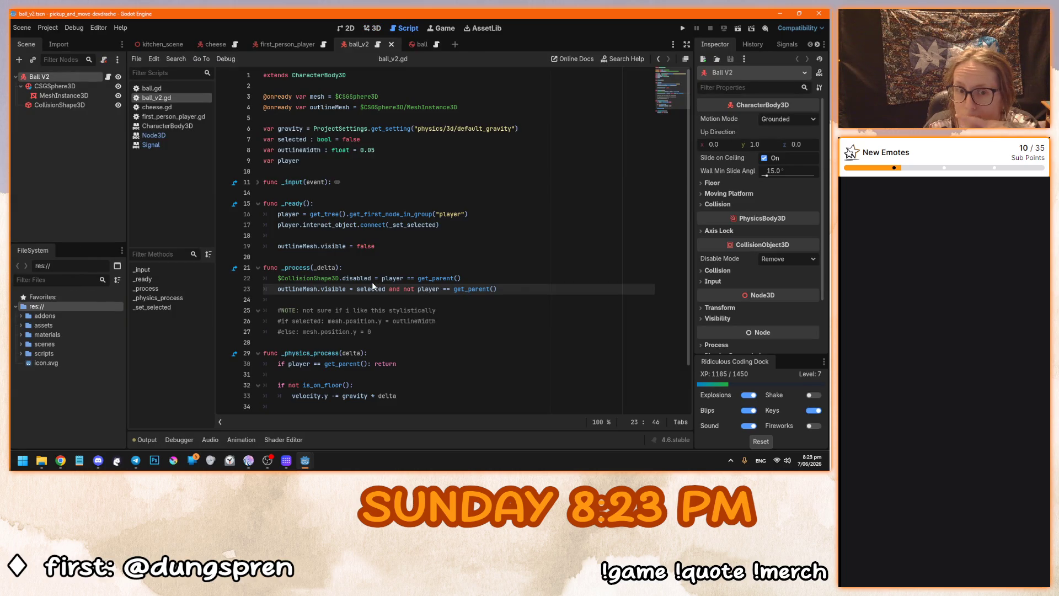
# Run the pickup_and_move project with F5, then stop it with F8.
pyautogui.scroll(-1, 380, 260)
pyautogui.click(389, 229)
pyautogui.press('F5')
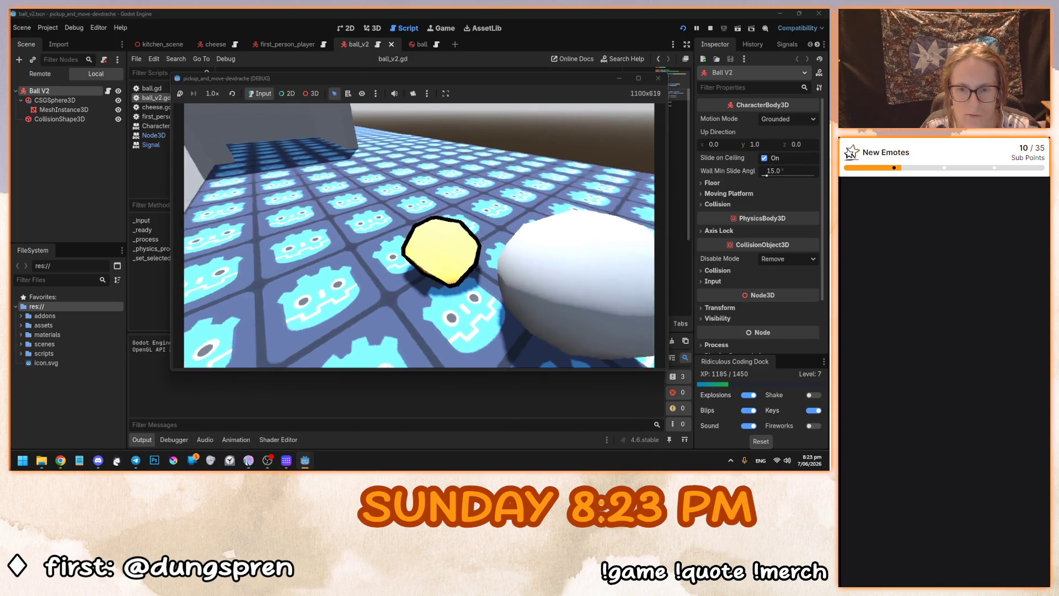
pyautogui.press('F8')
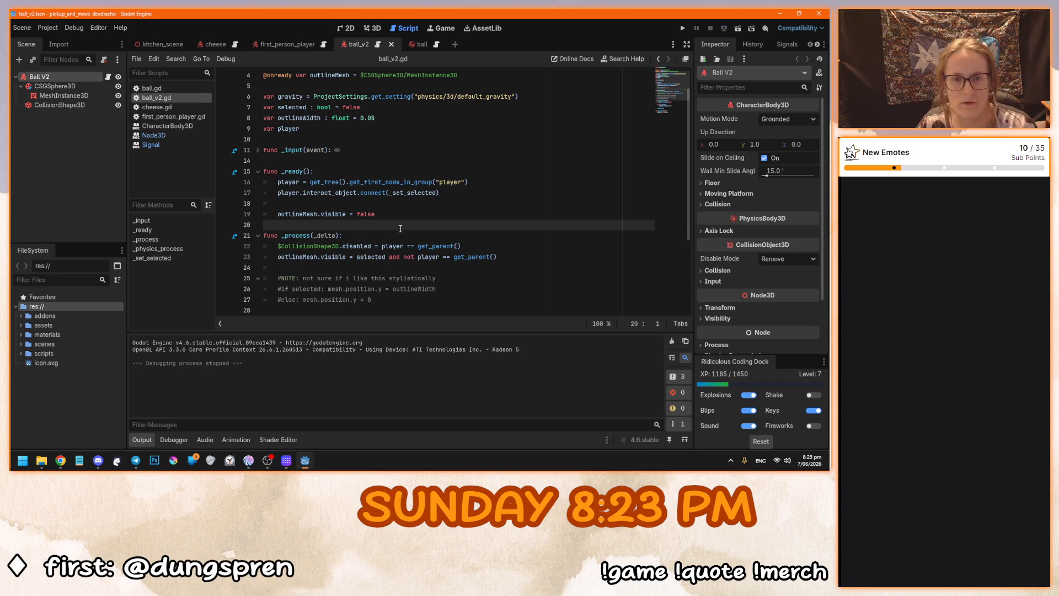
pyautogui.click(397, 183)
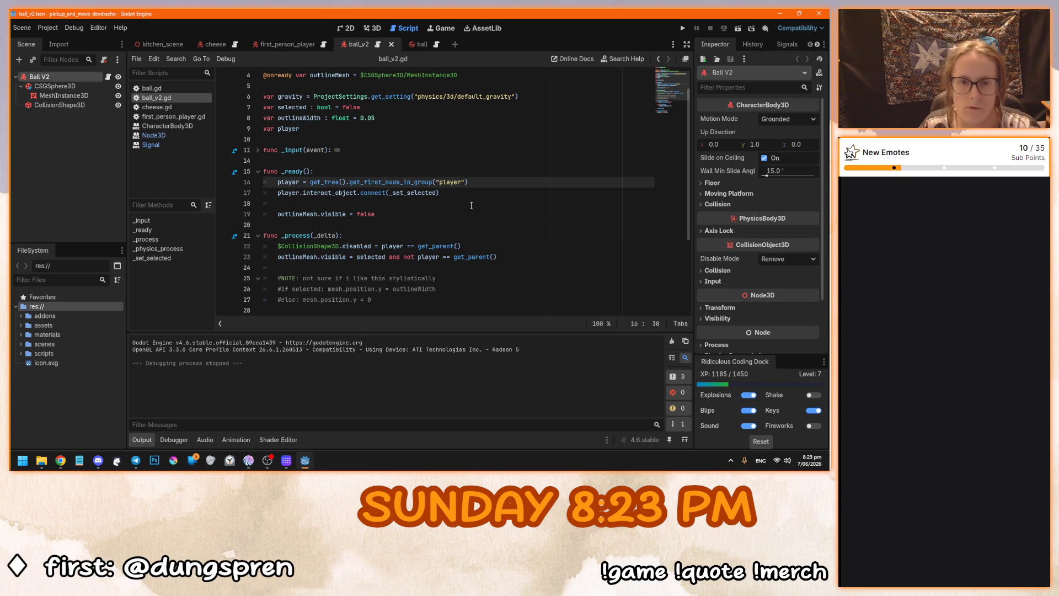
pyautogui.scroll(1, 342, 166)
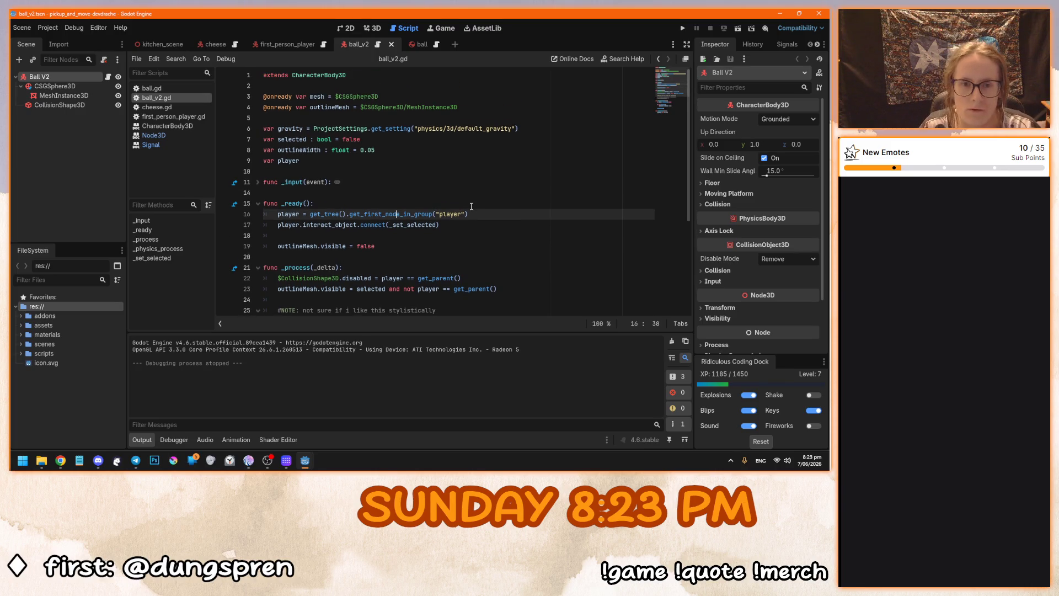
# Close both ball tabs and review cheese.gd's selected flag and pickup_object call.
pyautogui.click(392, 44)
pyautogui.click(392, 44)
pyautogui.click(209, 44)
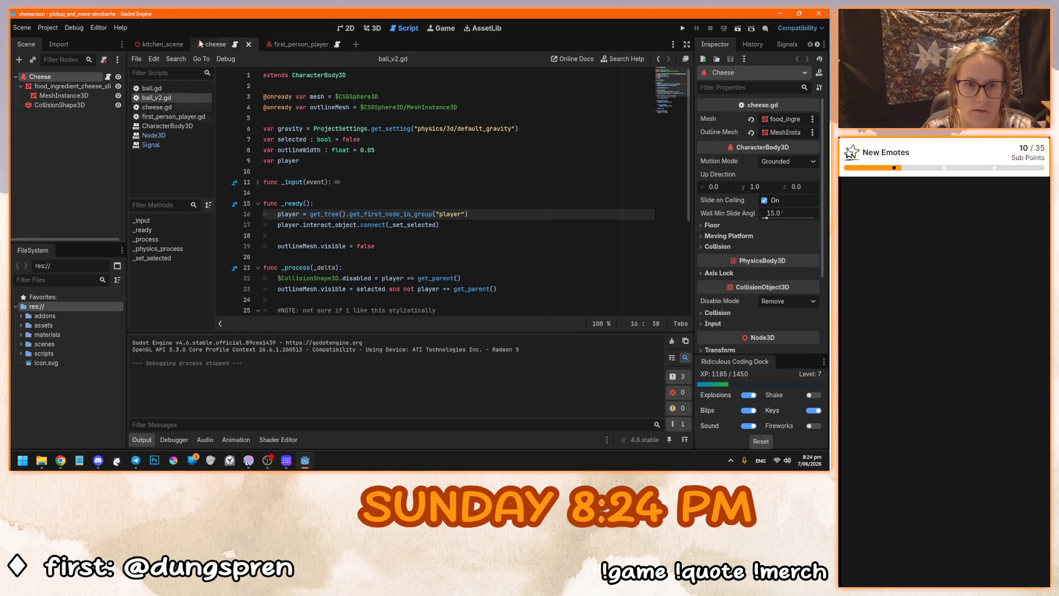
pyautogui.click(433, 203)
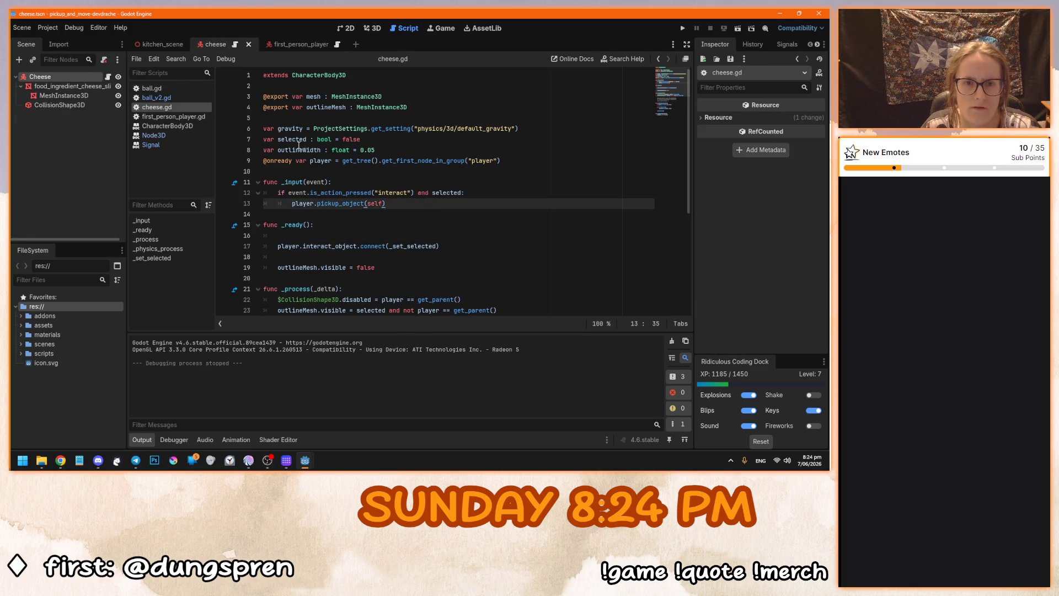
pyautogui.moveTo(288, 140); pyautogui.dragTo(381, 140)
pyautogui.click(381, 141)
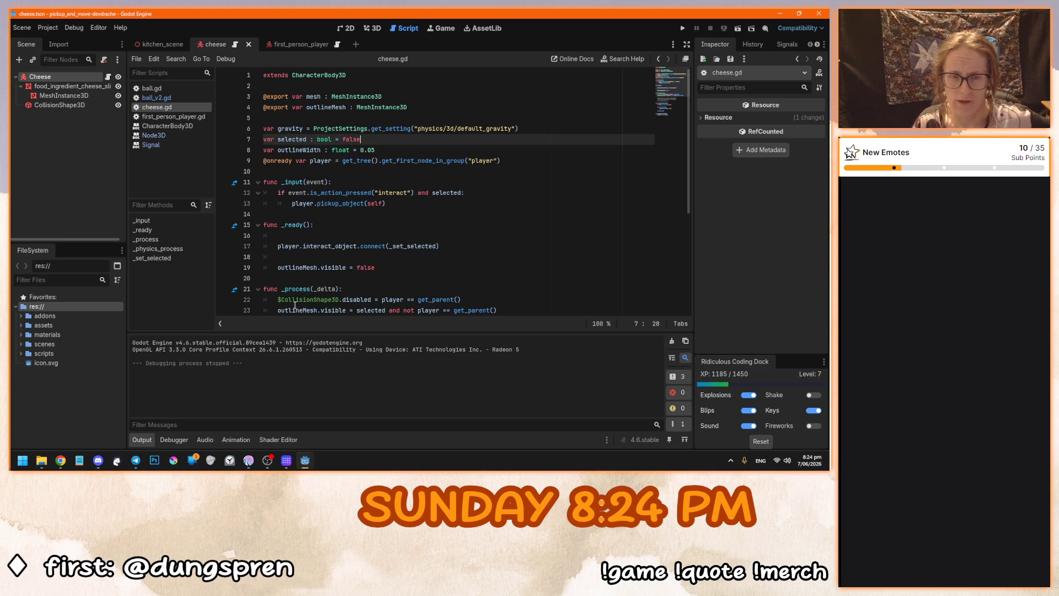
pyautogui.moveTo(305, 462)
pyautogui.click(259, 411)
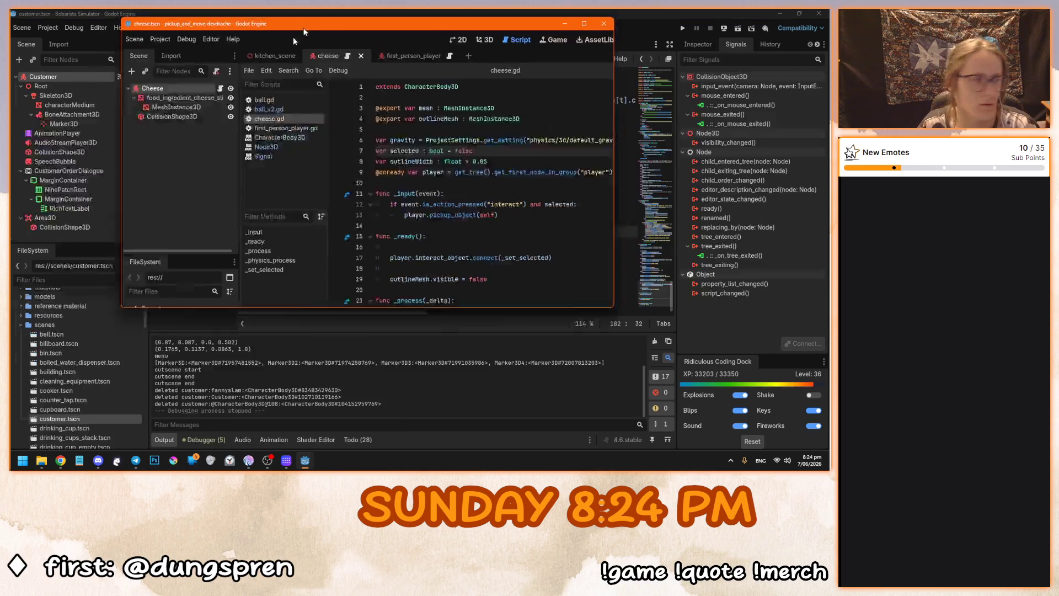
# Disconnect the Customer's mouse_entered and mouse_exited signal connections.
pyautogui.click(419, 196)
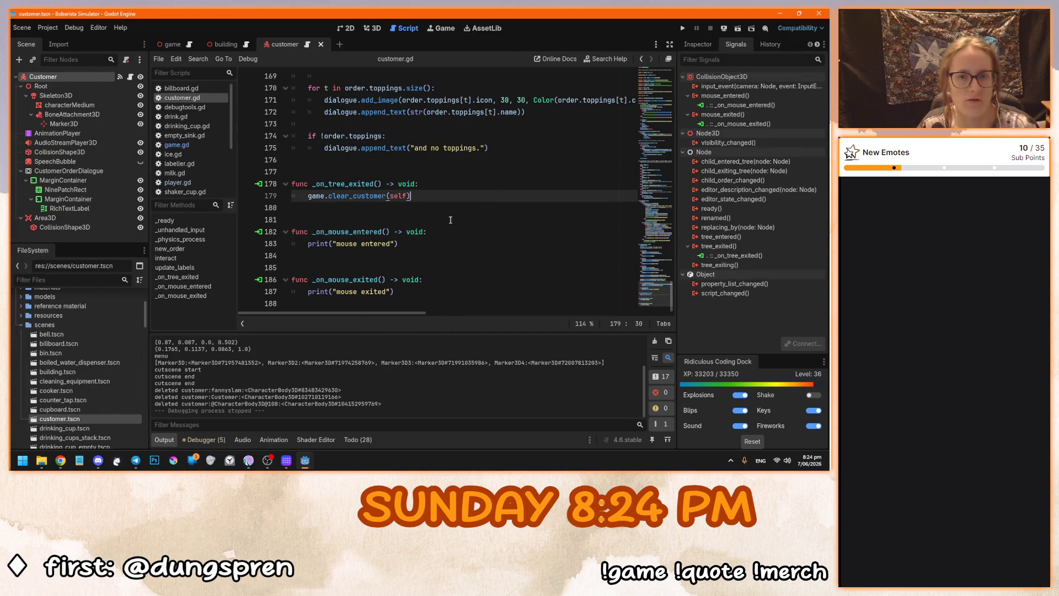
pyautogui.scroll(1, 419, 221)
pyautogui.scroll(15, 441, 193)
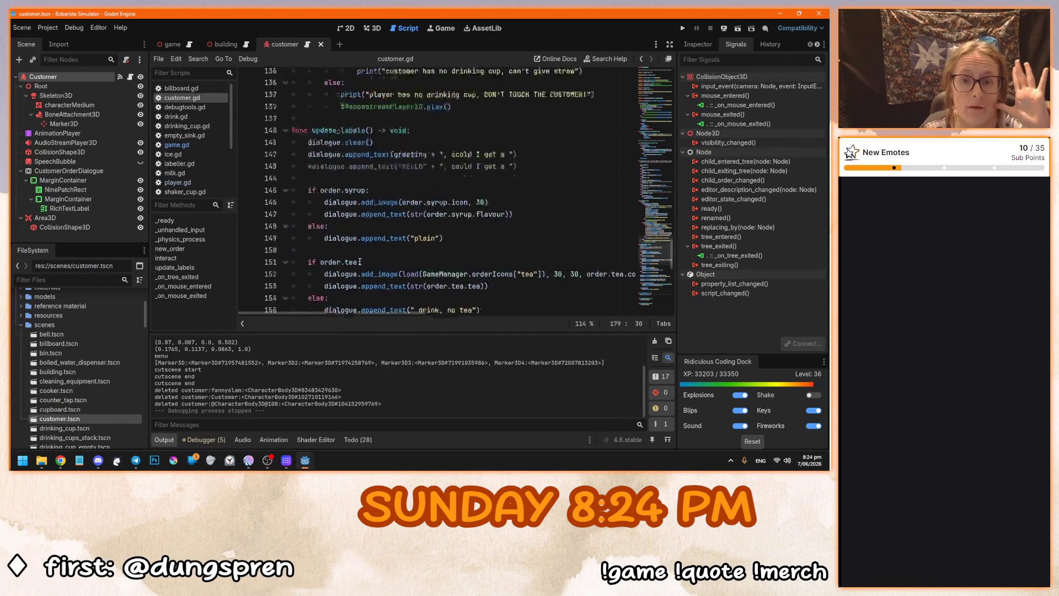
pyautogui.scroll(-17, 672, 237)
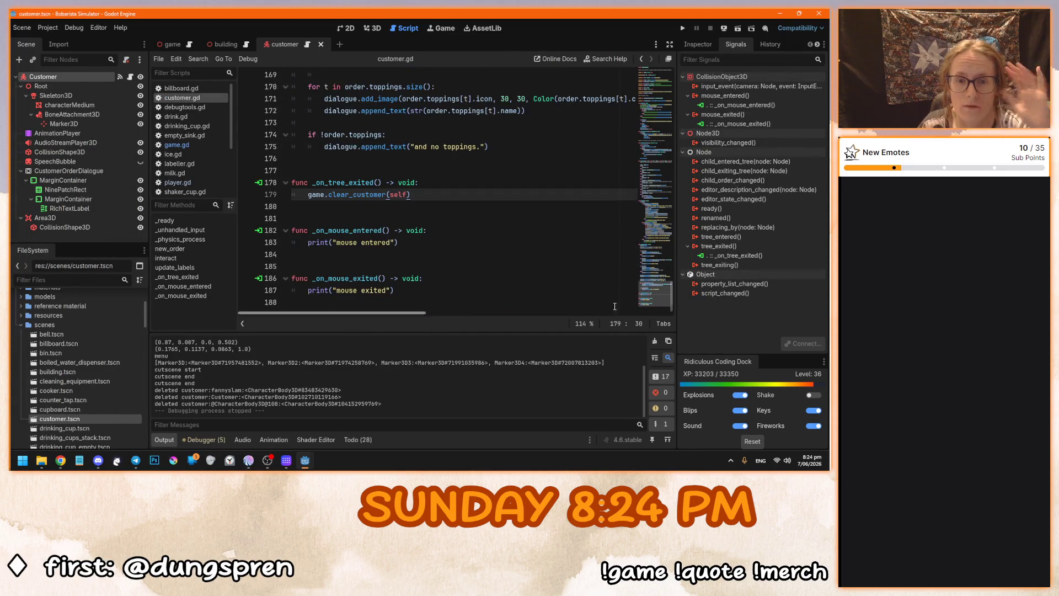
pyautogui.rightClick(737, 105)
pyautogui.click(764, 130)
pyautogui.rightClick(723, 114)
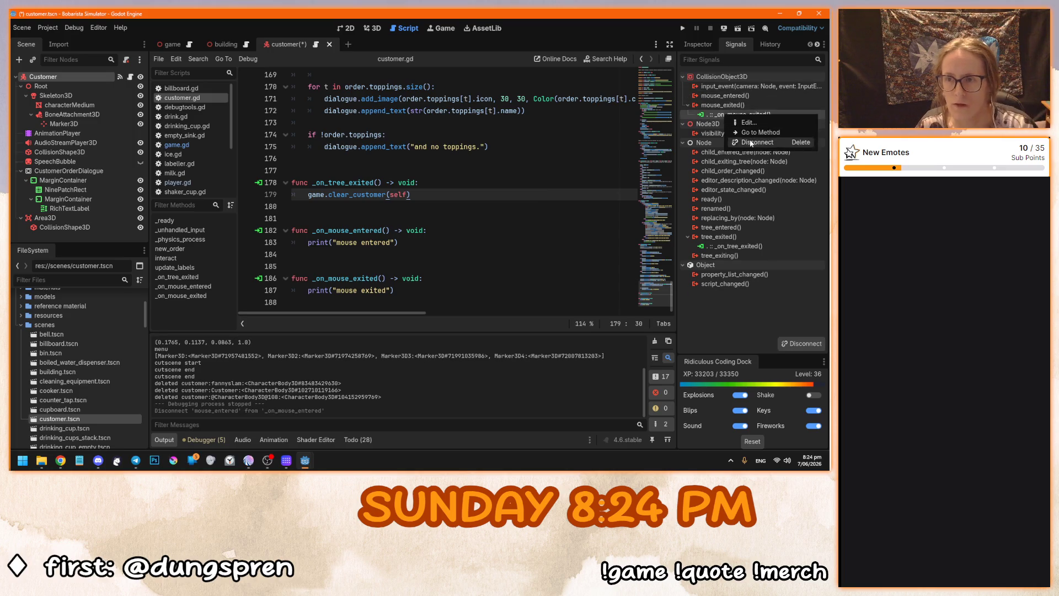
pyautogui.click(764, 142)
# Delete the mouse_entered and mouse_exited handler functions from customer.gd and save.
pyautogui.keyDown('shift'); pyautogui.click(292, 267); pyautogui.keyUp('shift')
pyautogui.keyDown('shift'); pyautogui.click(484, 298); pyautogui.keyUp('shift')
pyautogui.press('Delete')
pyautogui.hotkey('ctrl', 's')
# Add 'var hovered : bool = false' below the enabled variable and save customer.gd.
pyautogui.moveTo(672, 294); pyautogui.dragTo(678, 87)
pyautogui.click(431, 79)
pyautogui.press('Return')
pyautogui.write('var hovered ')
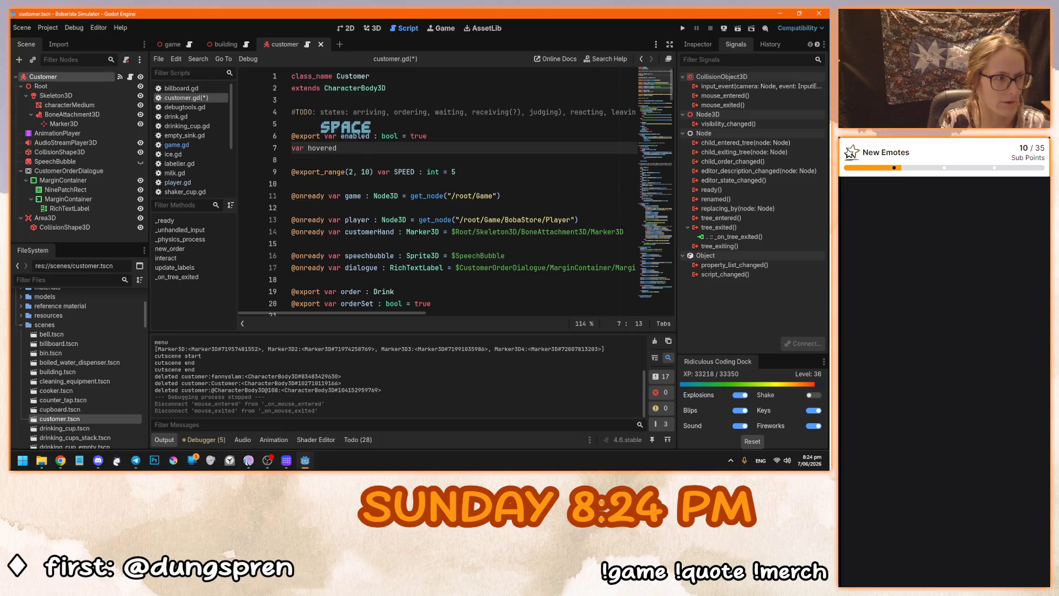
pyautogui.write(': bool = false')
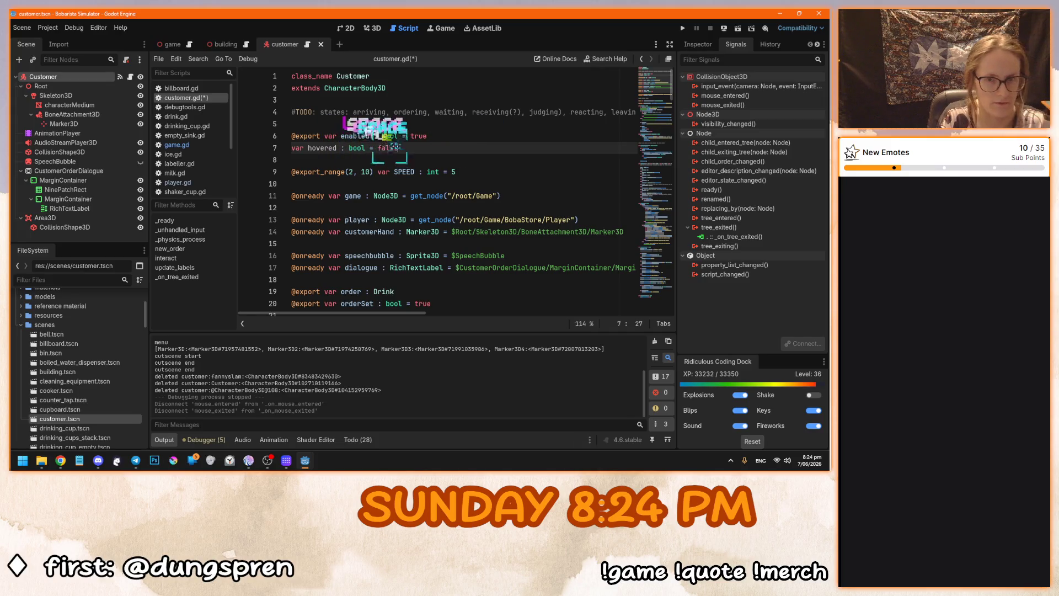
pyautogui.hotkey('ctrl', 's')
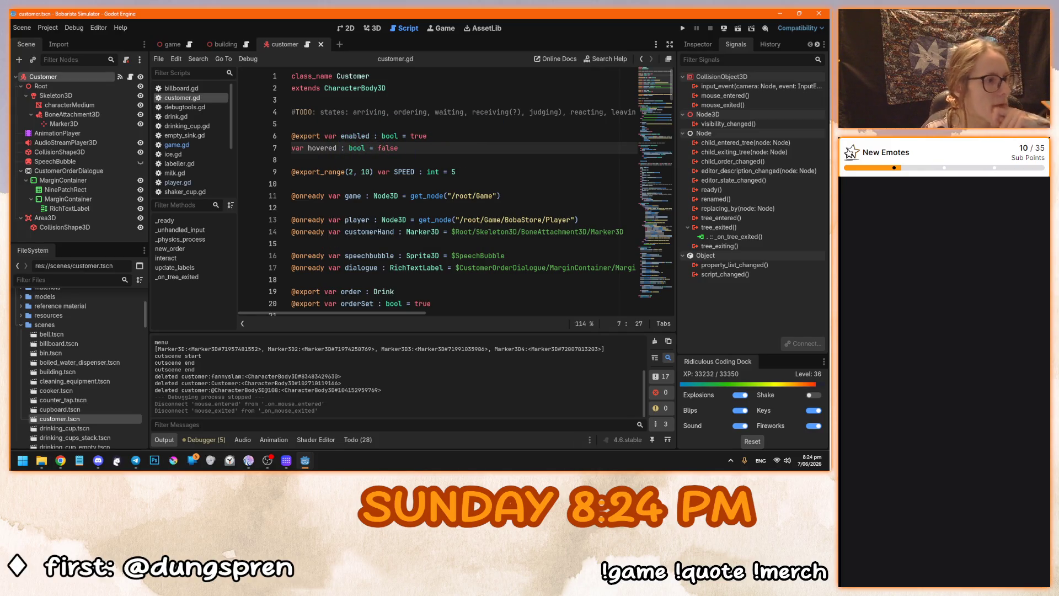
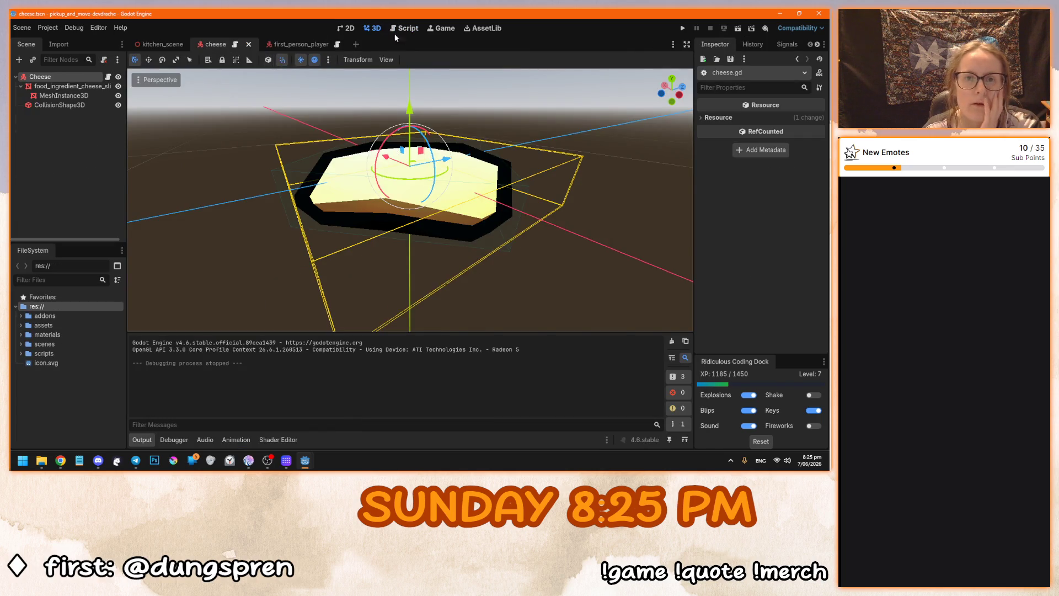
# Open cheese.gd and read its _input handler around the pickup_object lines.
pyautogui.click(406, 31)
pyautogui.click(395, 276)
pyautogui.scroll(5, 395, 272)
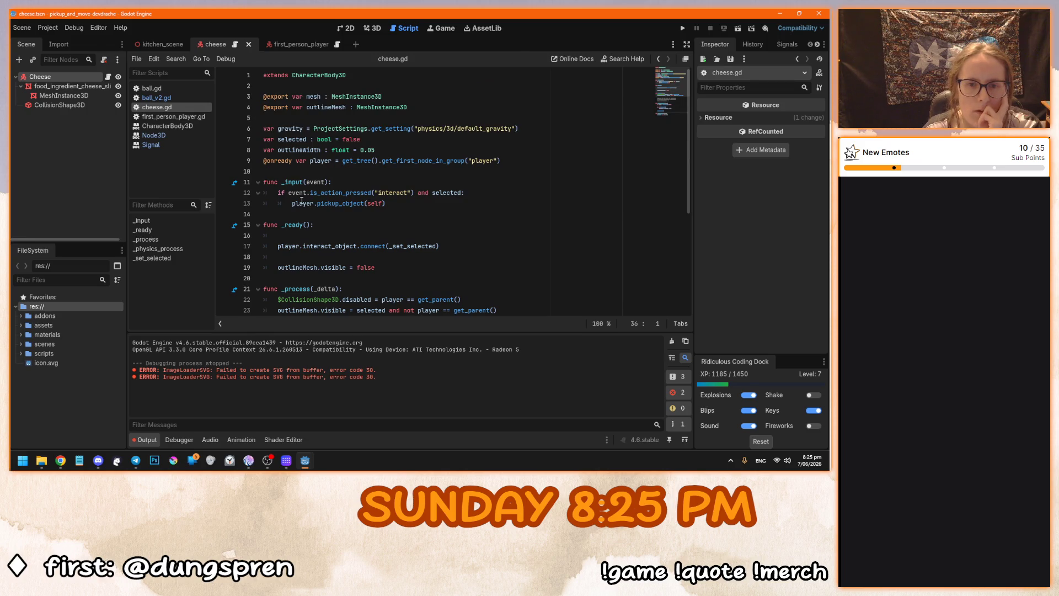
pyautogui.click(405, 203)
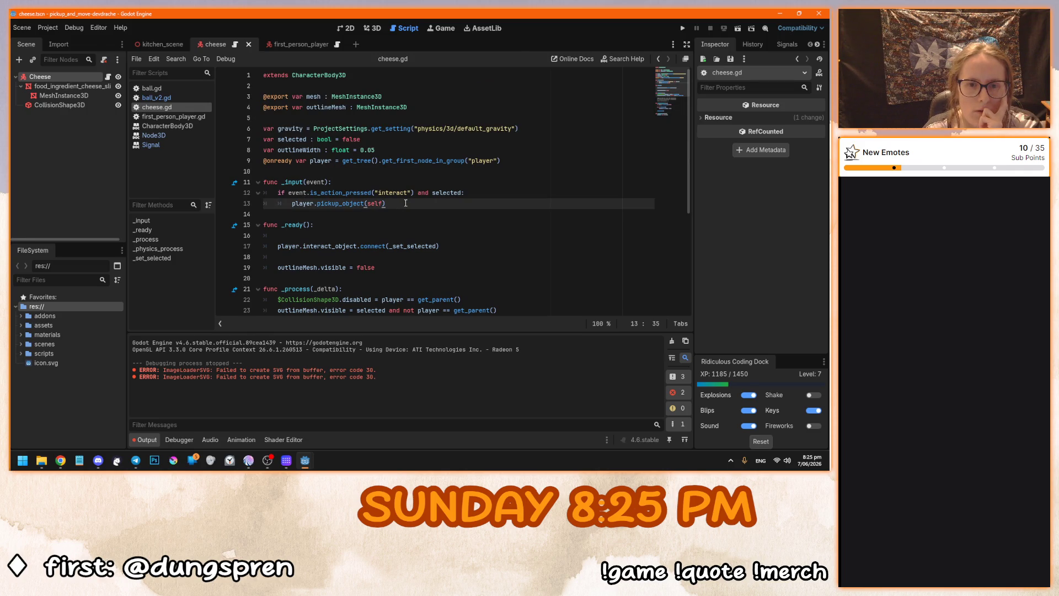
pyautogui.moveTo(405, 203); pyautogui.dragTo(309, 184)
pyautogui.click(339, 187)
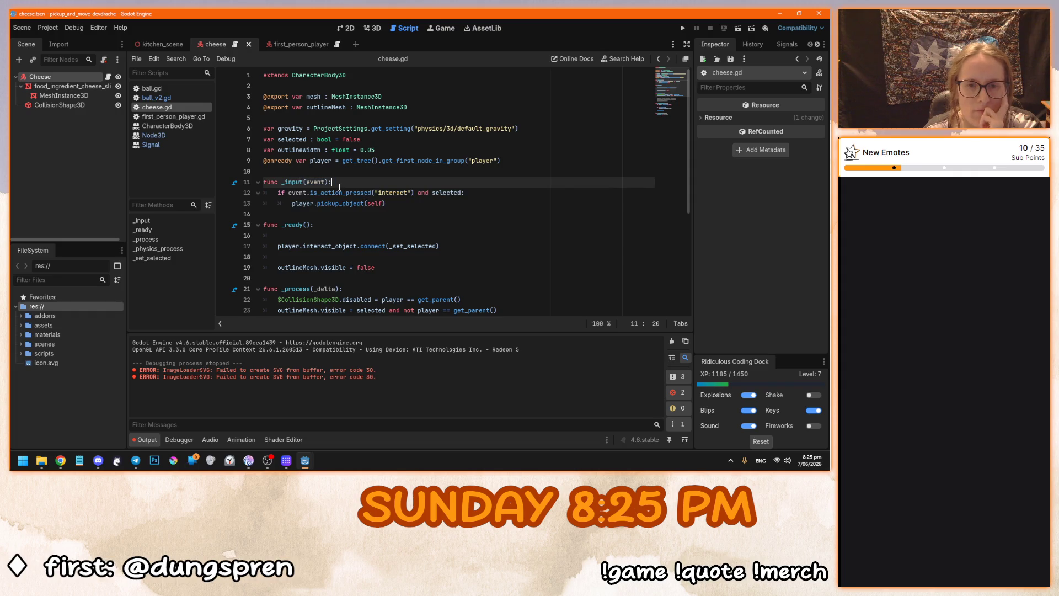
pyautogui.click(428, 204)
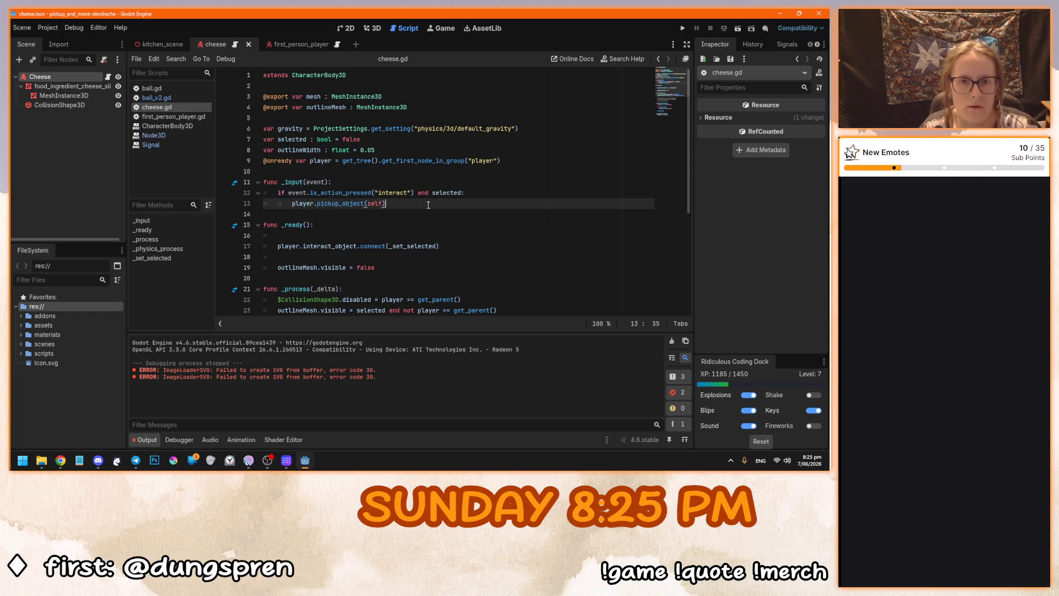
# Review _ready's interact_object connect line, then view the CharacterBody3D class reference.
pyautogui.scroll(-1, 428, 205)
pyautogui.click(330, 196)
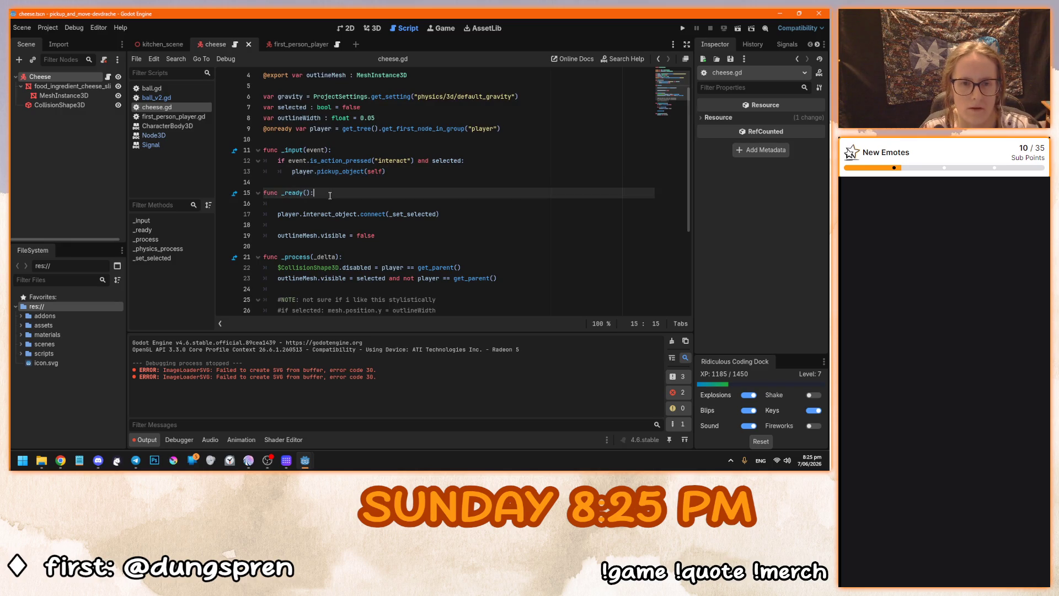
pyautogui.click(307, 215)
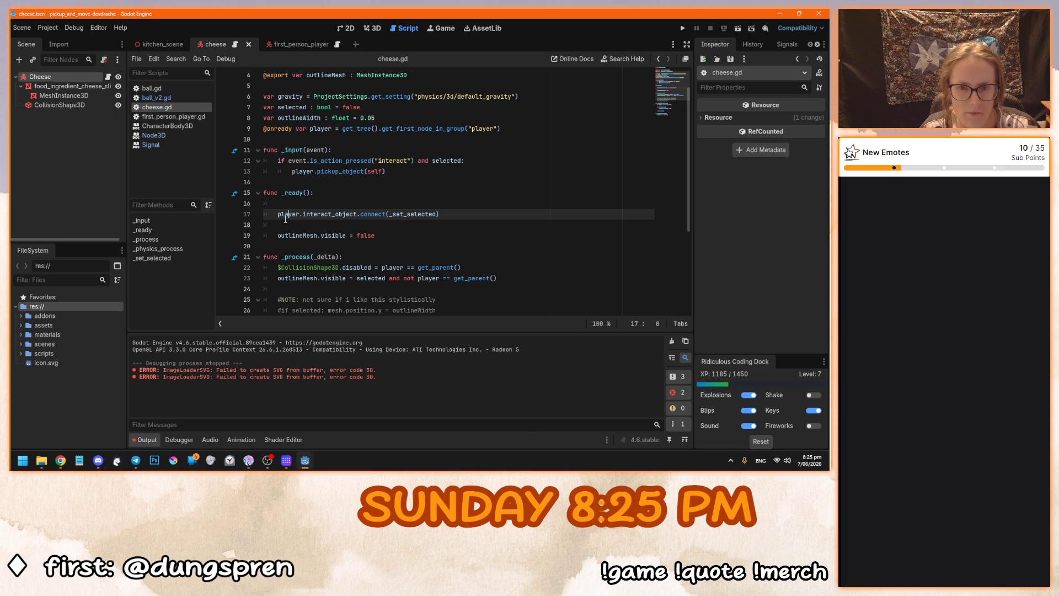
pyautogui.moveTo(396, 213)
pyautogui.scroll(2, 331, 262)
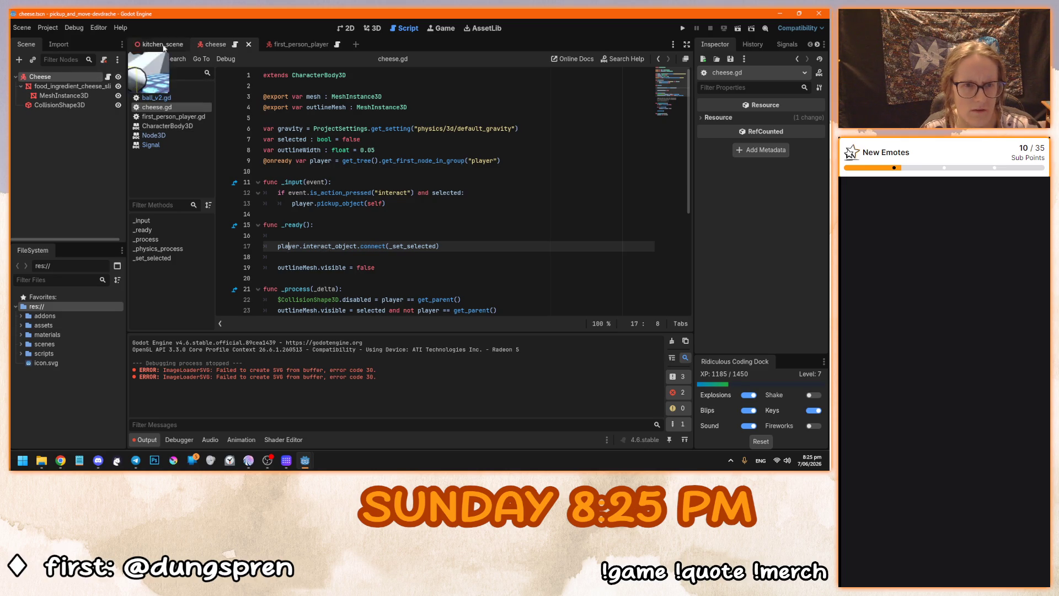
pyautogui.click(168, 127)
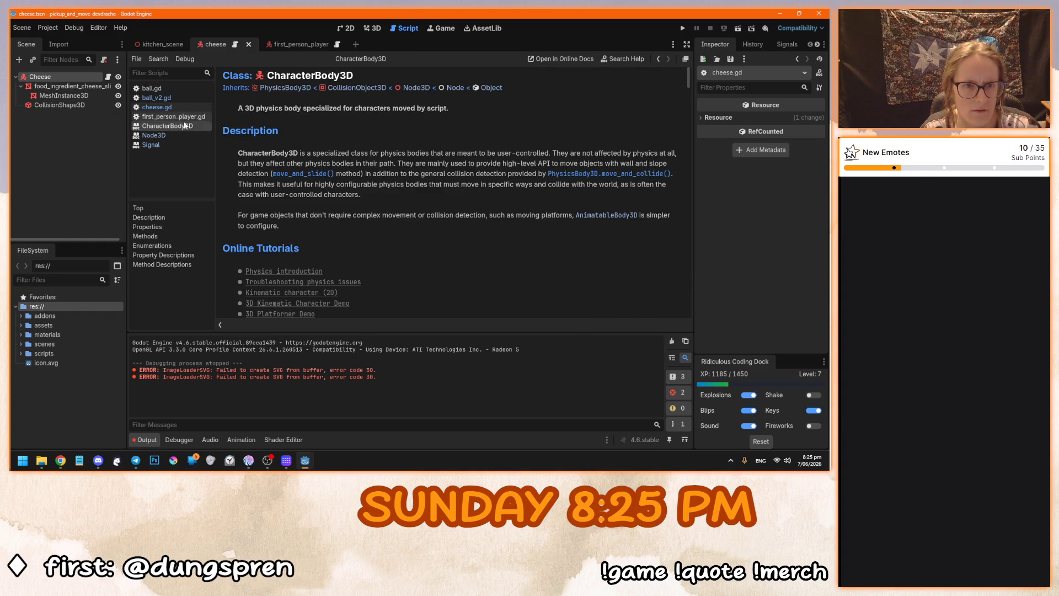
# Read through first_person_player.gd's interact_object signal, pickedObject variable and _input code.
pyautogui.click(174, 117)
pyautogui.moveTo(688, 227)
pyautogui.mouseDown()
pyautogui.moveTo(692, 254)
pyautogui.moveTo(672, 85)
pyautogui.mouseUp()
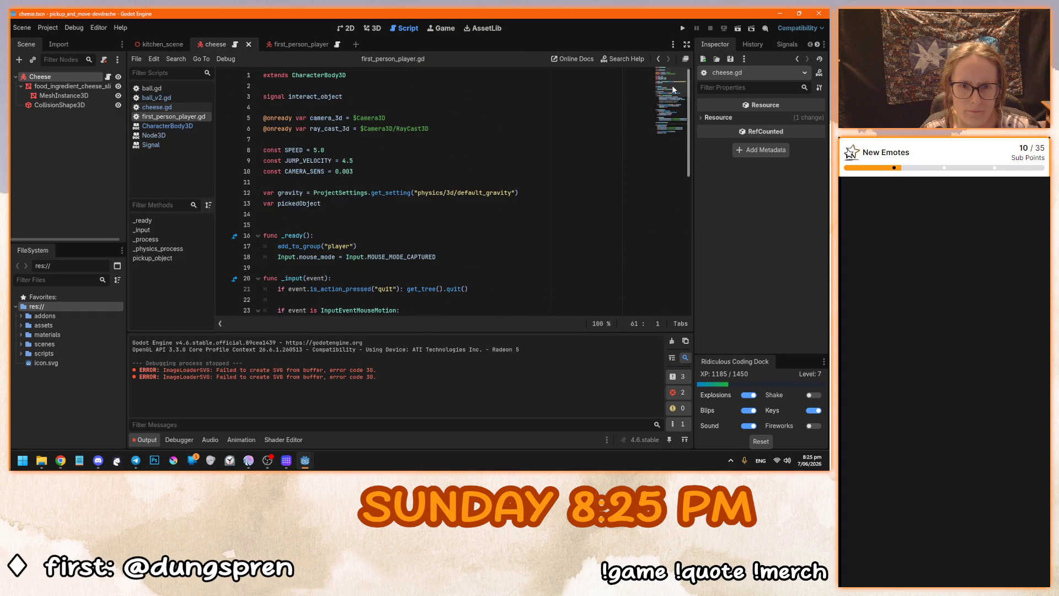
pyautogui.click(387, 96)
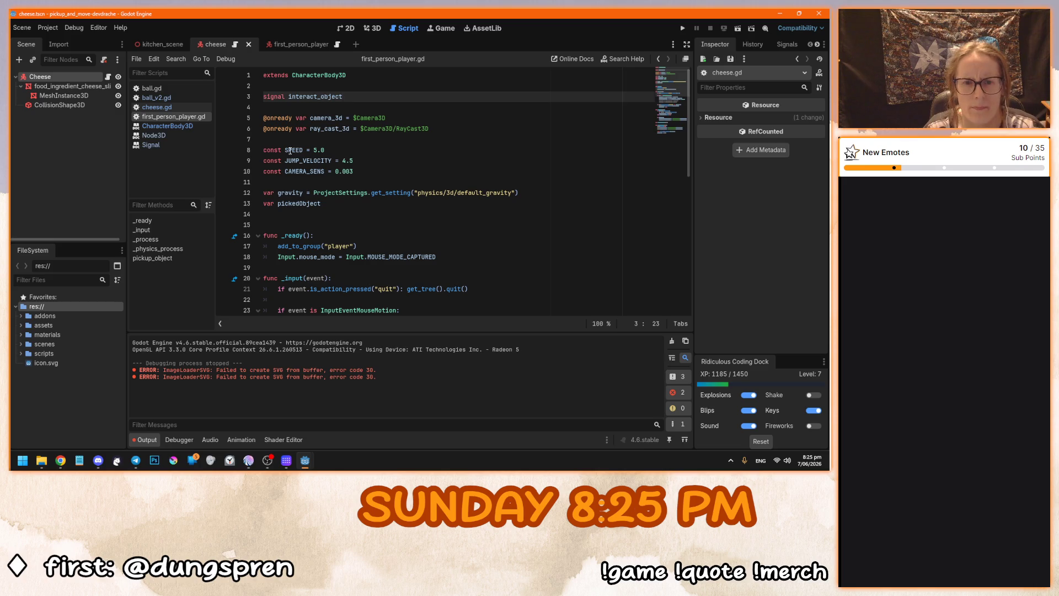
pyautogui.click(330, 203)
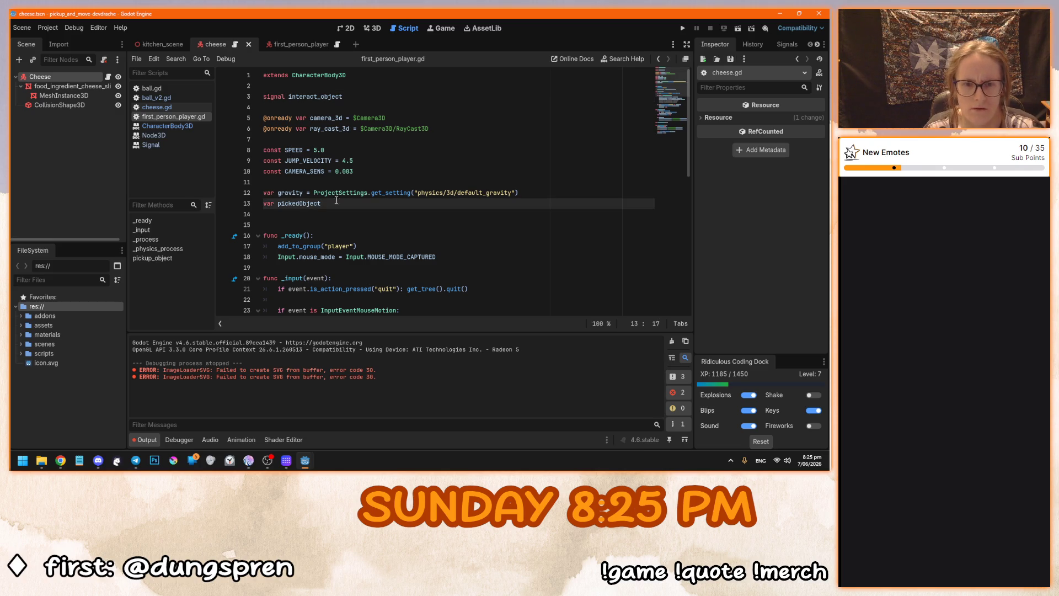
pyautogui.moveTo(688, 115); pyautogui.dragTo(691, 161)
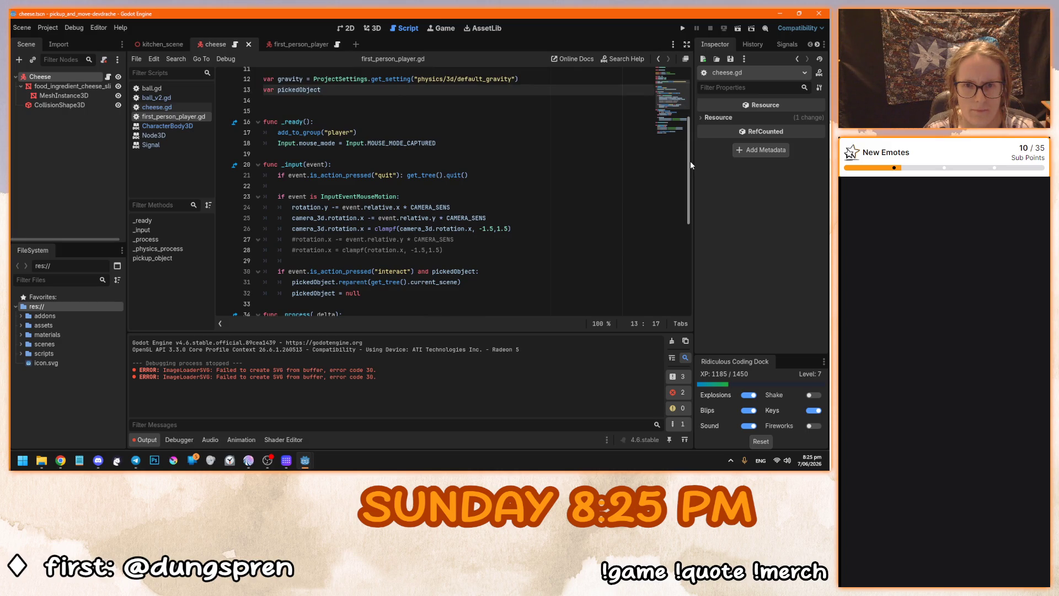
pyautogui.moveTo(690, 160); pyautogui.dragTo(699, 165)
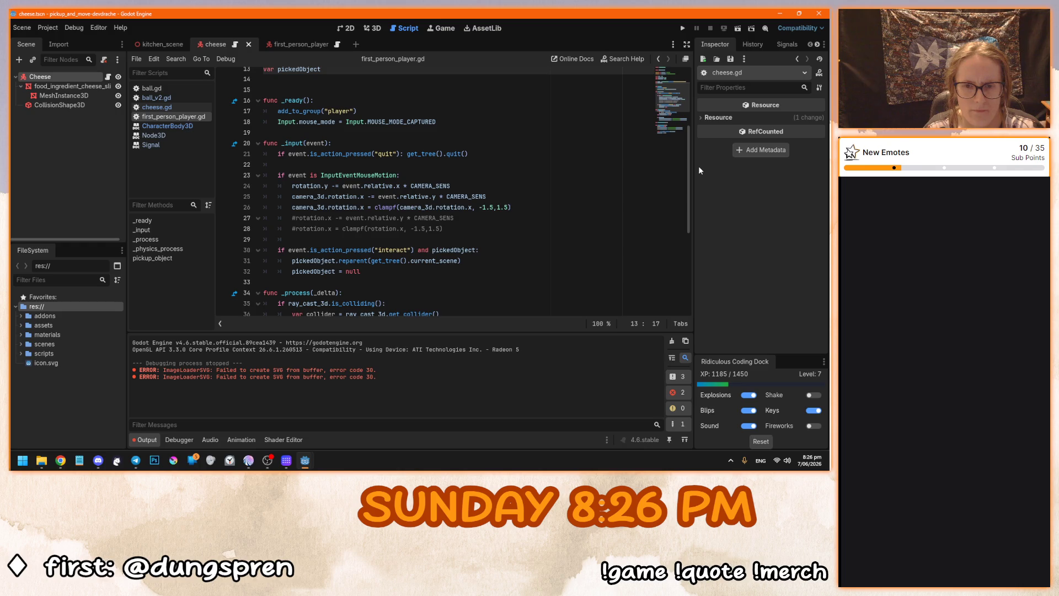
pyautogui.moveTo(690, 169); pyautogui.dragTo(693, 249)
pyautogui.scroll(10, 629, 138)
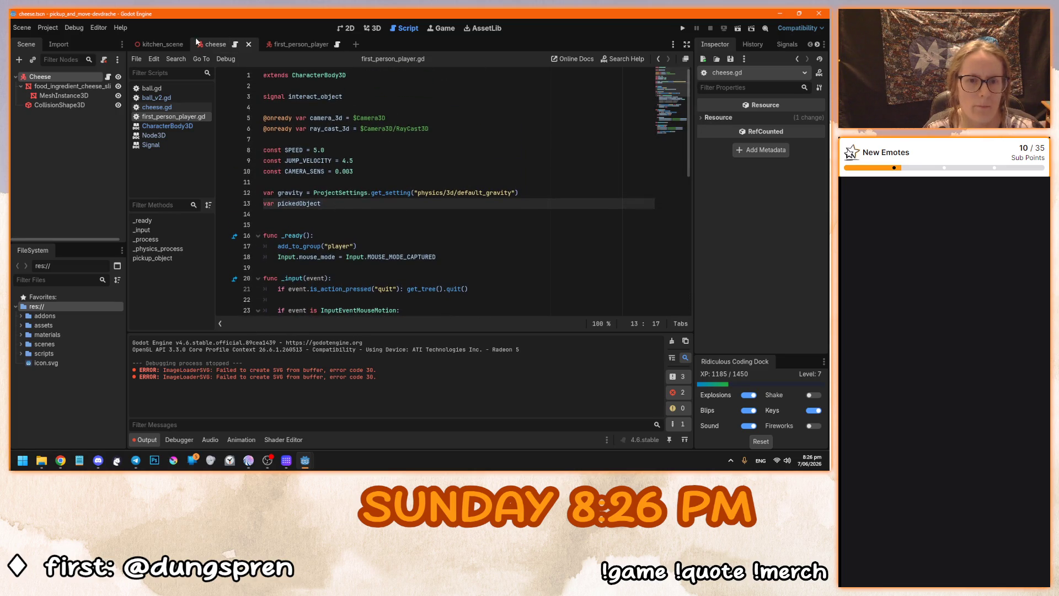
pyautogui.click(235, 45)
# Review cheese.gd's selected variable, _set_selected connect call and outline visibility check in _process.
pyautogui.click(381, 142)
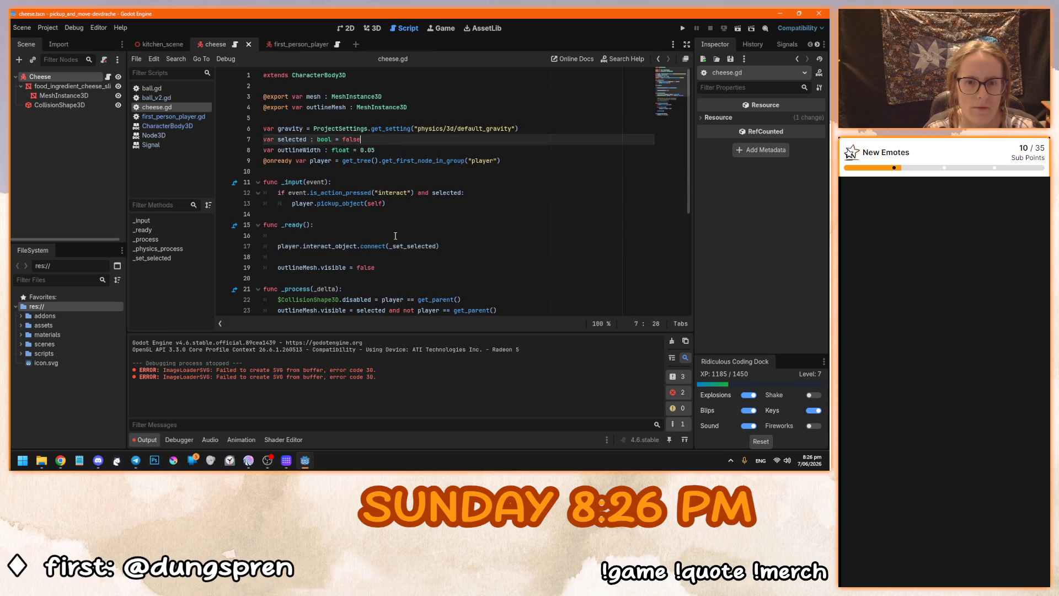
pyautogui.scroll(-1, 420, 176)
pyautogui.click(463, 213)
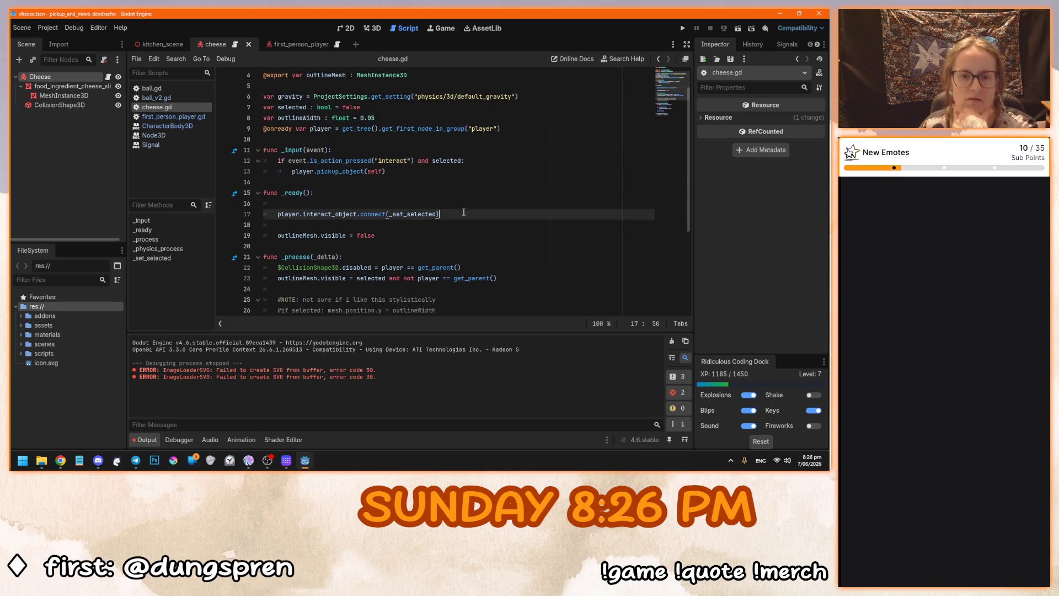
pyautogui.click(385, 235)
pyautogui.scroll(-3, 384, 235)
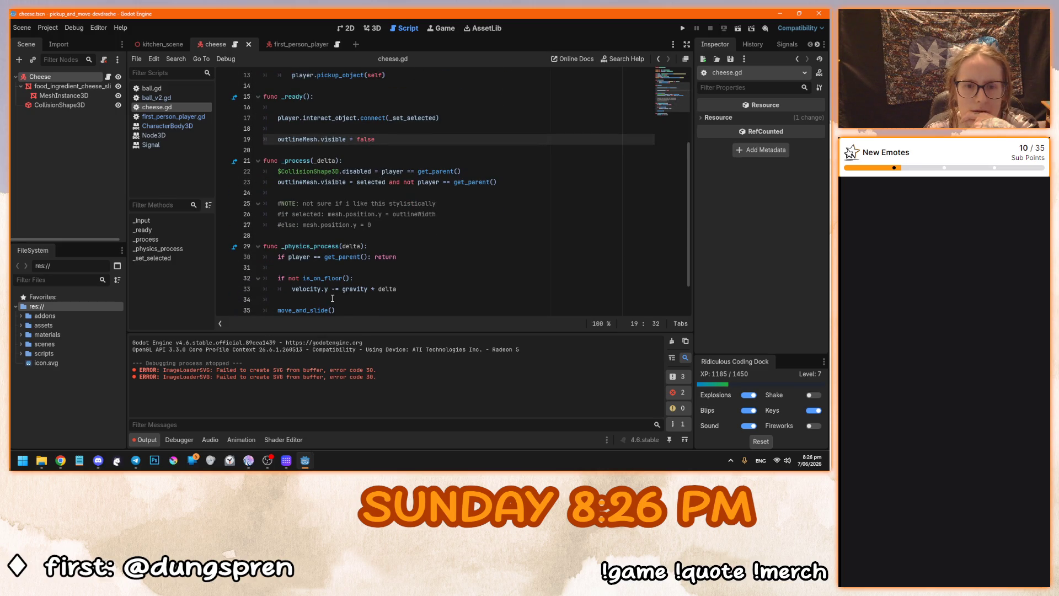
pyautogui.scroll(-1, 332, 298)
pyautogui.click(302, 227)
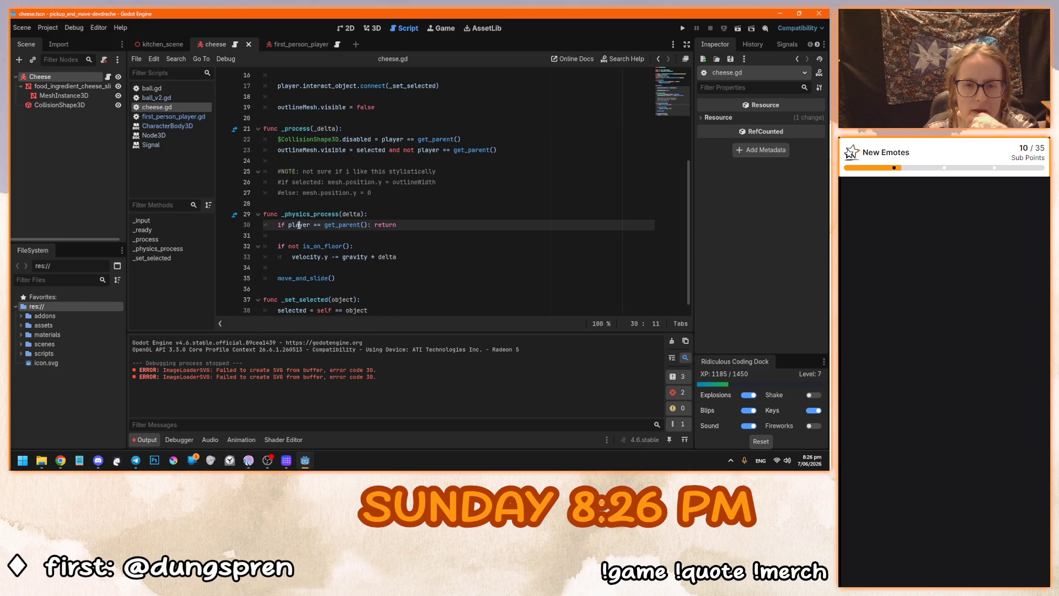
pyautogui.scroll(-1, 331, 233)
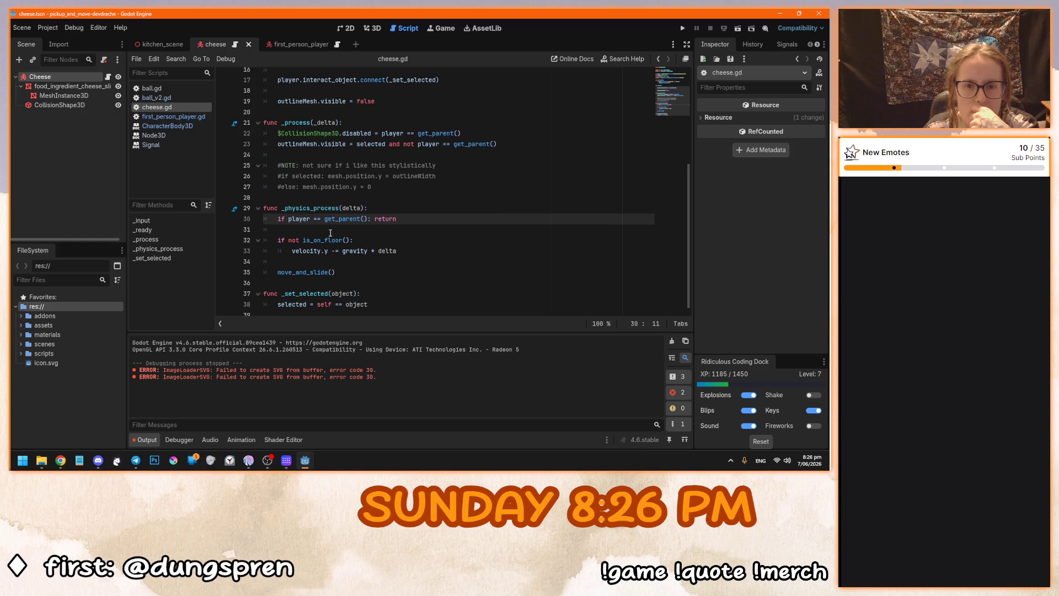
# Highlight uses of 'selected' in _set_selected, then switch back to first_person_player.gd.
pyautogui.click(301, 300)
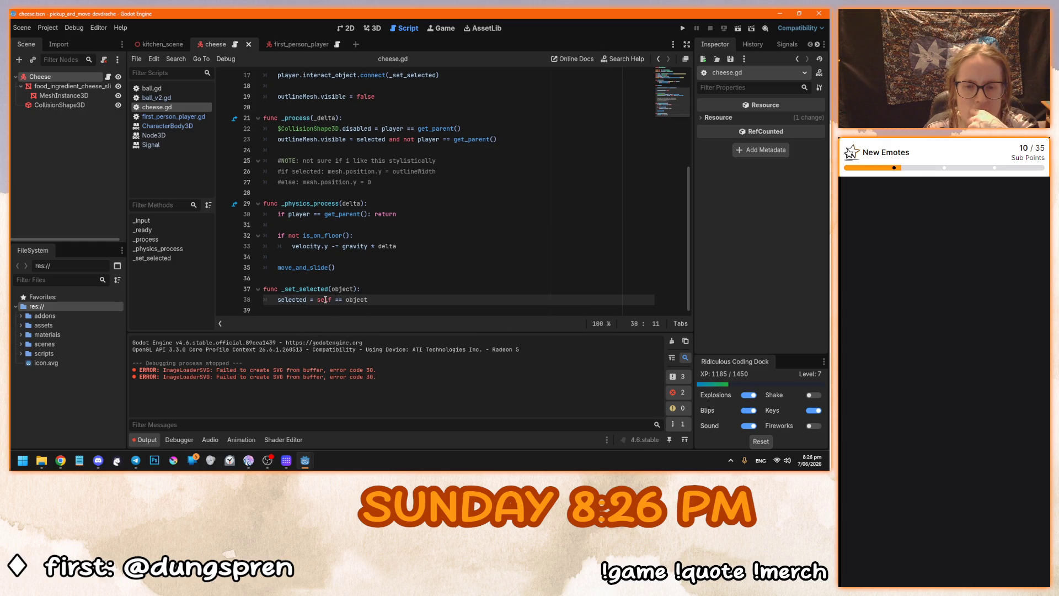
pyautogui.hotkey('ctrl', 'd')
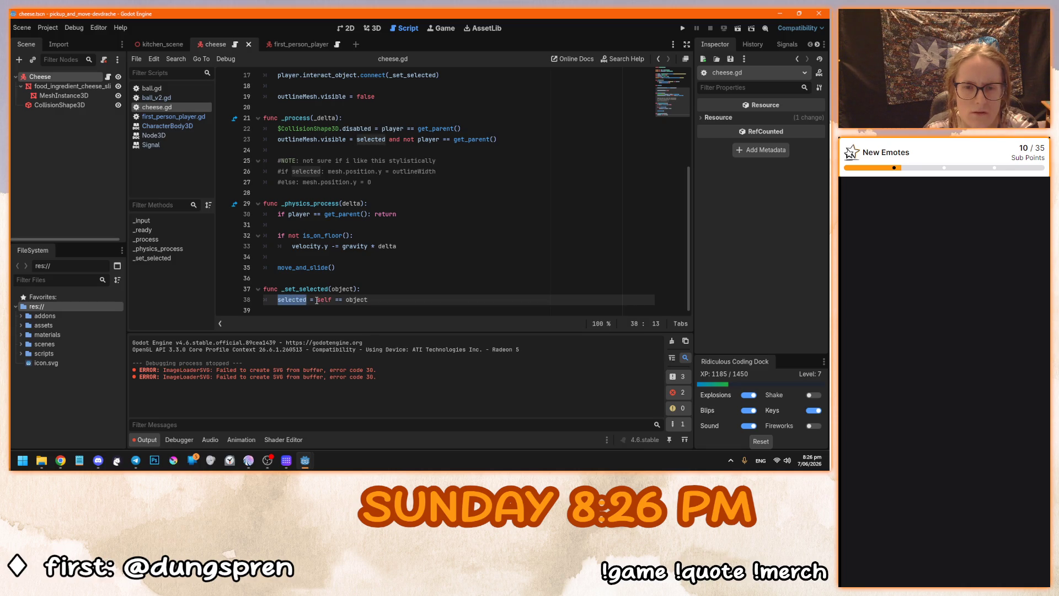
pyautogui.moveTo(359, 288); pyautogui.dragTo(285, 288)
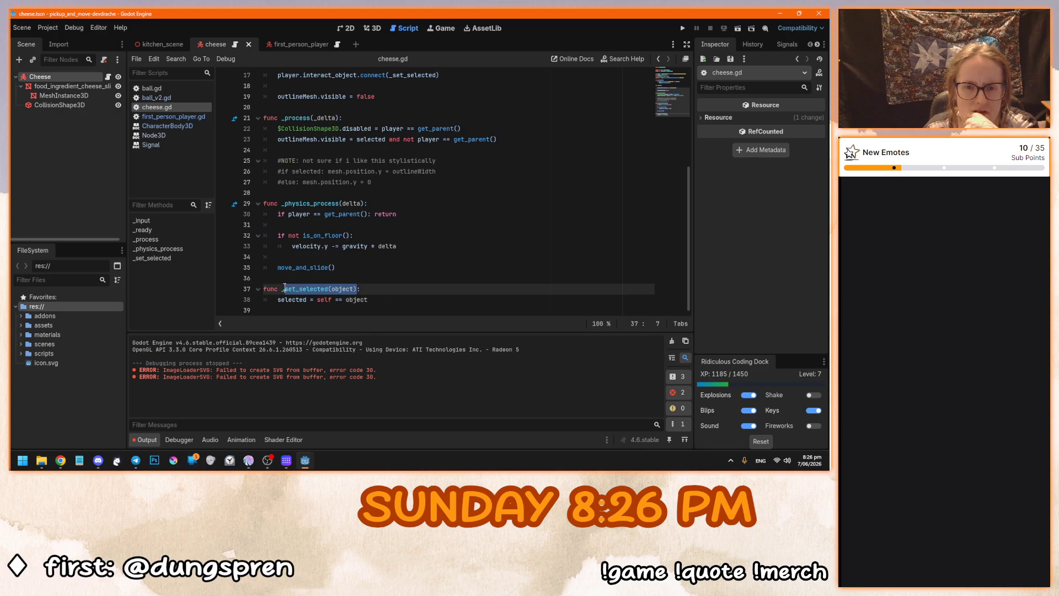
pyautogui.scroll(1, 379, 258)
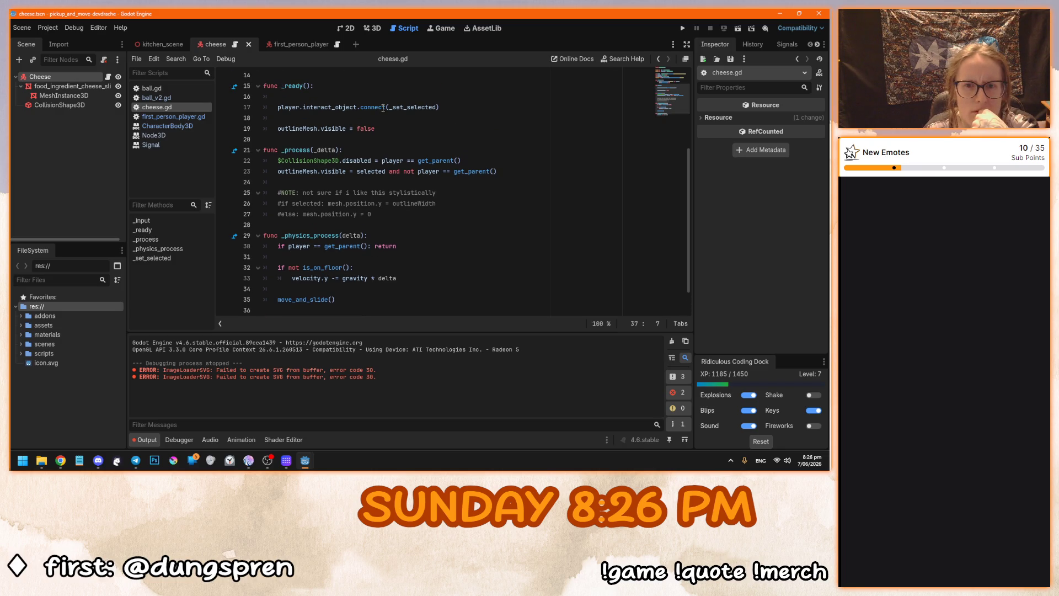
pyautogui.scroll(-1, 383, 107)
pyautogui.scroll(1, 383, 107)
pyautogui.scroll(-1, 431, 112)
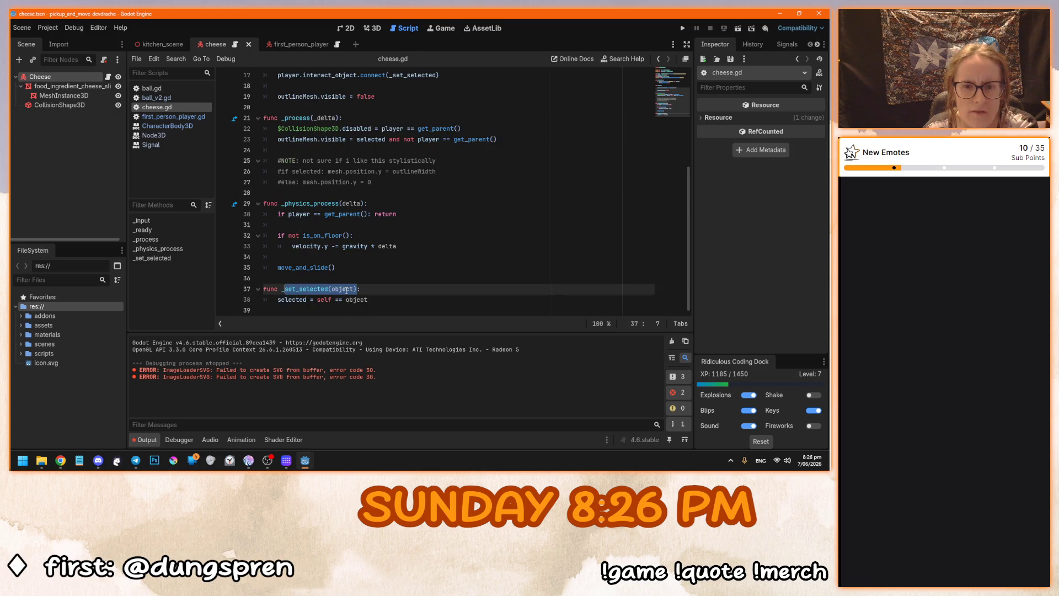
pyautogui.scroll(1, 347, 290)
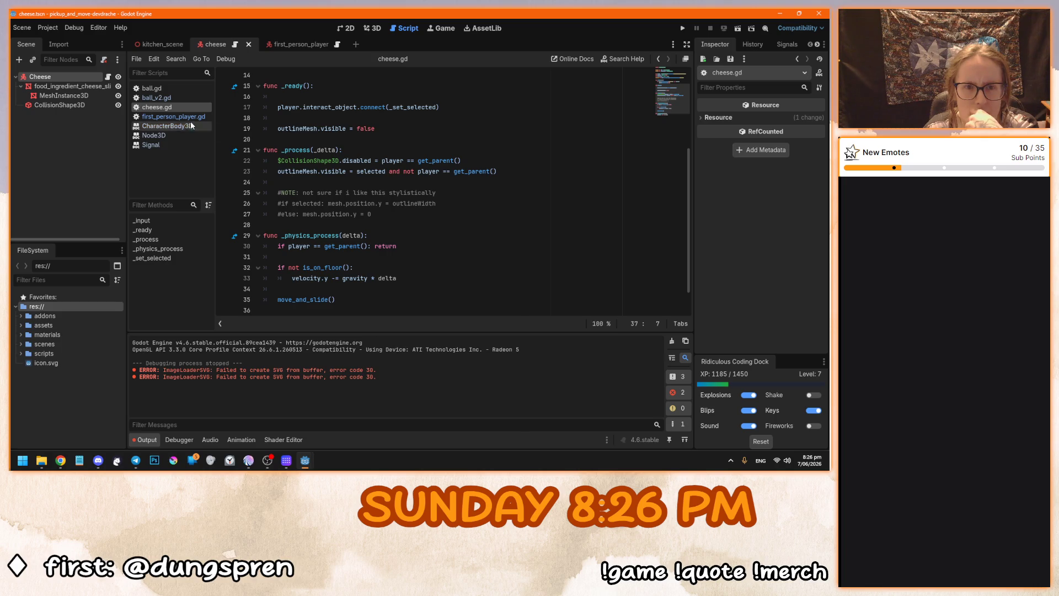
pyautogui.click(172, 117)
pyautogui.scroll(-3, 387, 250)
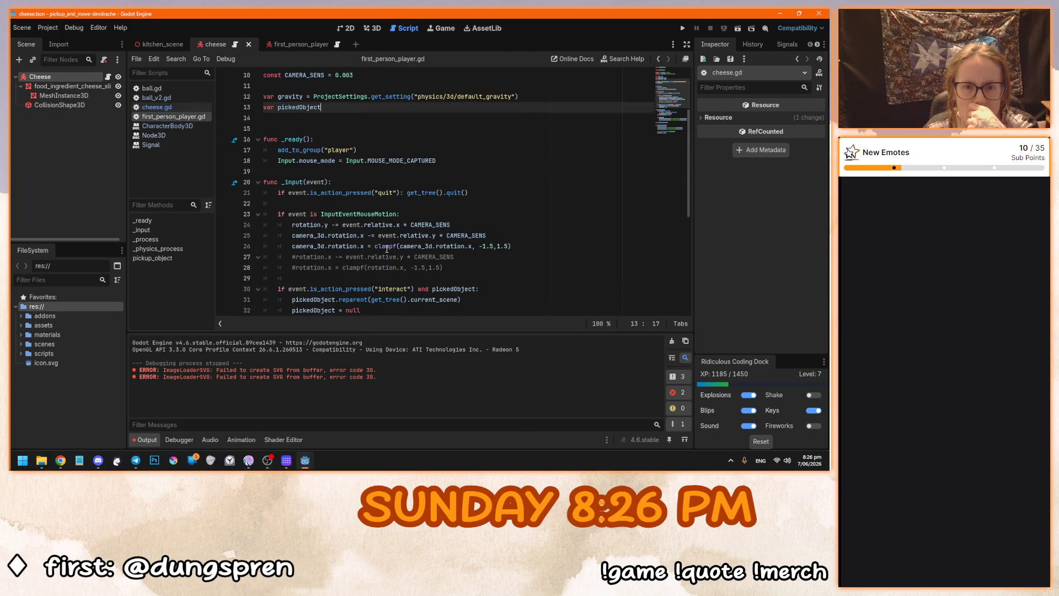
pyautogui.scroll(-3, 387, 249)
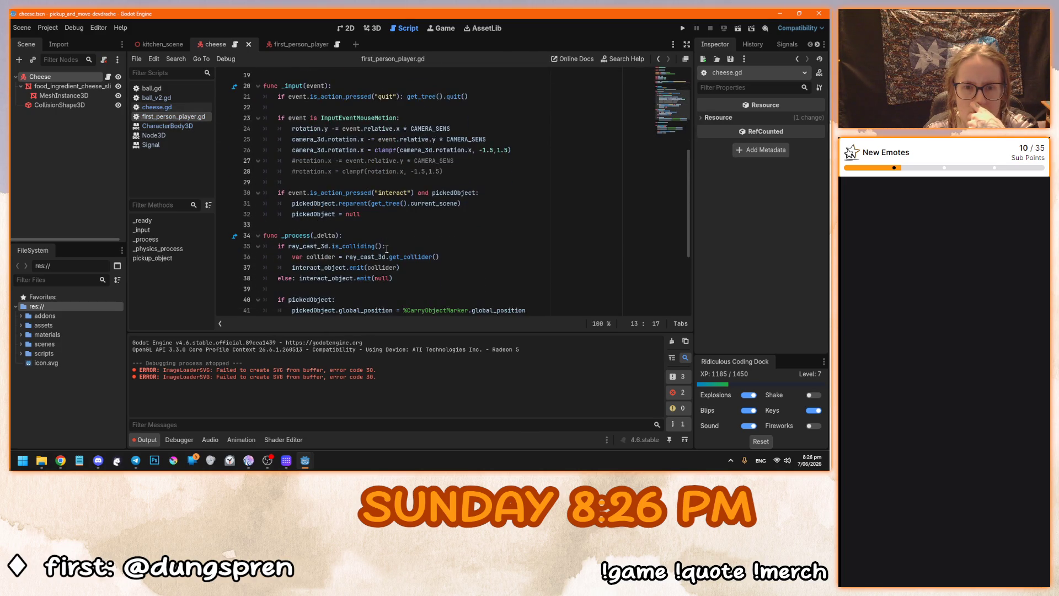
pyautogui.moveTo(398, 269); pyautogui.dragTo(295, 268)
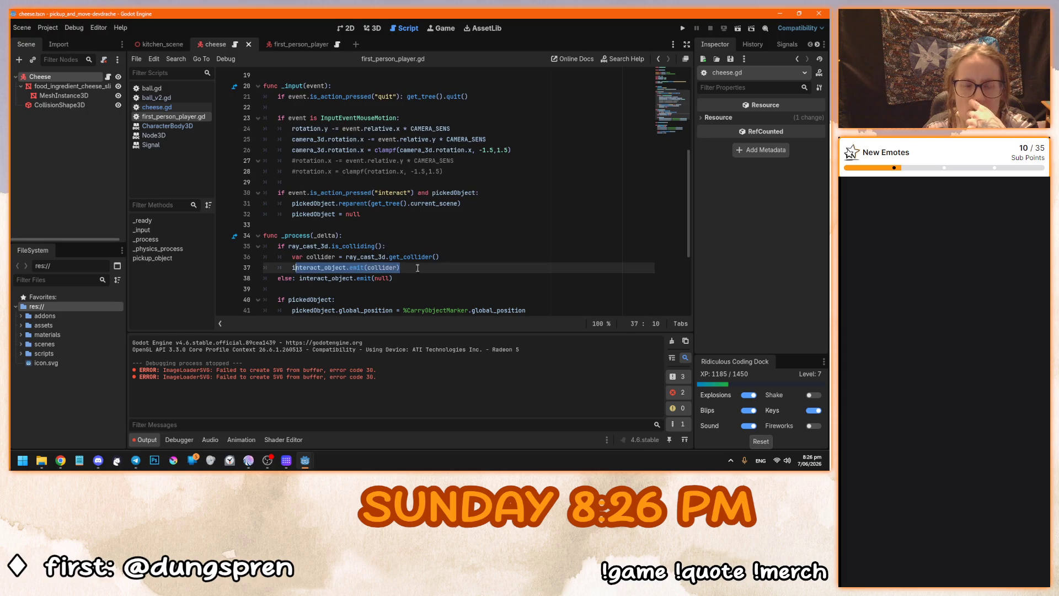
pyautogui.click(415, 268)
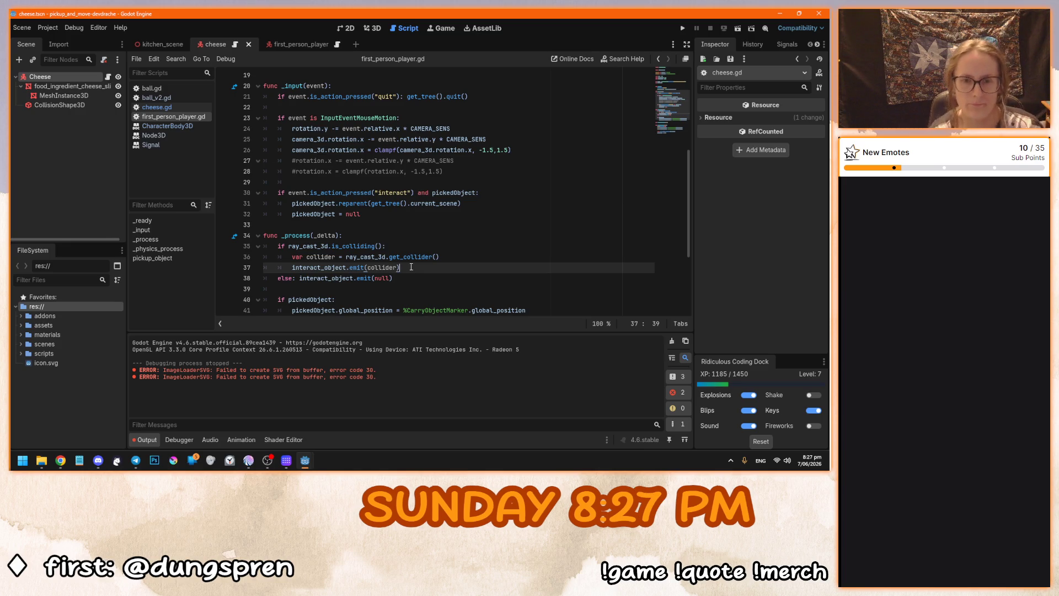
pyautogui.moveTo(317, 257); pyautogui.dragTo(407, 257)
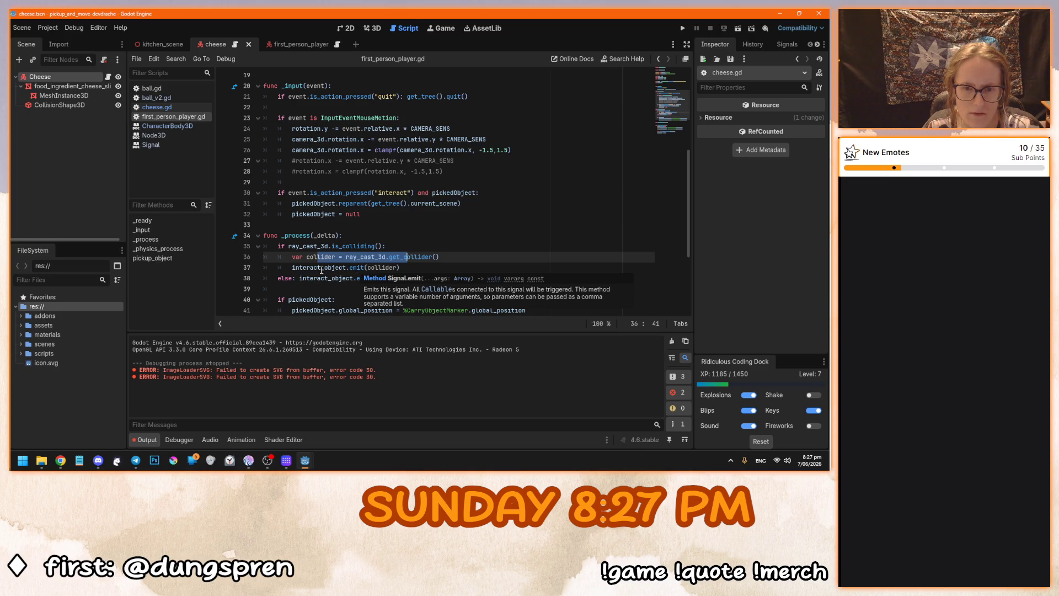
pyautogui.click(414, 267)
pyautogui.scroll(-1, 415, 267)
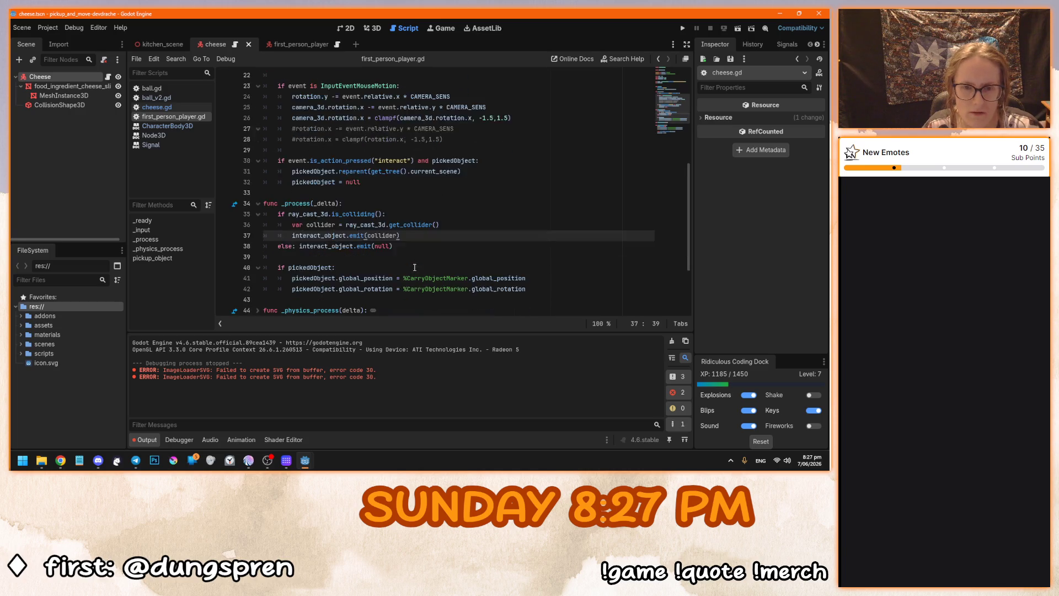
pyautogui.moveTo(406, 246); pyautogui.dragTo(399, 215)
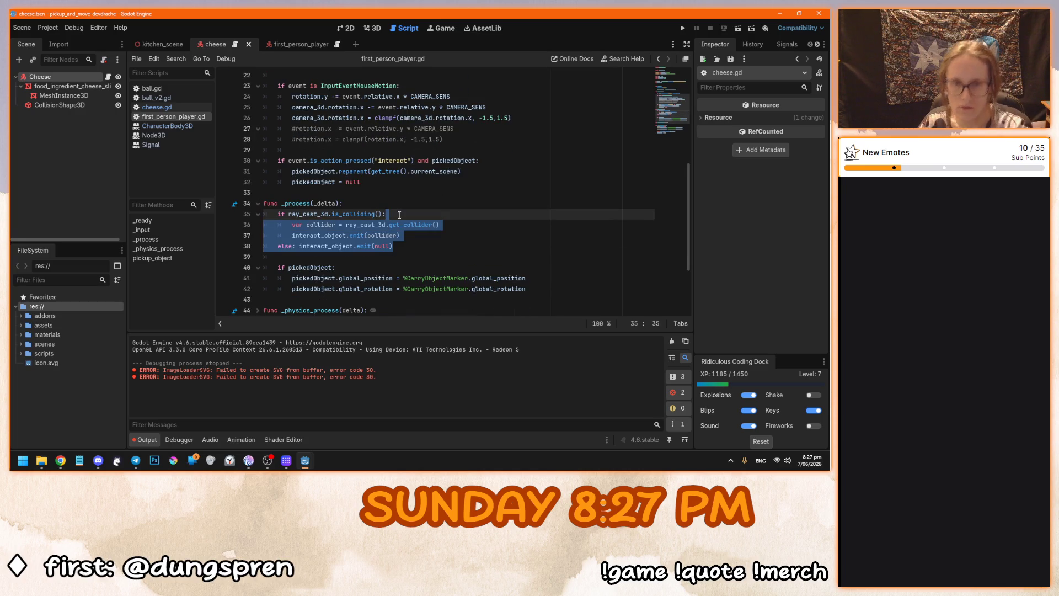
pyautogui.click(406, 248)
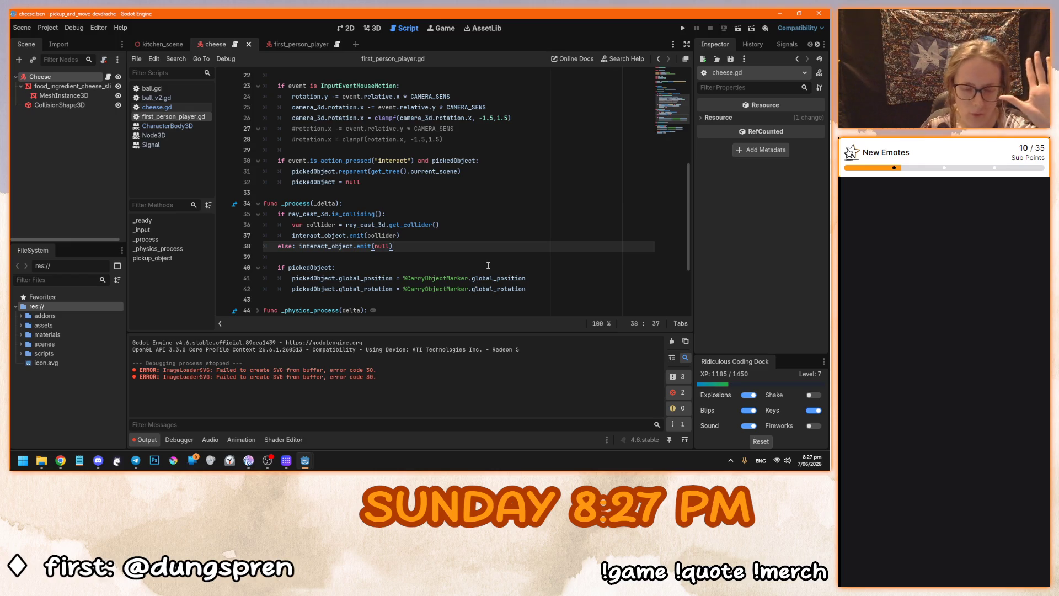
pyautogui.click(346, 183)
pyautogui.hotkey('ctrl', 'z')
pyautogui.hotkey('ctrl', 'z')
pyautogui.hotkey('ctrl', 'z')
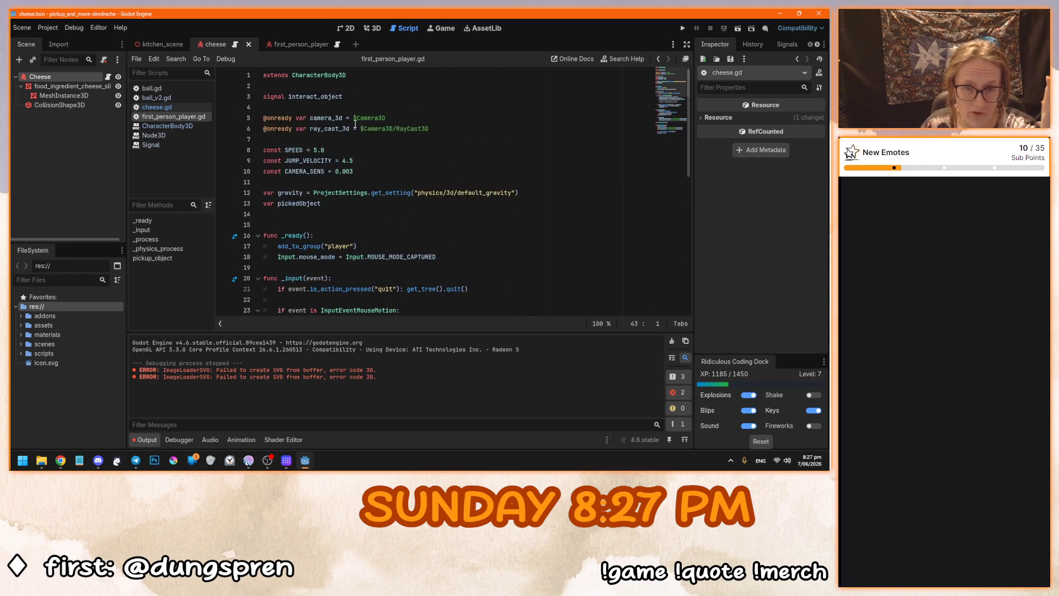
pyautogui.click(433, 257)
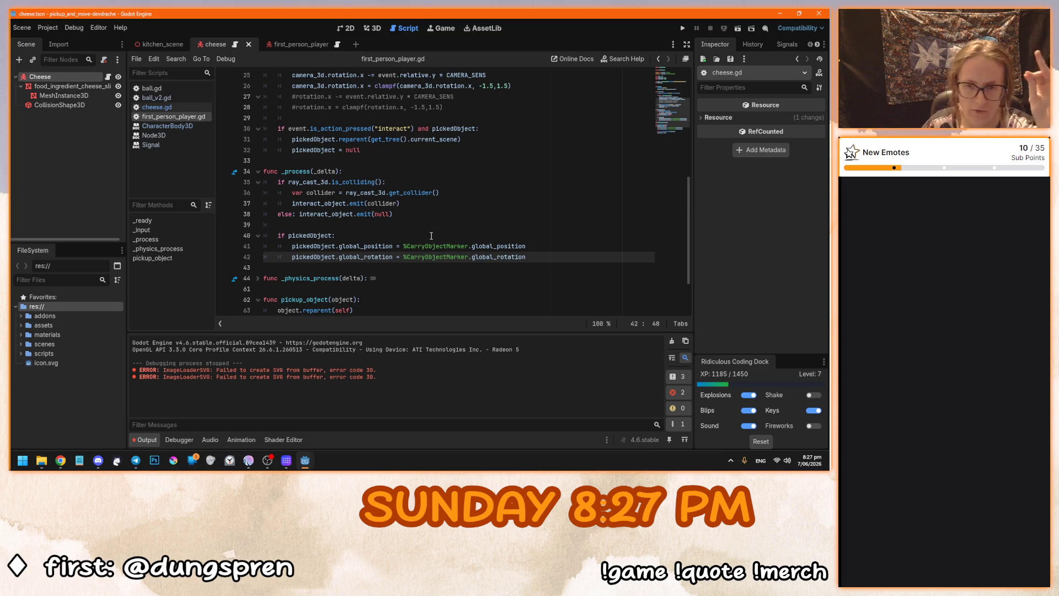
pyautogui.press('Up')
pyautogui.press('Up')
pyautogui.press('Up')
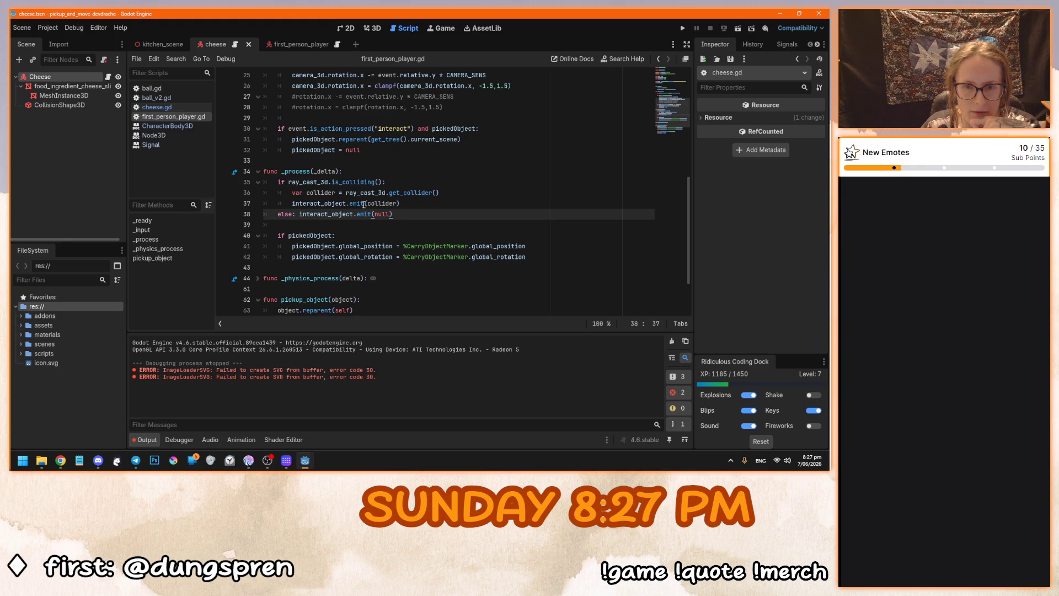
pyautogui.click(375, 204)
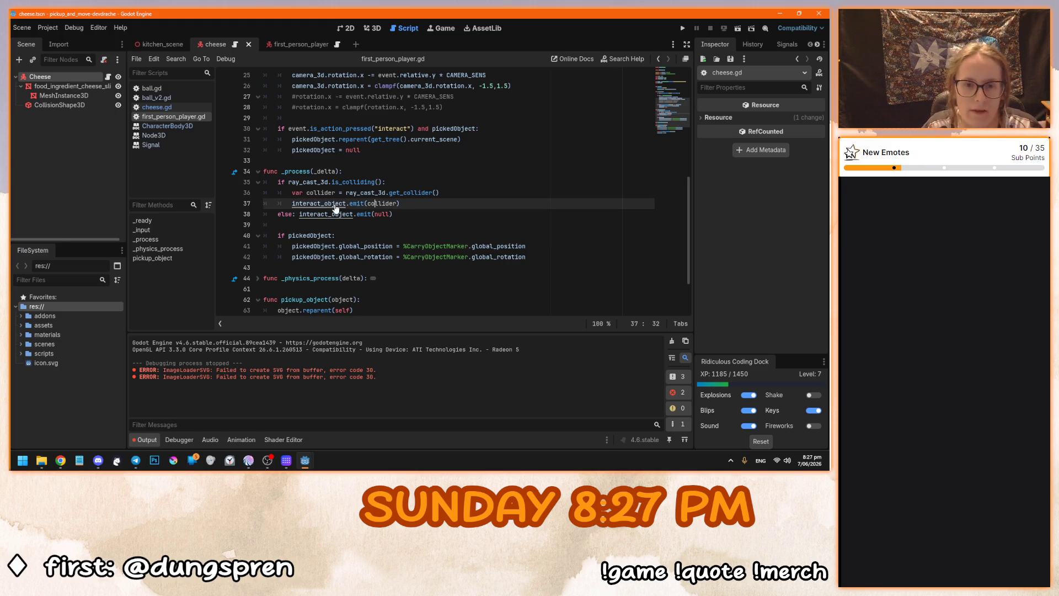
pyautogui.moveTo(687, 232)
pyautogui.mouseDown()
pyautogui.moveTo(694, 75)
pyautogui.moveTo(687, 256)
pyautogui.mouseUp()
pyautogui.scroll(-1, 688, 255)
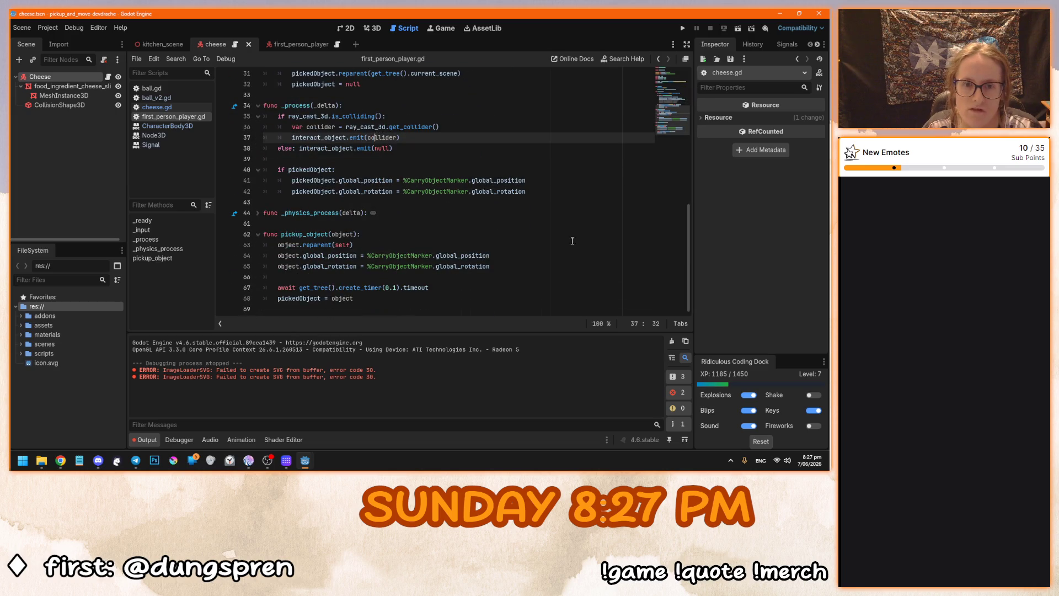
pyautogui.scroll(1, 389, 168)
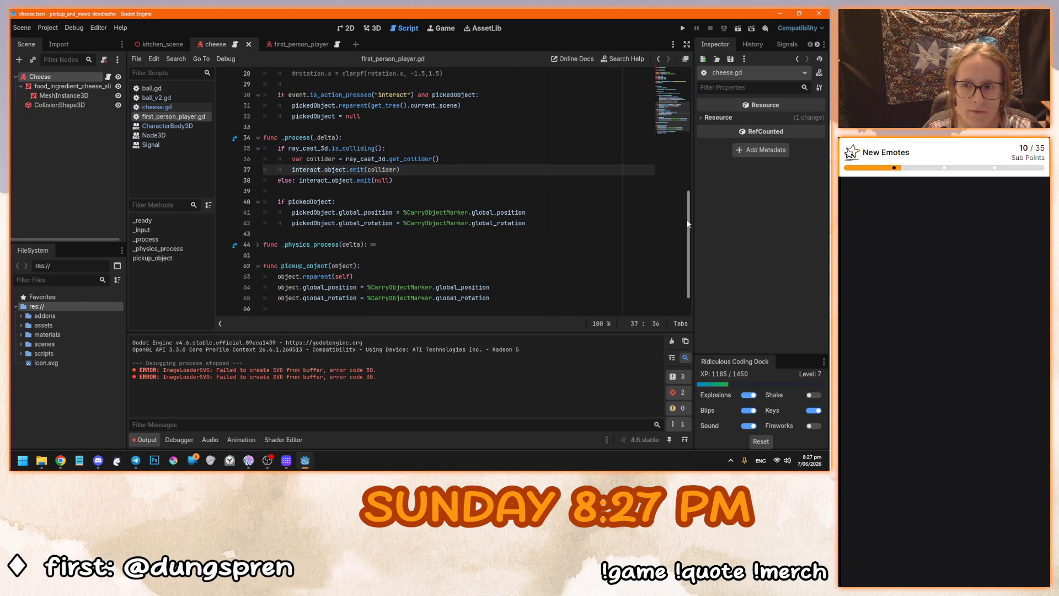
pyautogui.moveTo(688, 224); pyautogui.dragTo(691, 75)
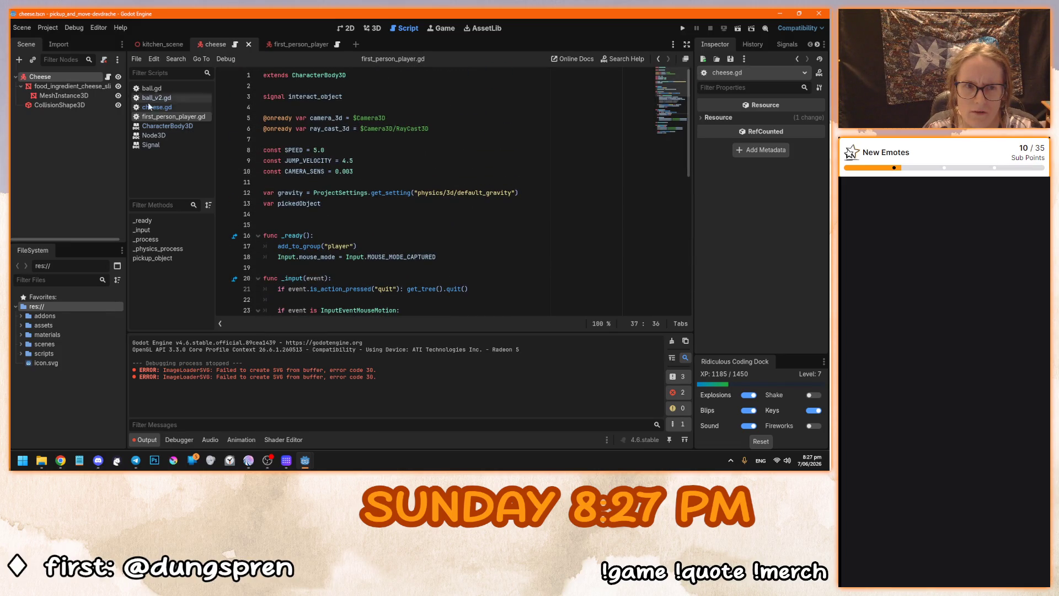
pyautogui.moveTo(691, 108)
pyautogui.mouseDown()
pyautogui.moveTo(685, 231)
pyautogui.moveTo(645, 214)
pyautogui.mouseUp()
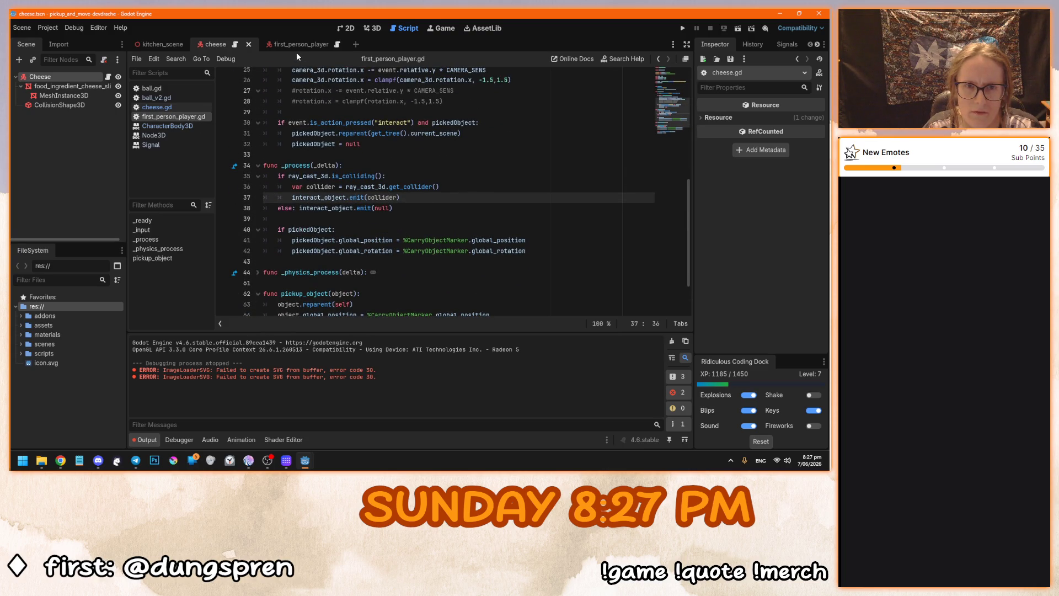
# In cheese.gd, examine the interact_object connect line and _set_selected's 'selected = self == object'.
pyautogui.click(235, 45)
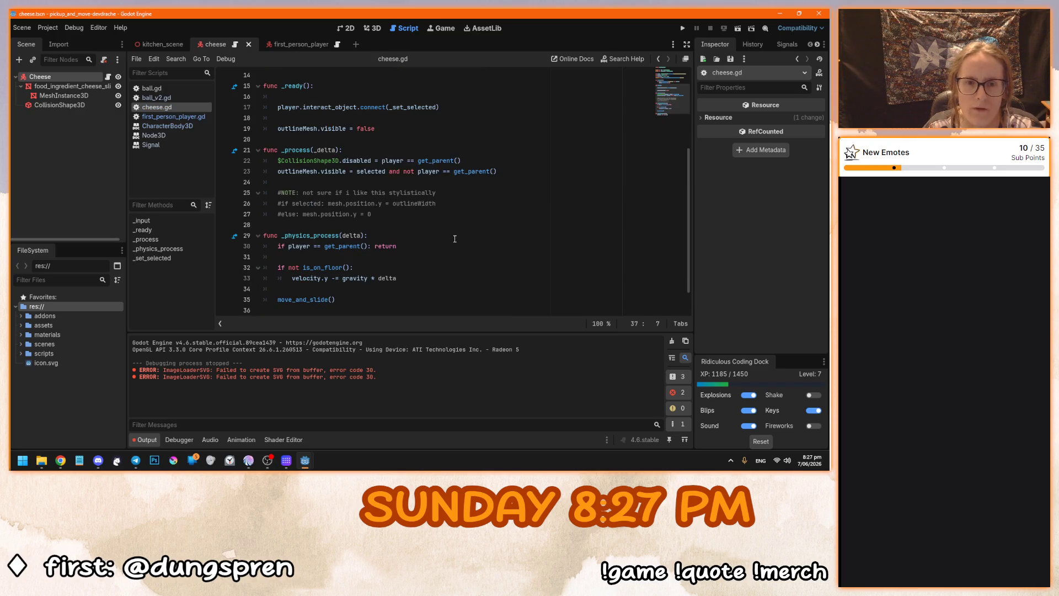
pyautogui.moveTo(439, 107); pyautogui.dragTo(301, 107)
pyautogui.click(324, 107)
pyautogui.scroll(-1, 321, 287)
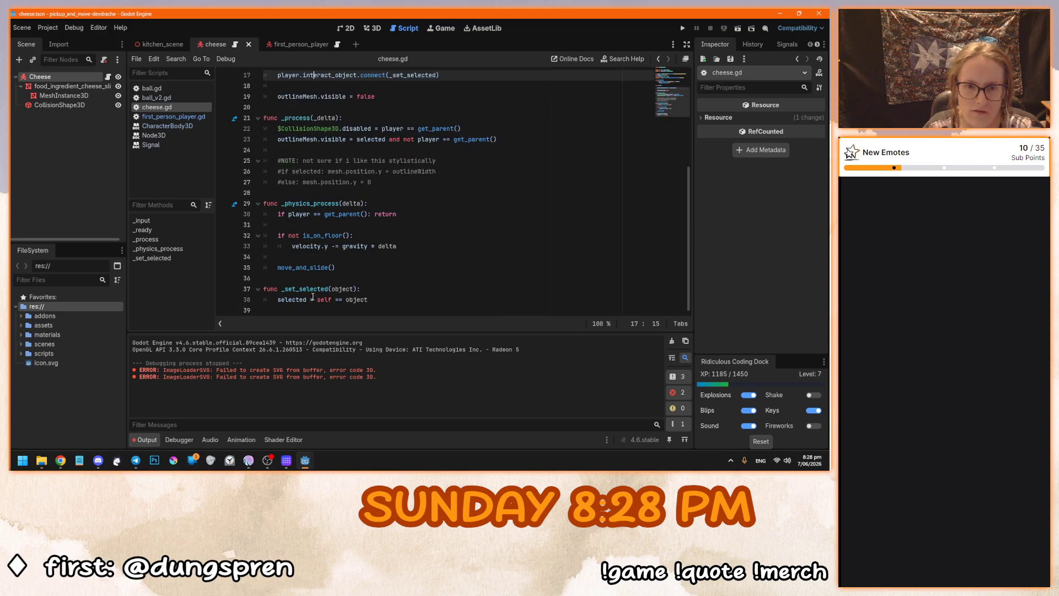
pyautogui.doubleClick(355, 301)
pyautogui.doubleClick(342, 289)
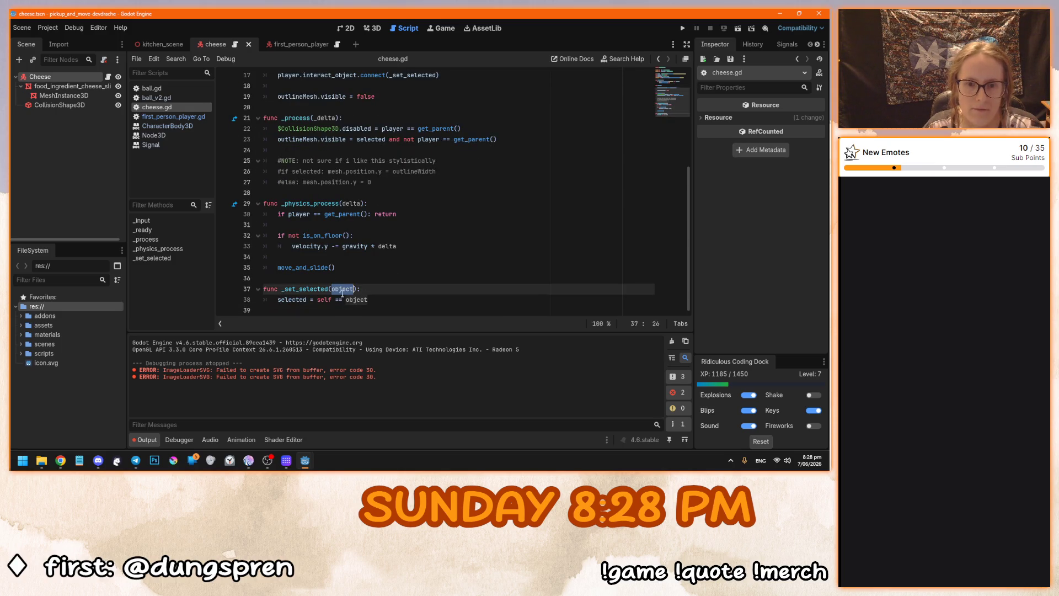
pyautogui.tripleClick(311, 301)
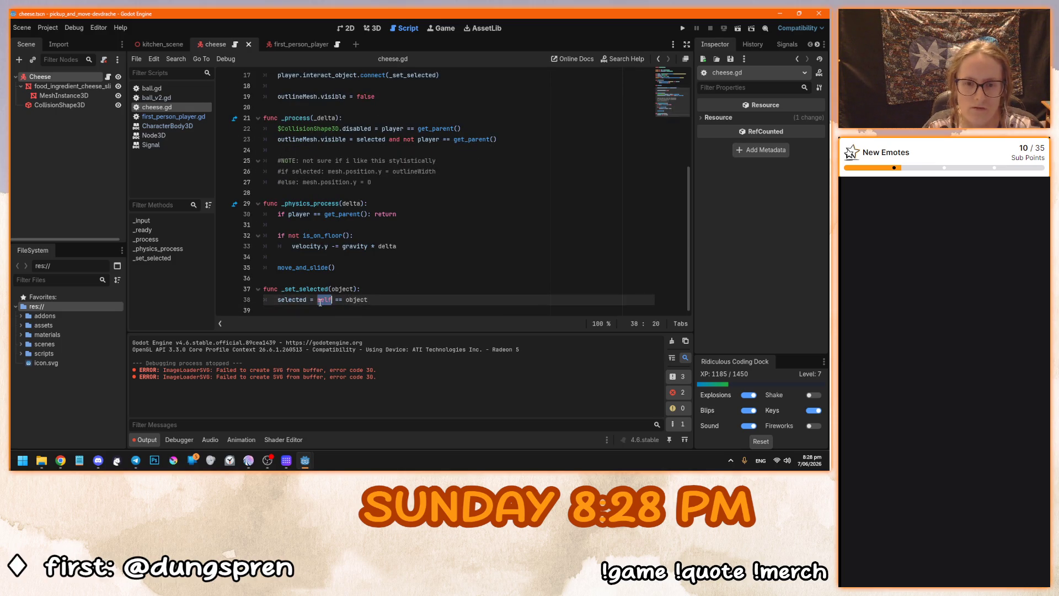
pyautogui.click(282, 298)
pyautogui.doubleClick(291, 298)
pyautogui.click(387, 299)
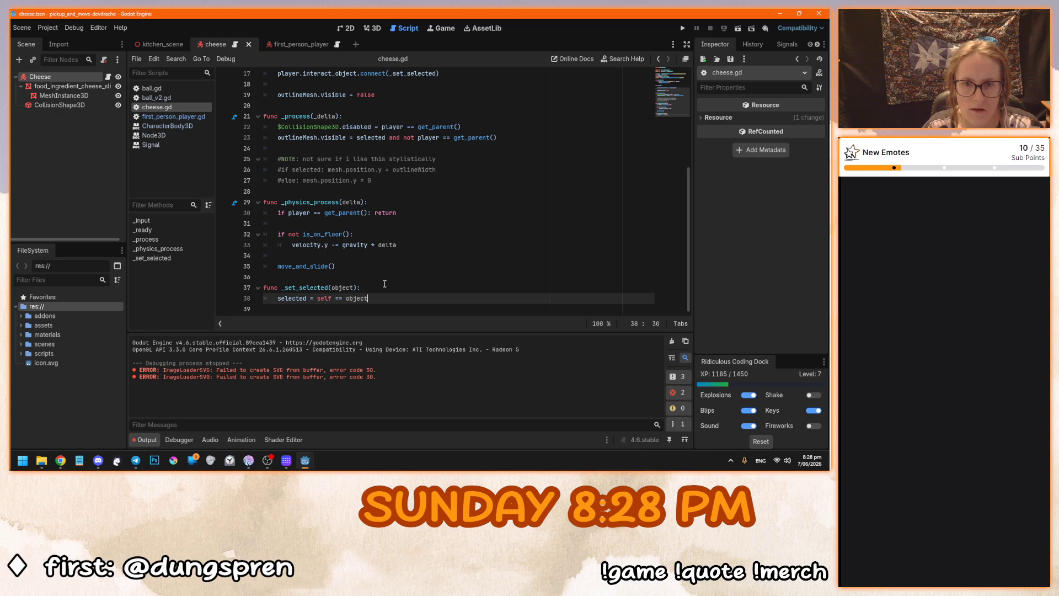
# Highlight every use of the selected variable, including the outline visibility line 23.
pyautogui.moveTo(291, 138); pyautogui.dragTo(358, 138)
pyautogui.click(357, 138)
pyautogui.doubleClick(358, 137)
pyautogui.click(442, 281)
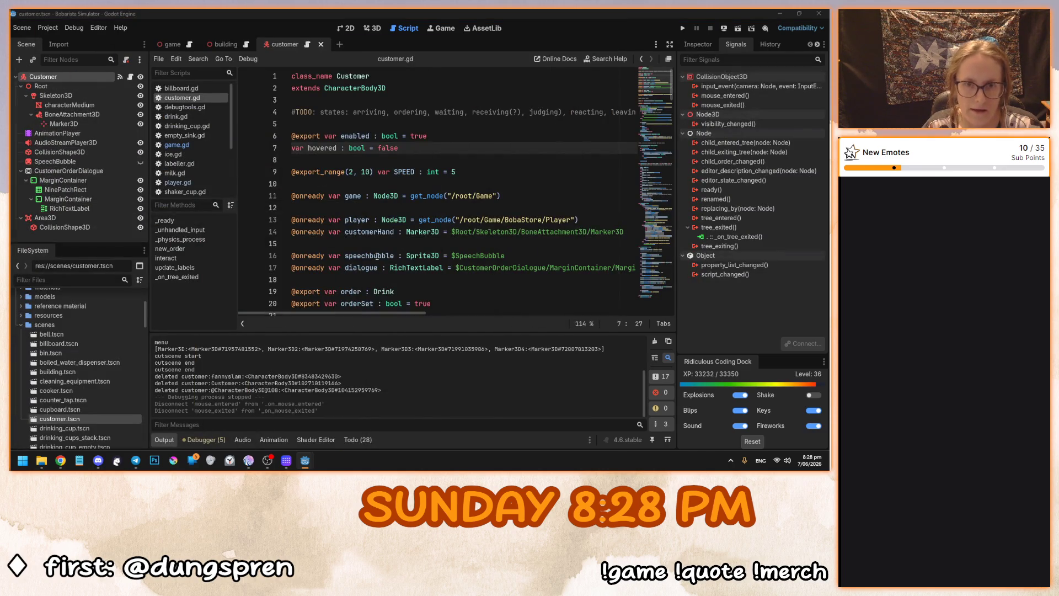
# Switch to the Bobarista project and view player.gd from the top.
pyautogui.click(374, 254)
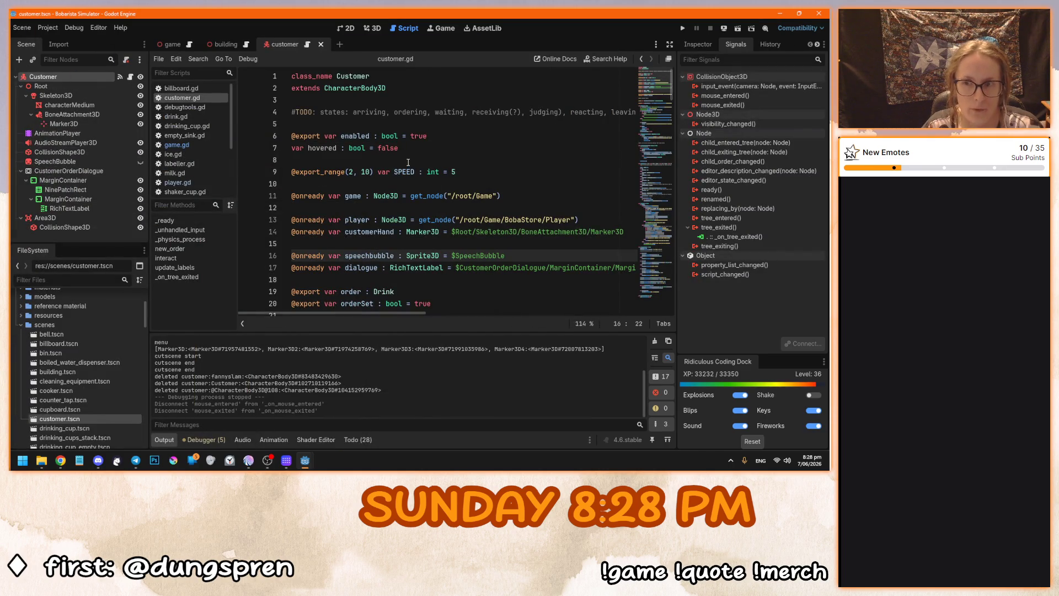
pyautogui.click(408, 162)
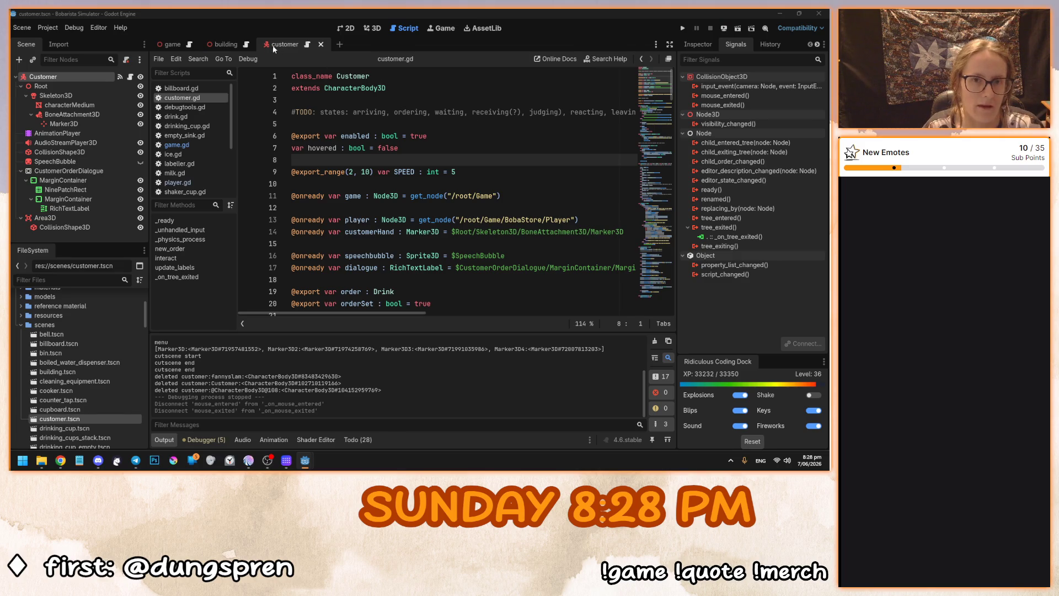
pyautogui.click(177, 182)
pyautogui.scroll(10, 655, 230)
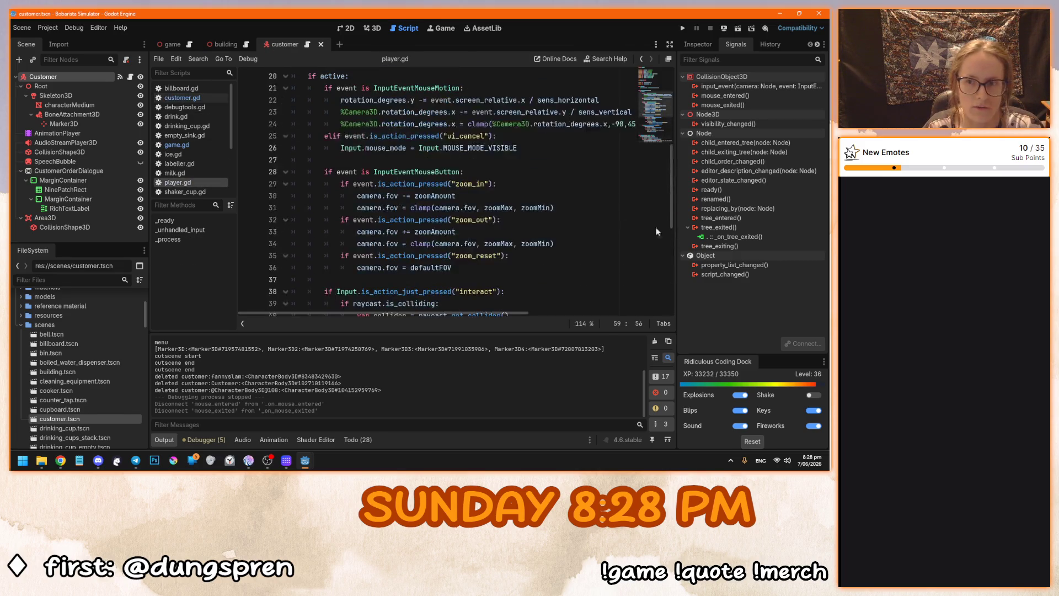
pyautogui.moveTo(673, 206); pyautogui.dragTo(571, 113)
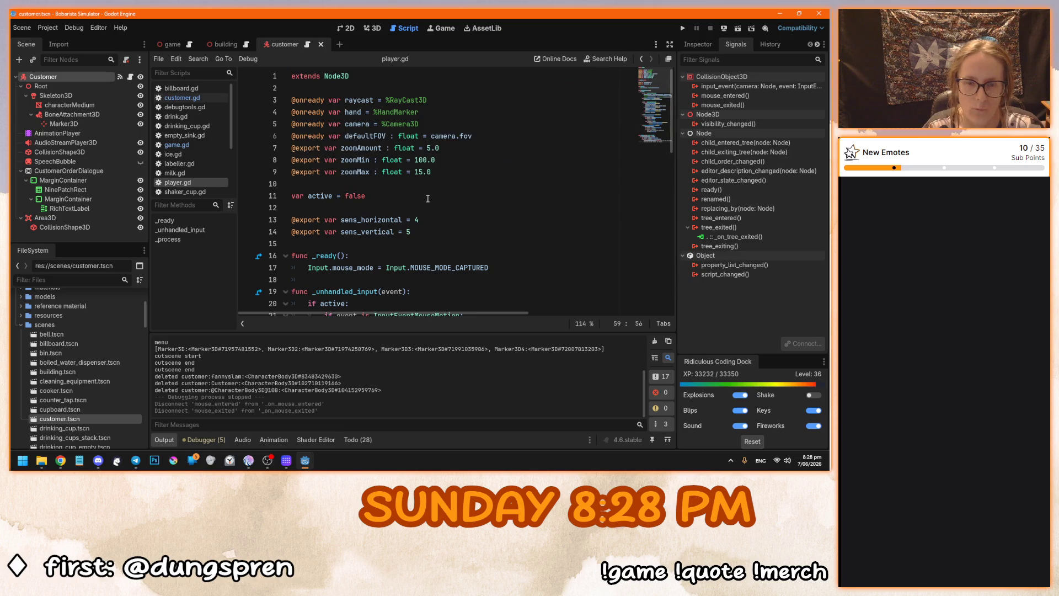
# Declare a 'signal hover' below the extends line and save player.gd.
pyautogui.click(365, 88)
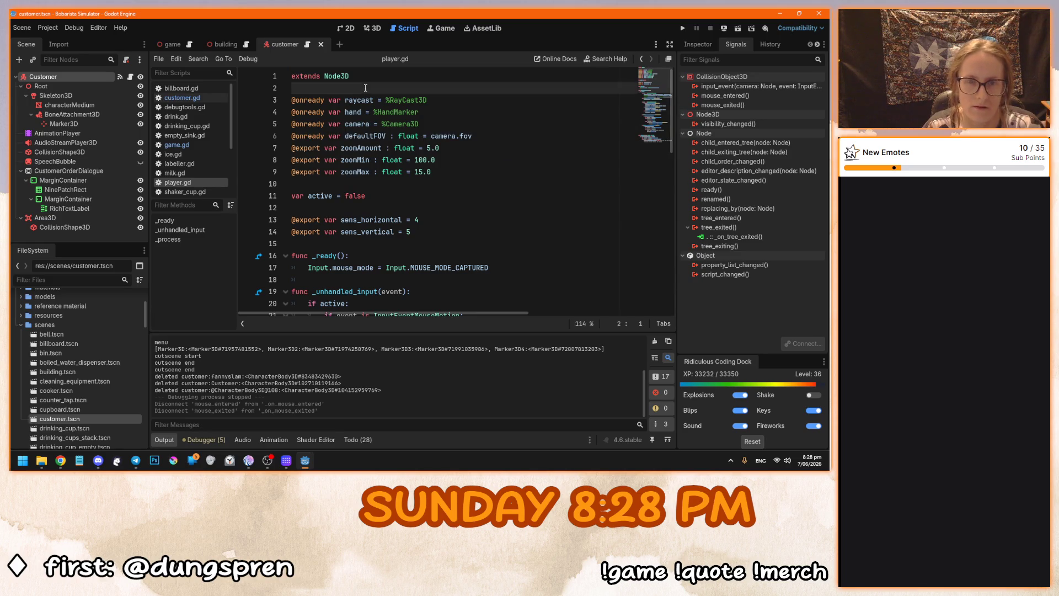
pyautogui.press('Return')
pyautogui.press('Return')
pyautogui.press('Up')
pyautogui.press('Tab')
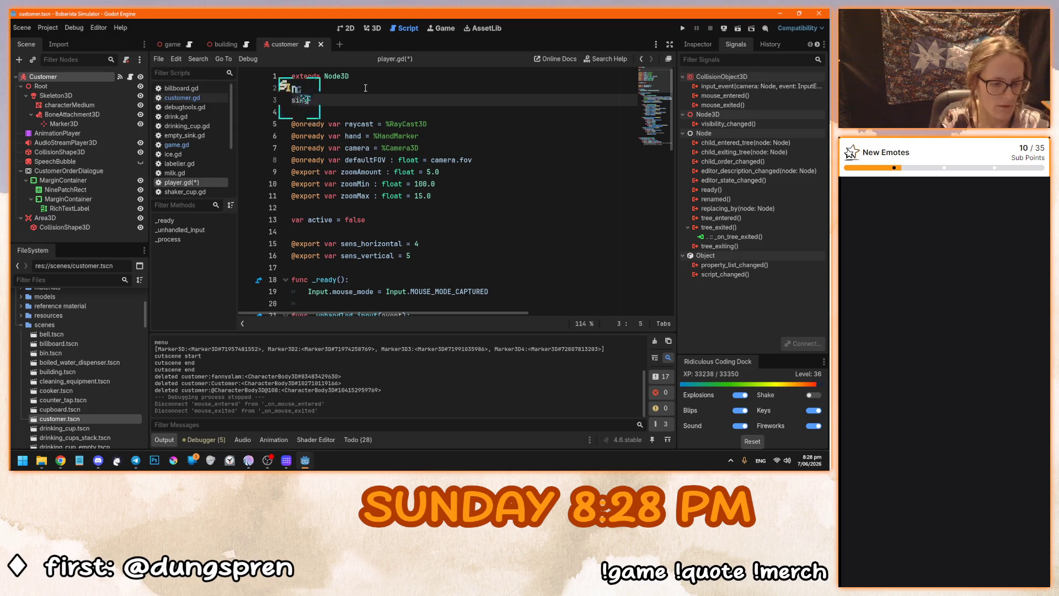
pyautogui.press('BackSpace')
pyautogui.press('BackSpace')
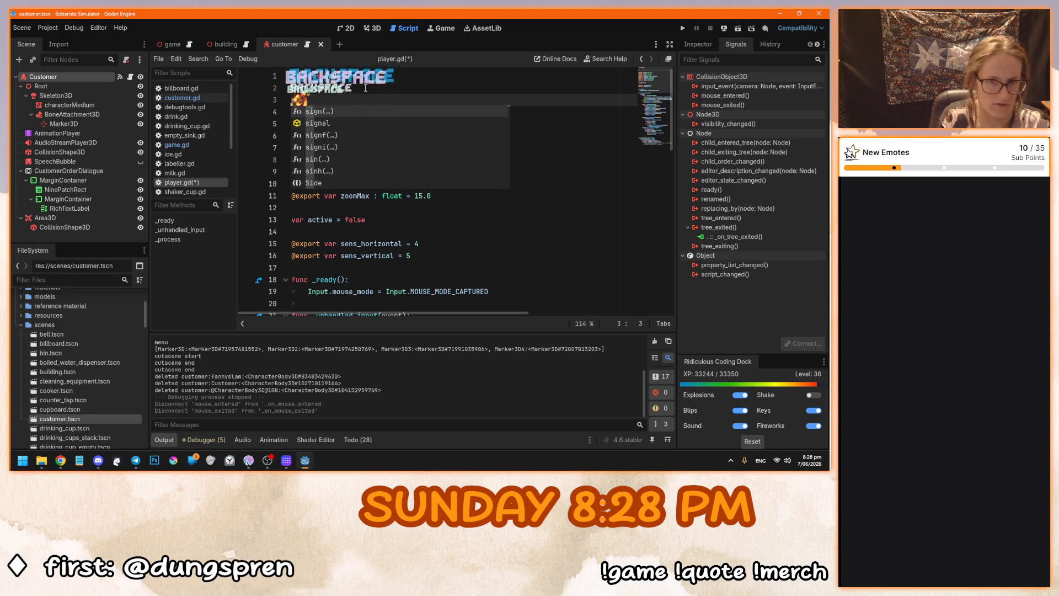
pyautogui.write('gnal')
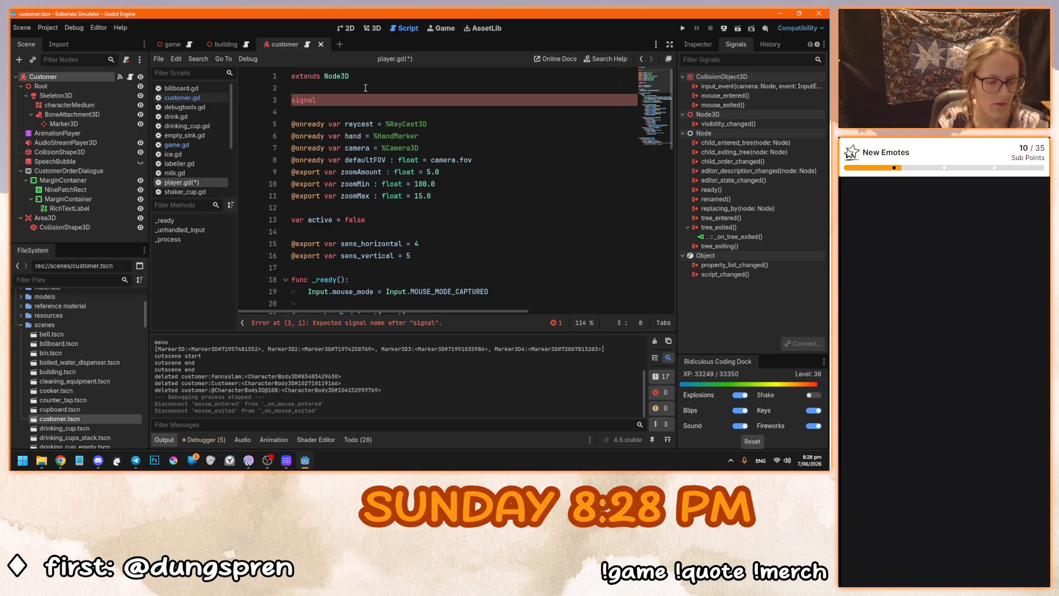
pyautogui.write('hover')
pyautogui.hotkey('ctrl', 's')
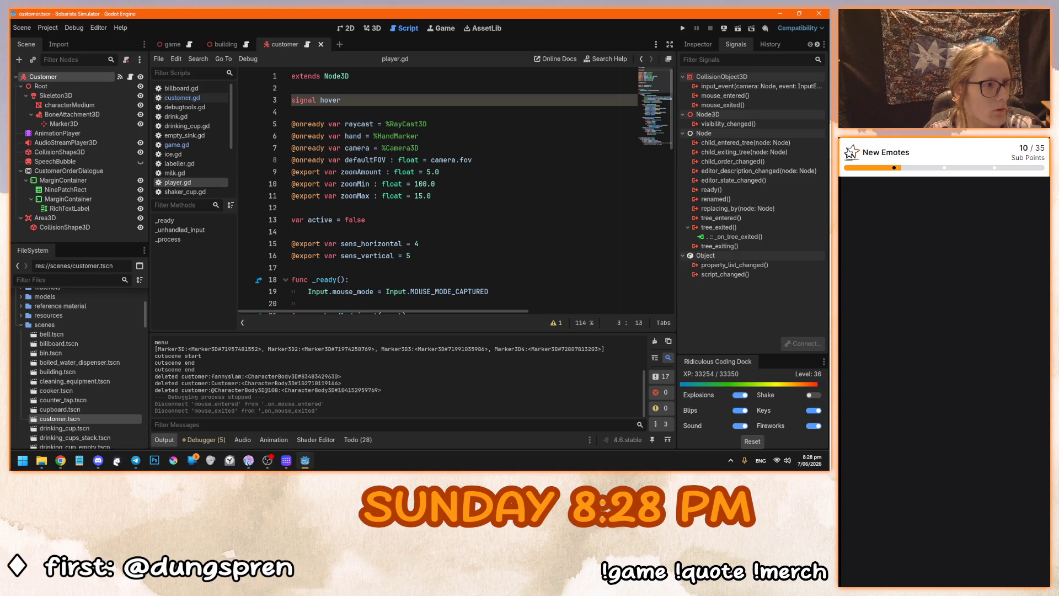
# Open a dedented blank line between the zoom_reset block and the interact raycast check.
pyautogui.scroll(-12, 456, 256)
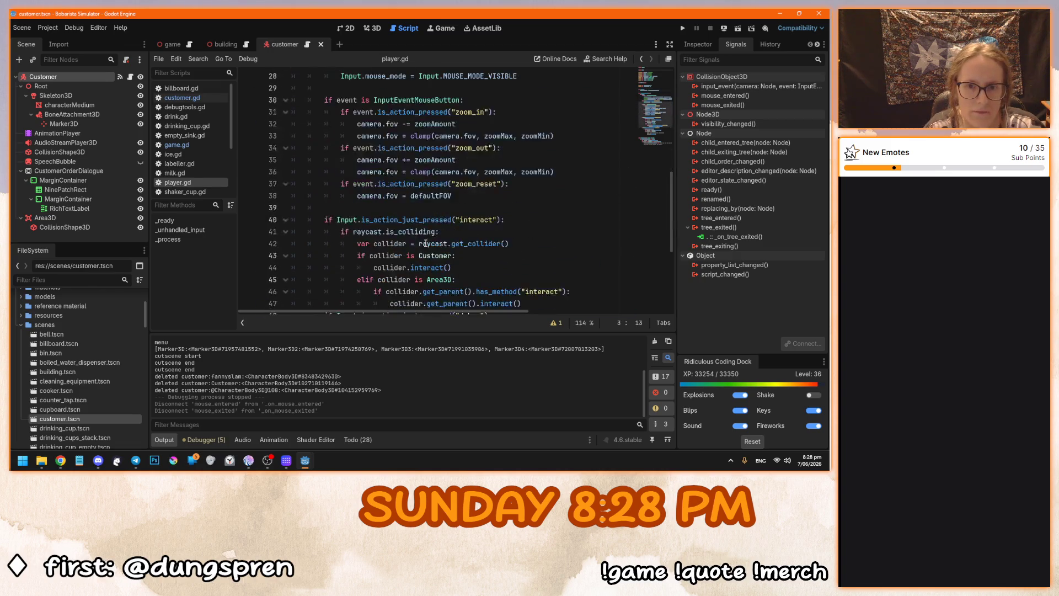
pyautogui.scroll(-2, 426, 243)
pyautogui.scroll(4, 441, 245)
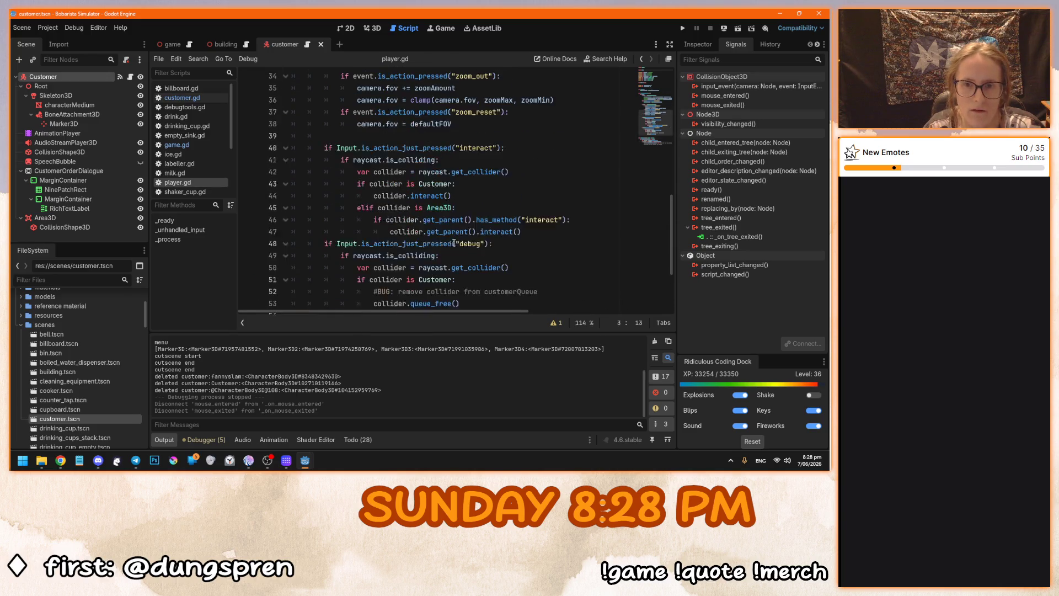
pyautogui.click(453, 231)
pyautogui.scroll(1, 484, 227)
pyautogui.scroll(1, 483, 227)
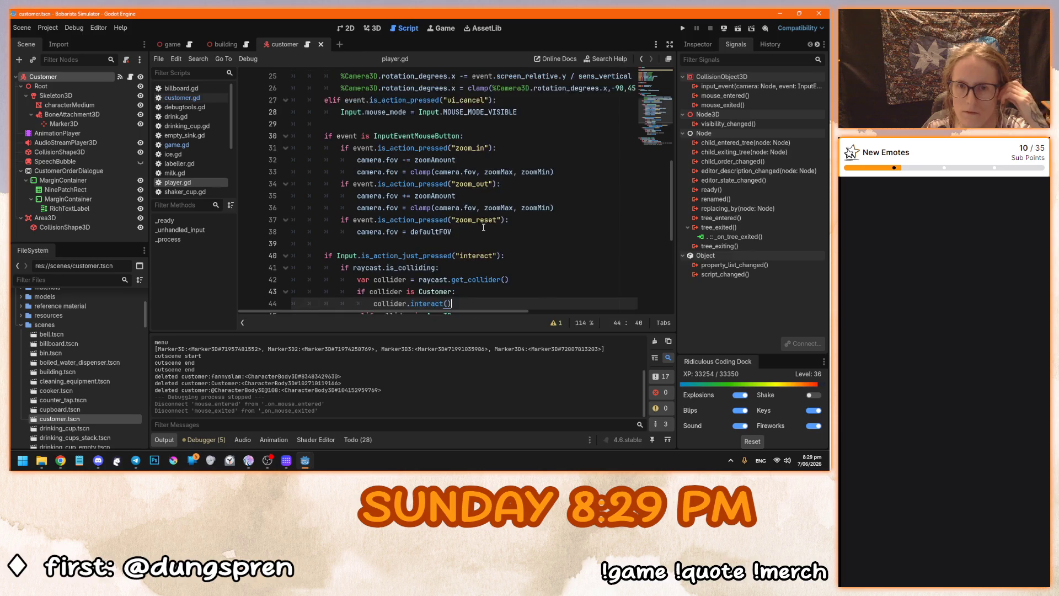
pyautogui.scroll(-2, 484, 227)
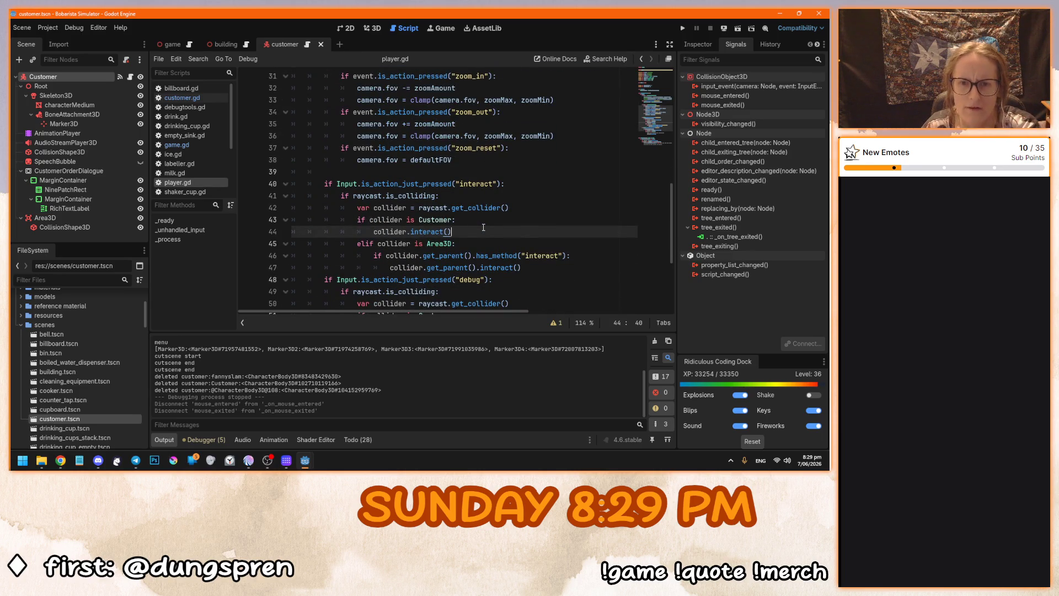
pyautogui.click(486, 162)
pyautogui.press('KP_Enter')
pyautogui.press('KP_Enter')
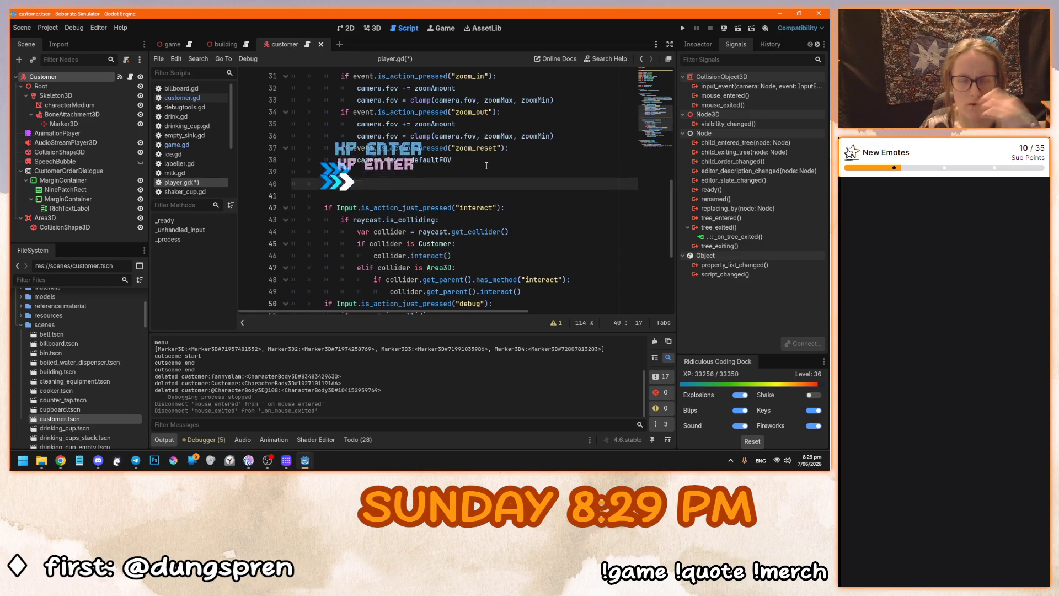
pyautogui.press('BackSpace')
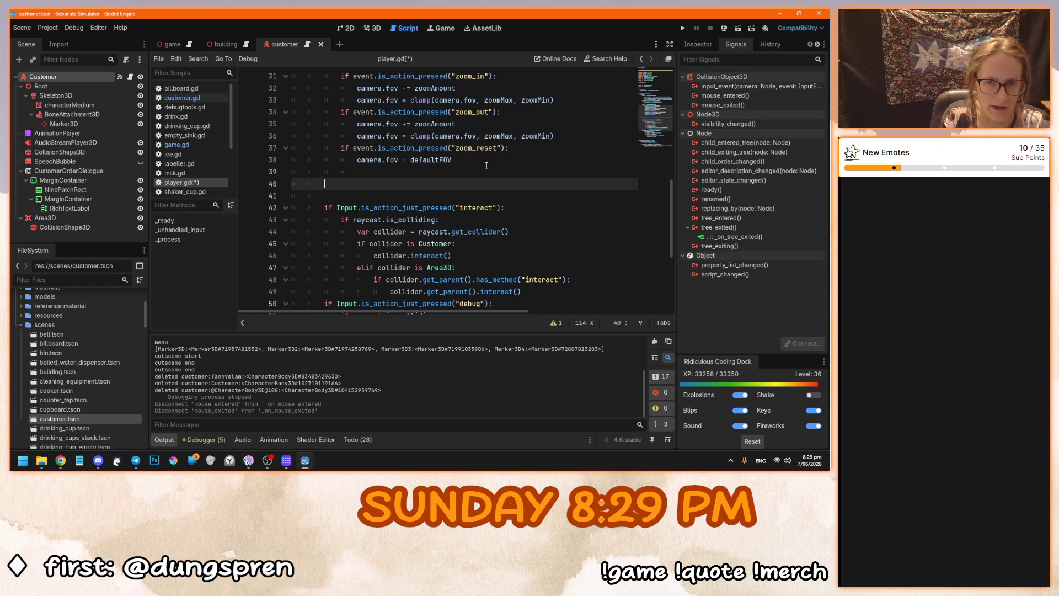
pyautogui.scroll(5, 486, 166)
pyautogui.scroll(-9, 510, 195)
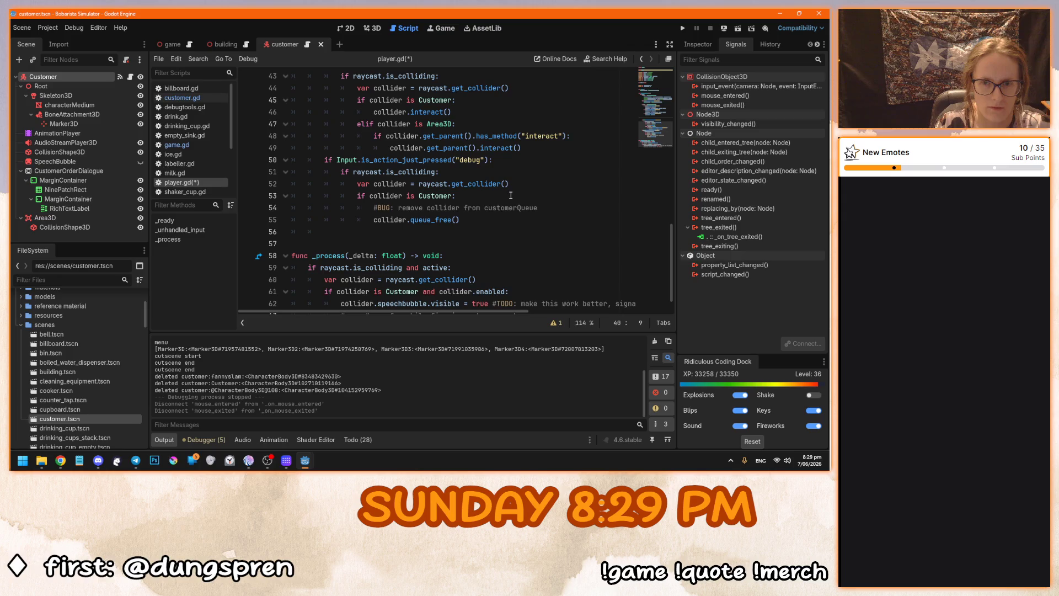
pyautogui.scroll(7, 511, 195)
pyautogui.scroll(-2, 571, 224)
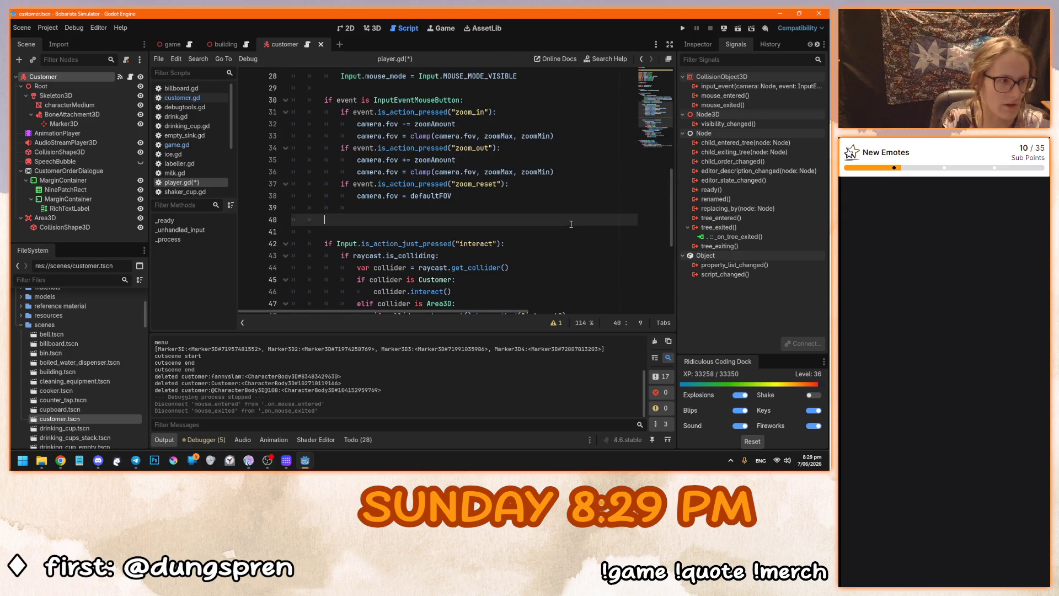
# Start an 'if raycast.is_colliding:' check on the new line.
pyautogui.write('if ray')
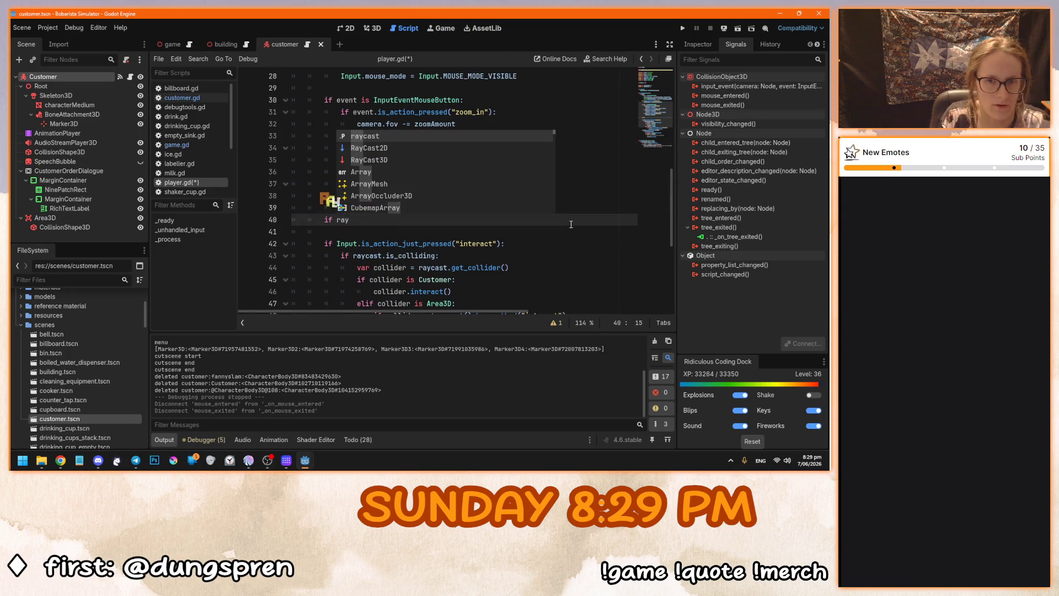
pyautogui.press('Return')
pyautogui.write('.')
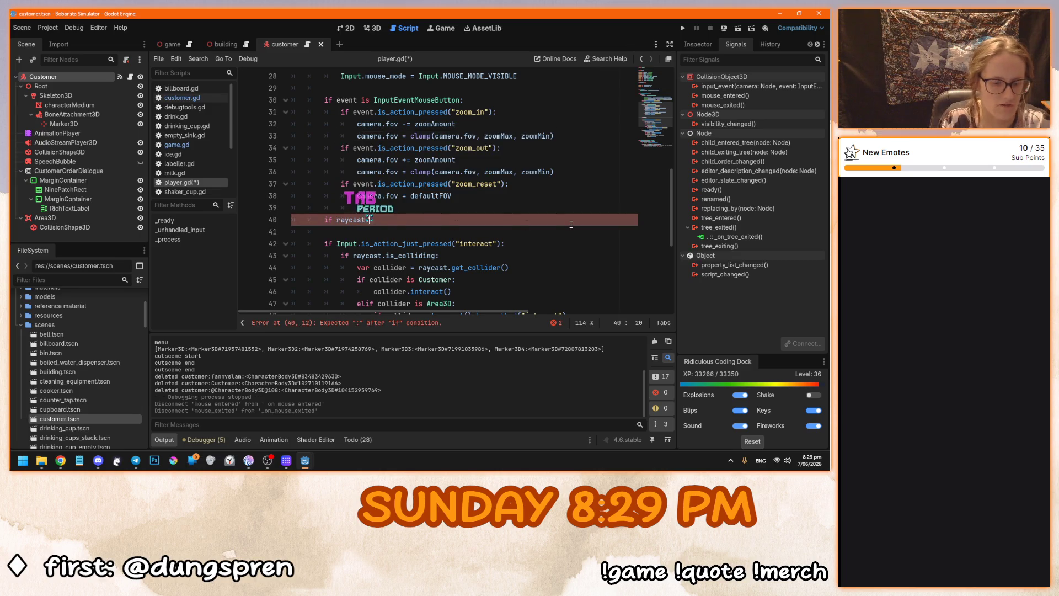
pyautogui.write('is')
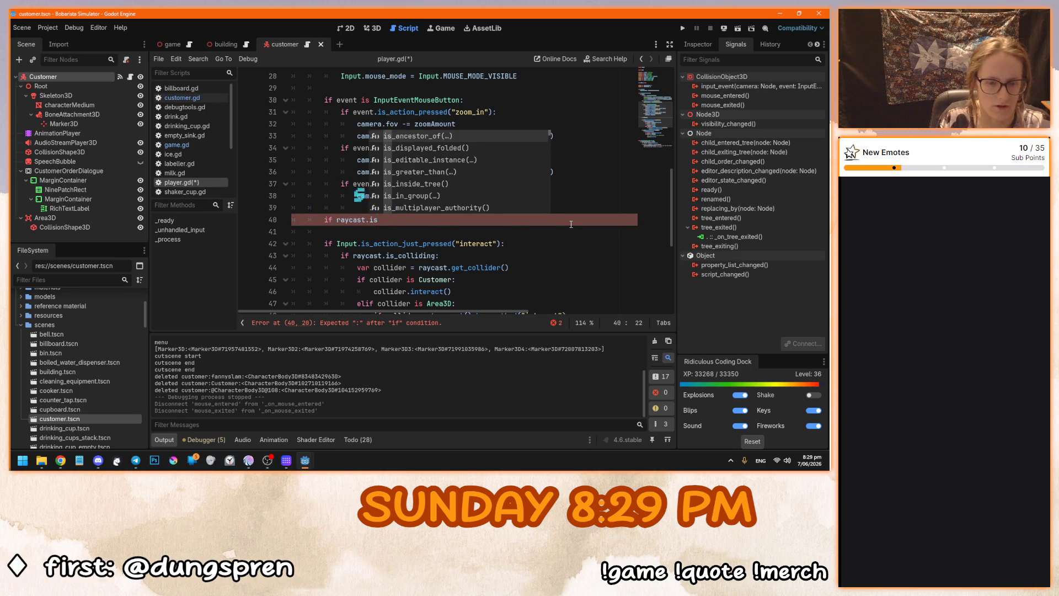
pyautogui.write('_colli')
pyautogui.press('BackSpace')
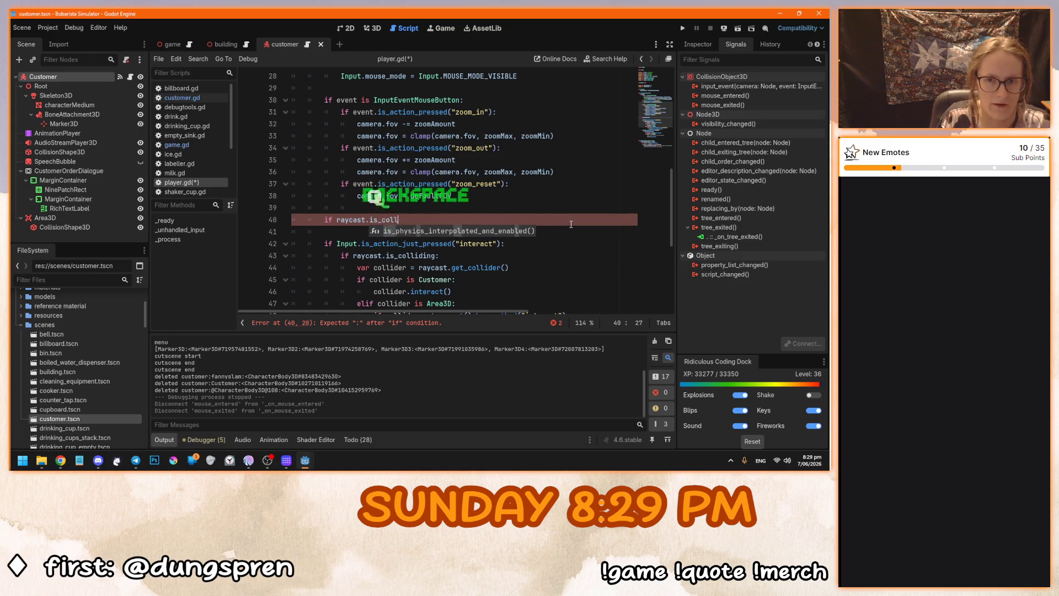
pyautogui.write('iding')
pyautogui.write(':')
pyautogui.press('Return')
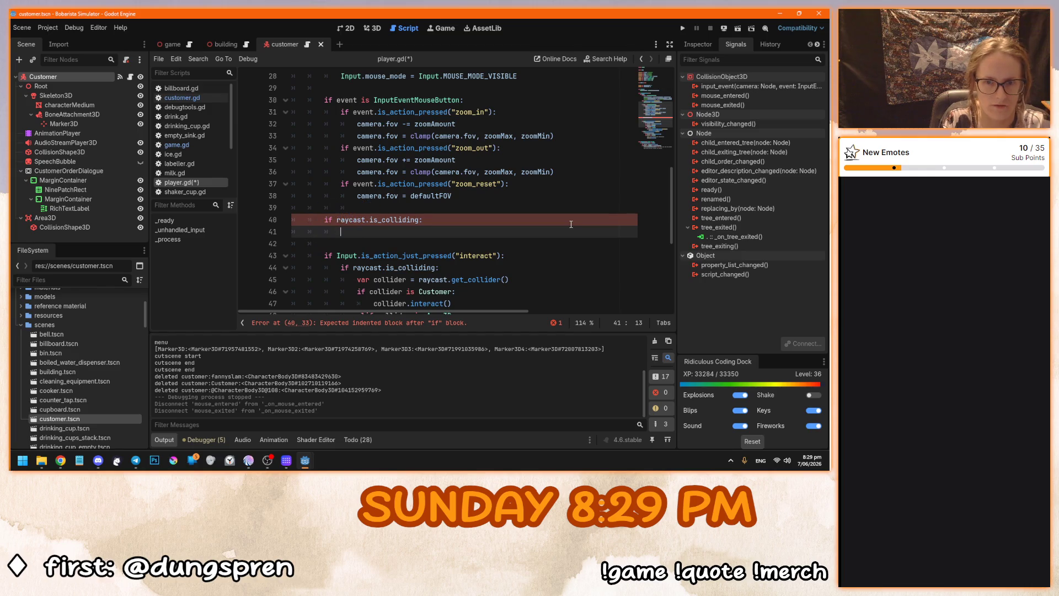
# Emit hover with raycast.get_collider() inside it, else hover.emit(null), and save.
pyautogui.scroll(-1, 537, 229)
pyautogui.write('var collid')
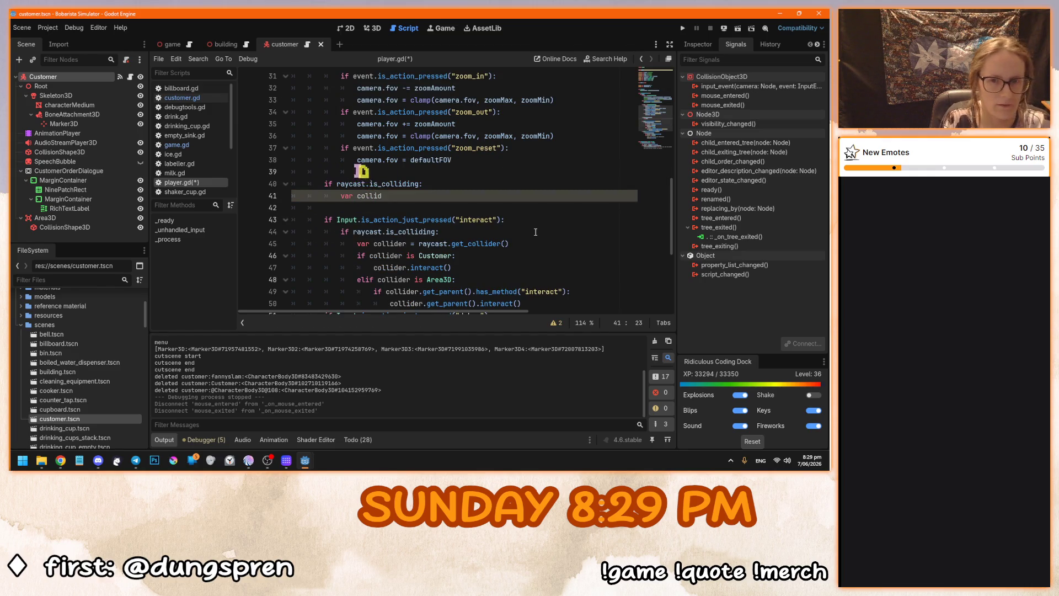
pyautogui.write('er = ray')
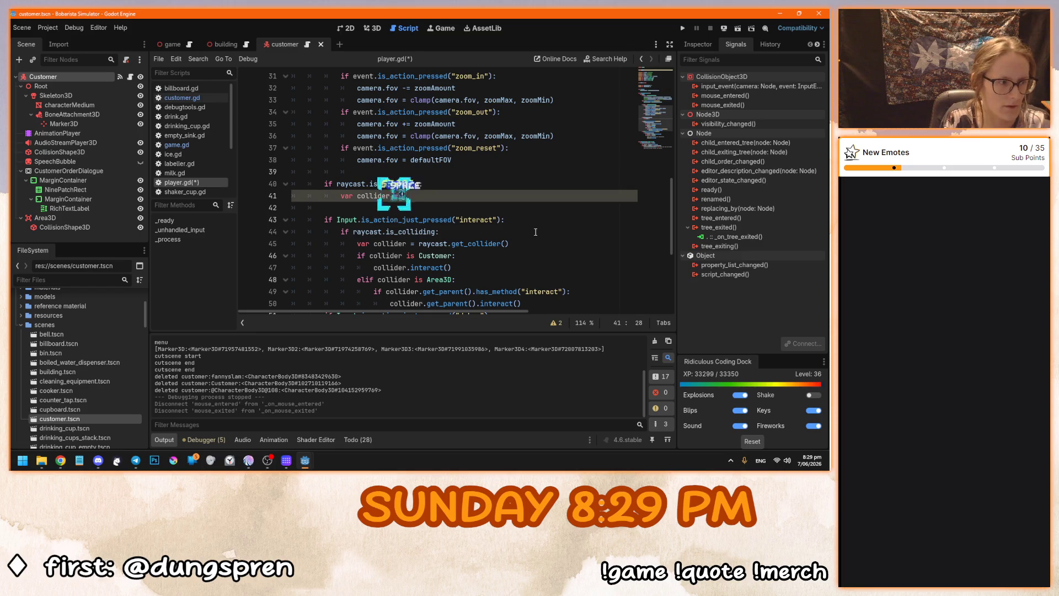
pyautogui.press('Tab')
pyautogui.write('.get_collider()')
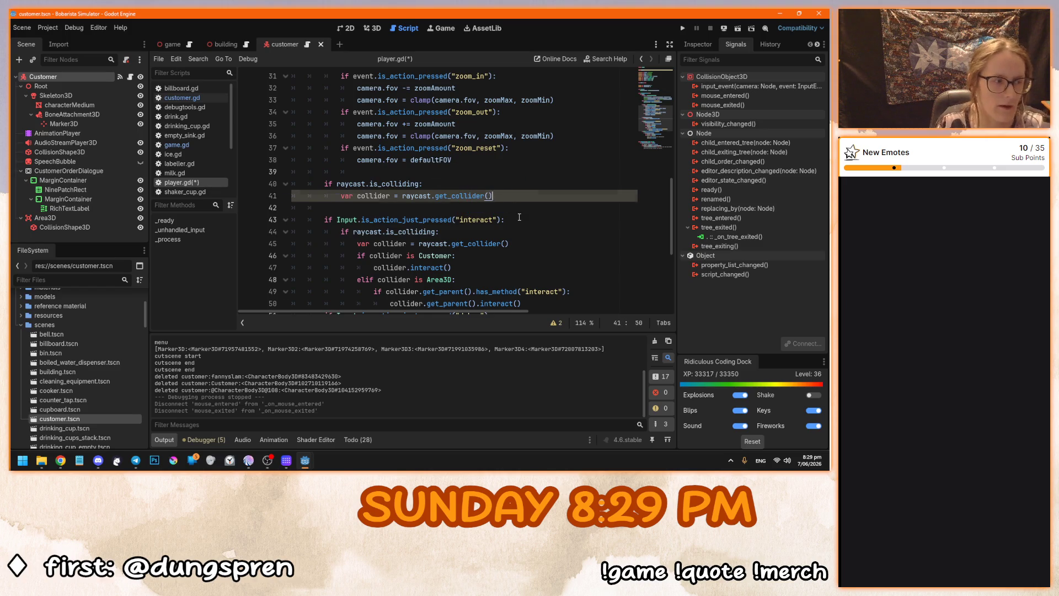
pyautogui.press('Return')
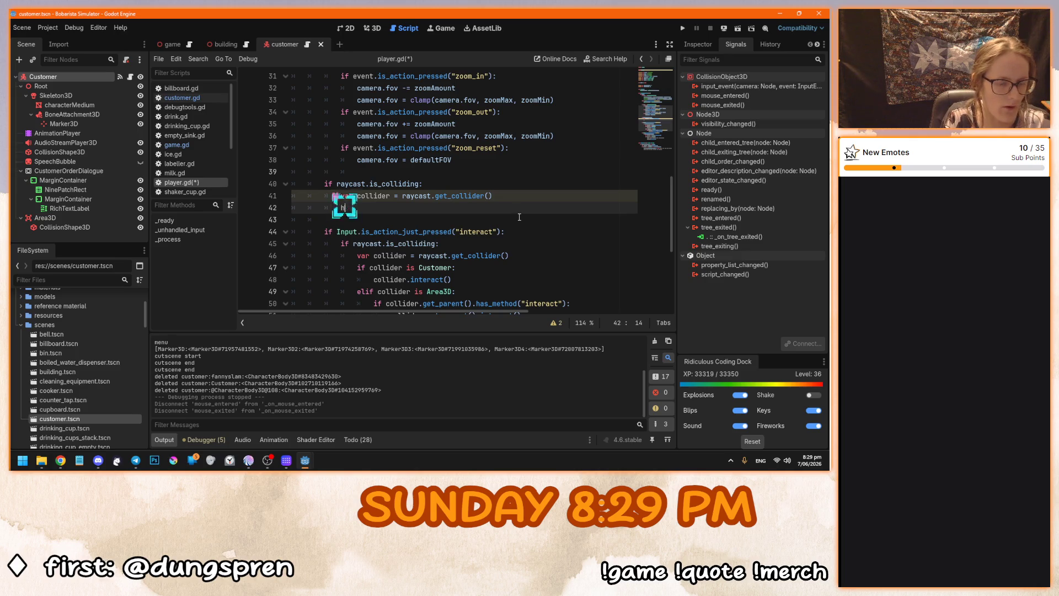
pyautogui.write('over.emit')
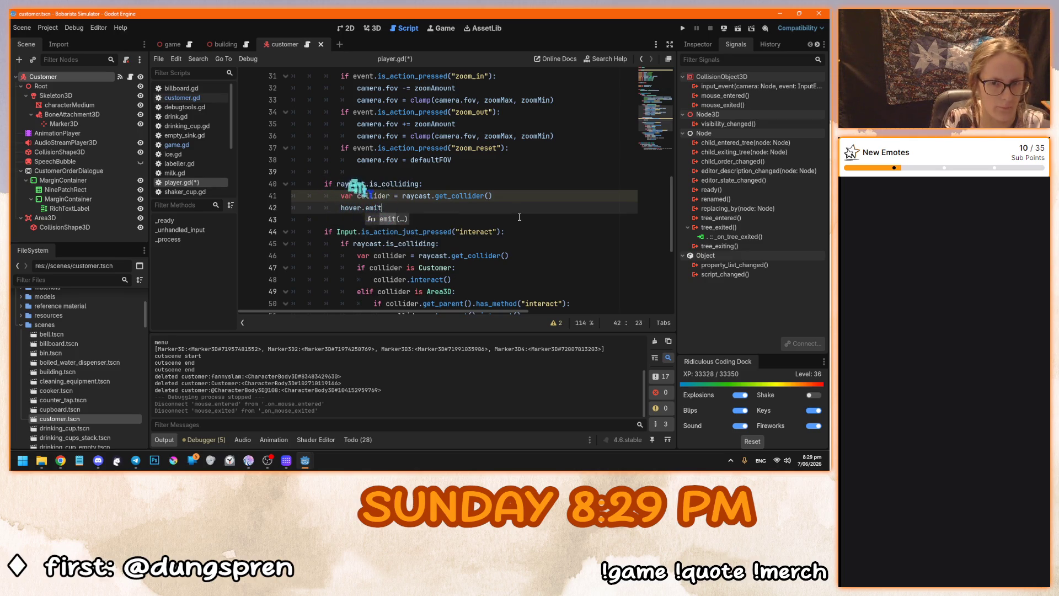
pyautogui.write('(collider')
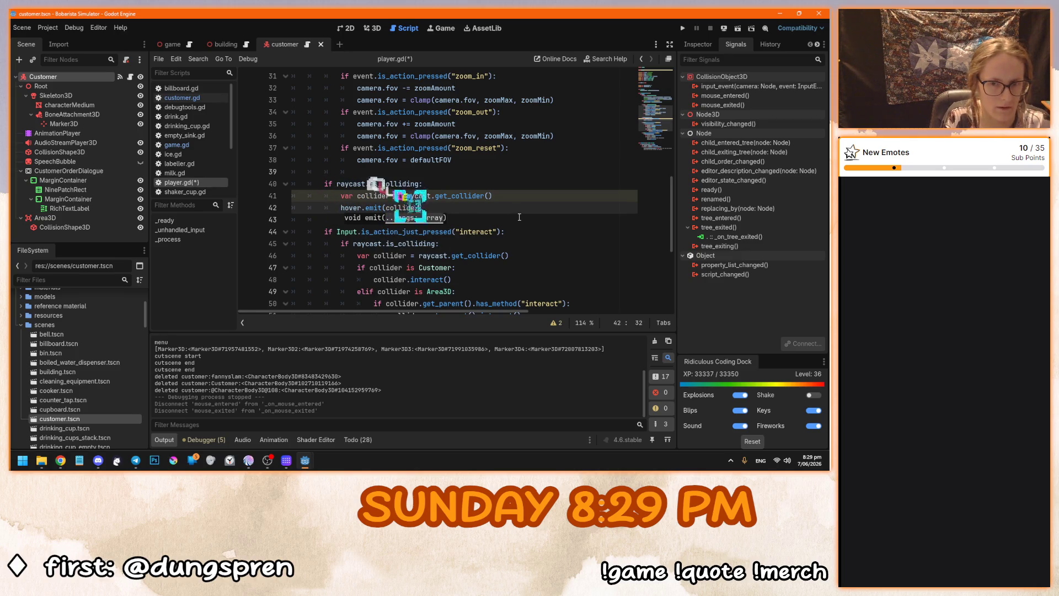
pyautogui.press('End')
pyautogui.press('Return')
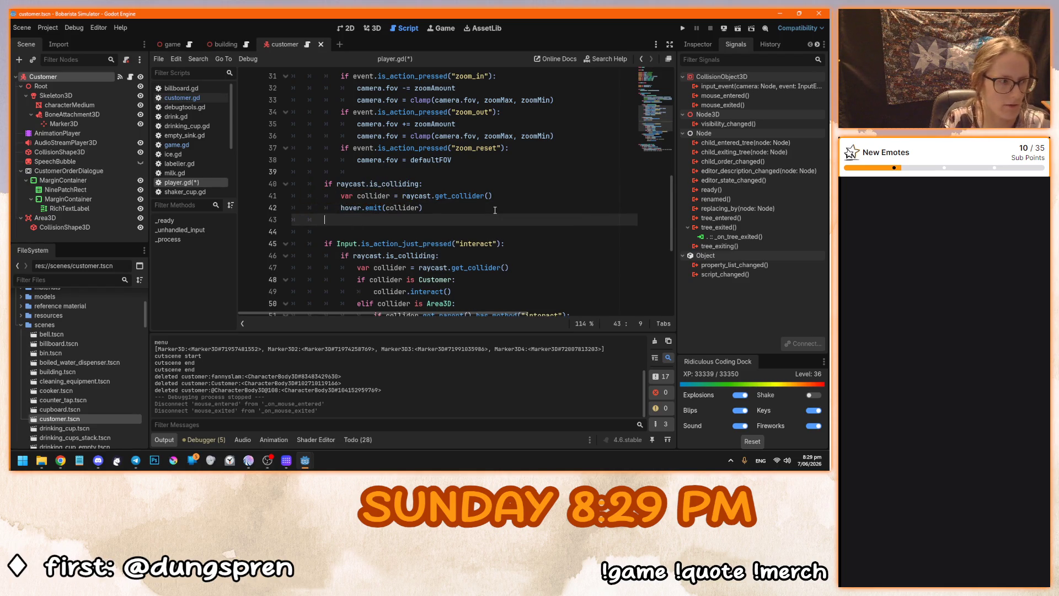
pyautogui.press('BackSpace')
pyautogui.write('else:')
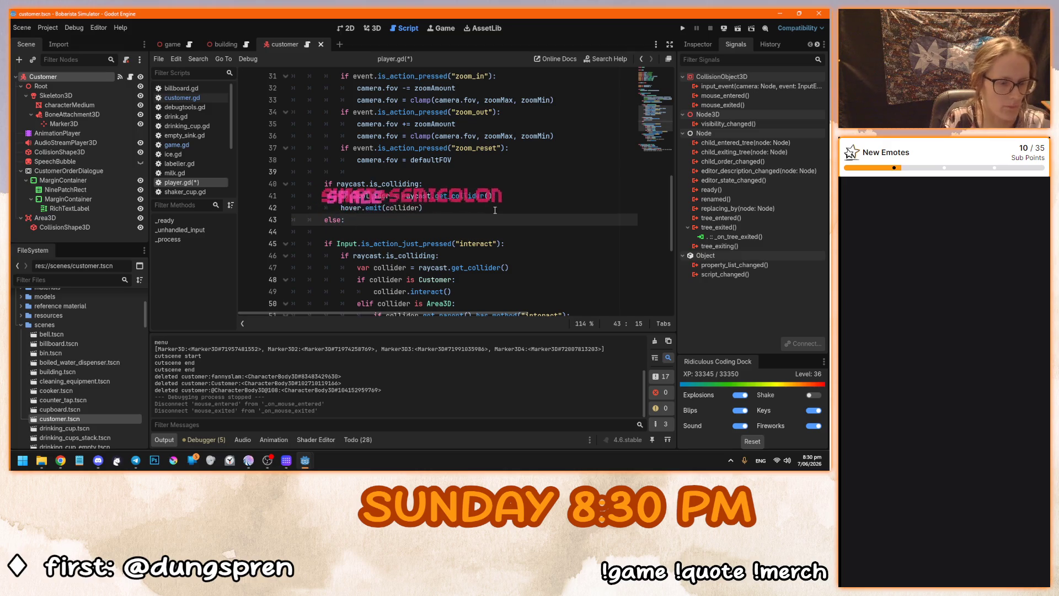
pyautogui.write(' hover.emit')
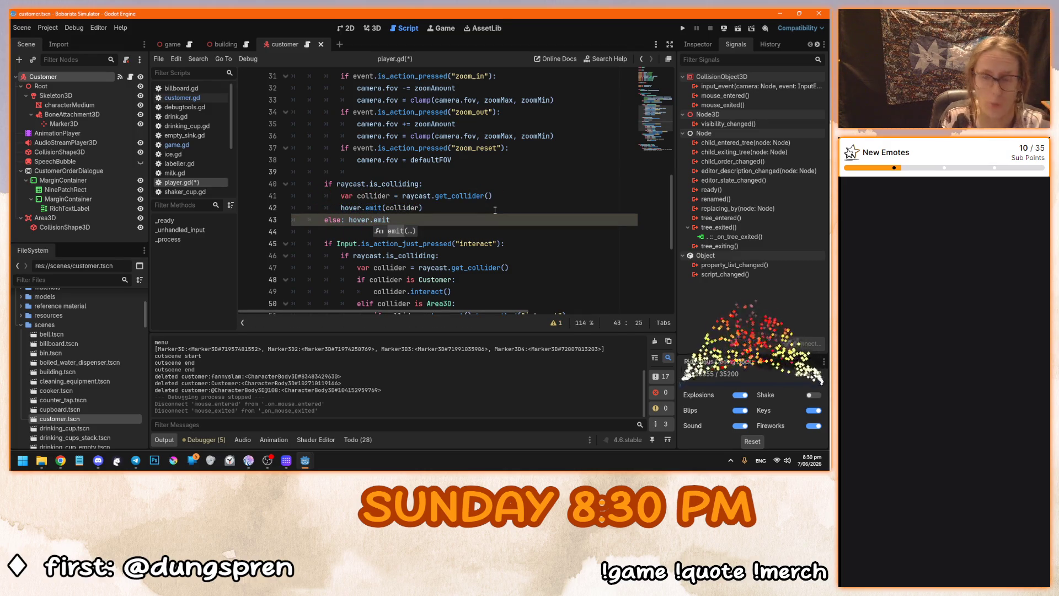
pyautogui.write('(null')
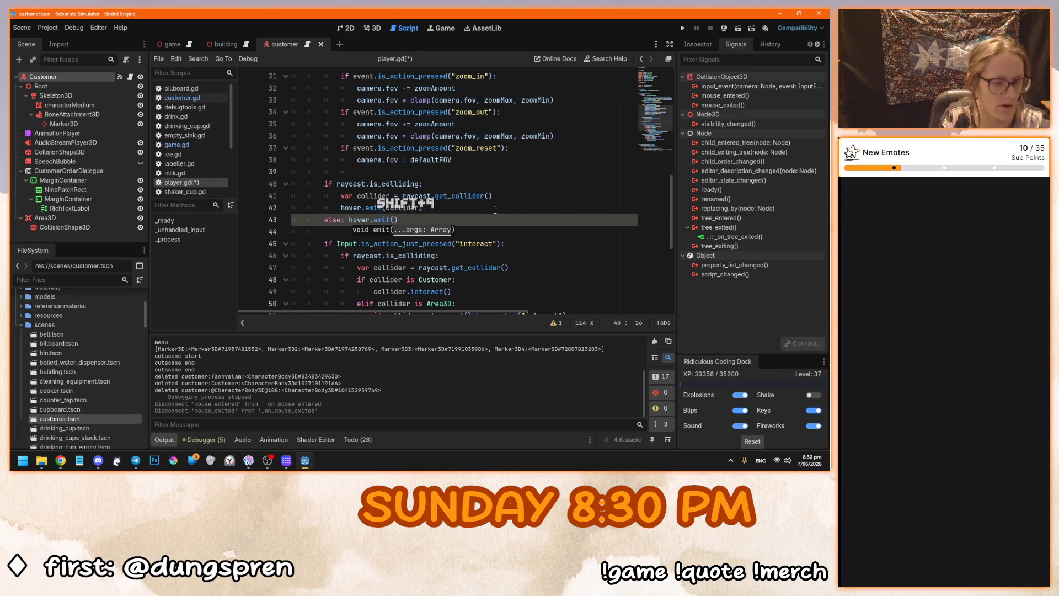
pyautogui.click(510, 208)
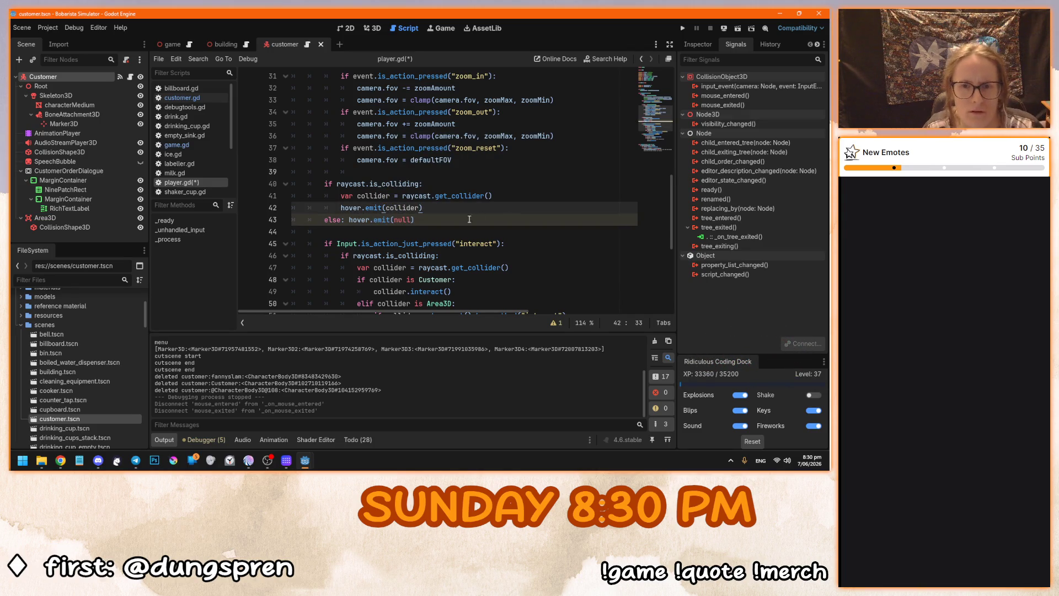
pyautogui.hotkey('ctrl', 's')
pyautogui.scroll(-1, 481, 217)
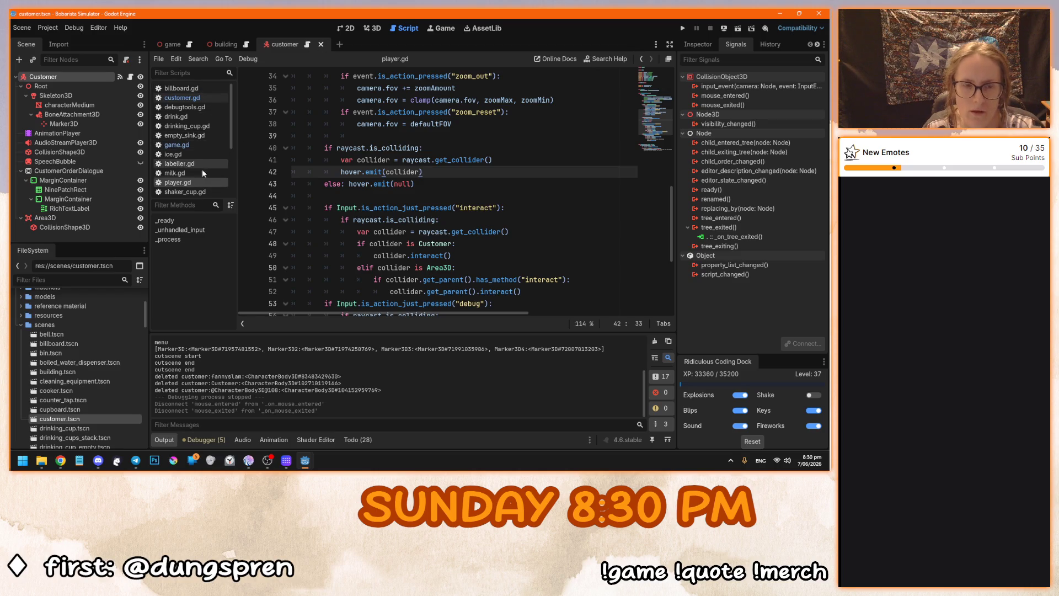
# Open customer.gd and insert player.hover.connect(set_hovered) as the first line of _ready.
pyautogui.click(196, 96)
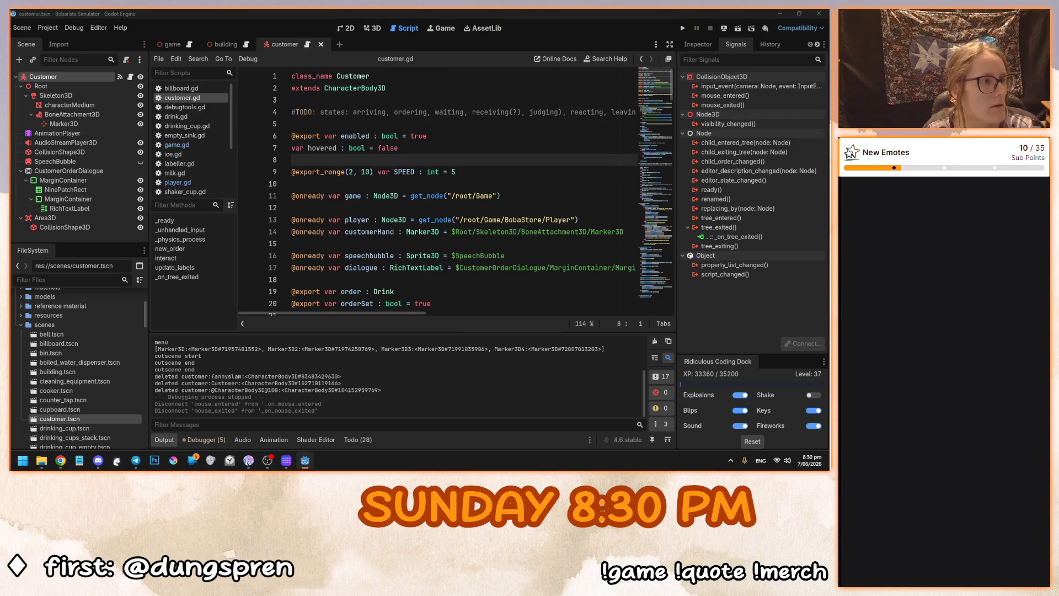
pyautogui.click(356, 148)
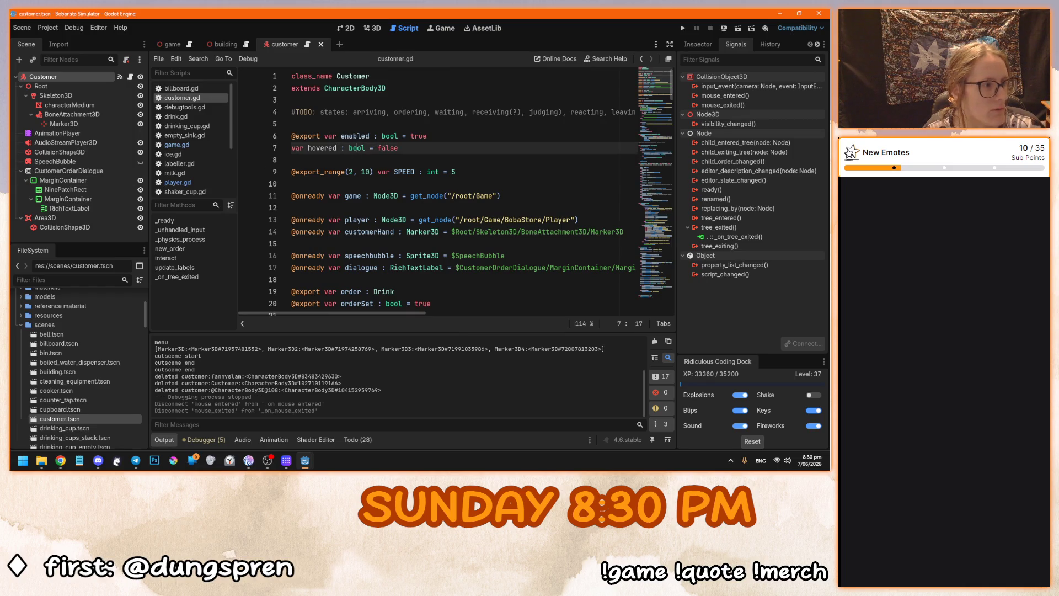
pyautogui.scroll(-7, 404, 262)
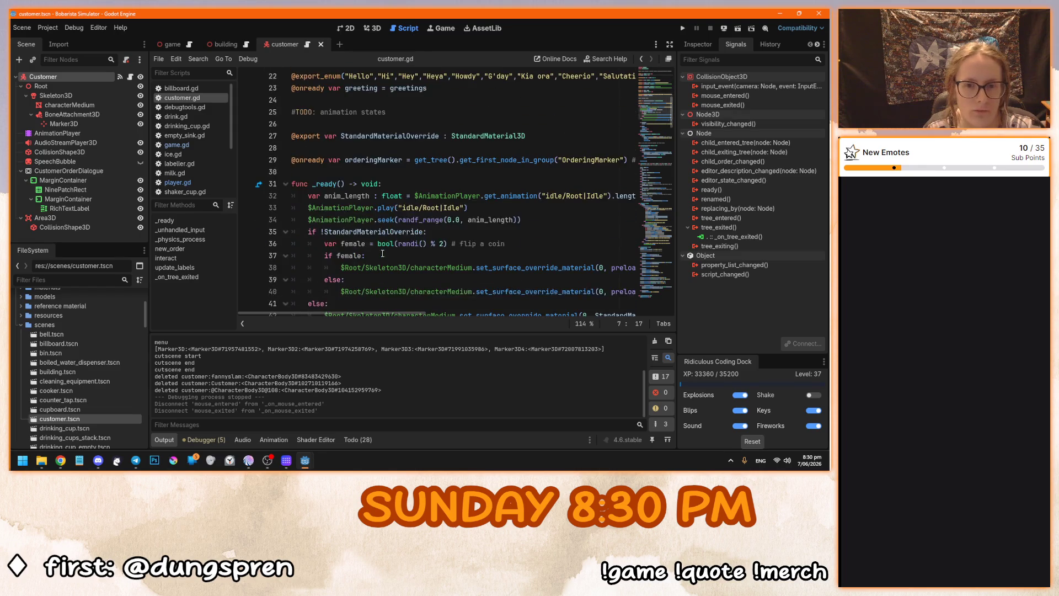
pyautogui.click(390, 183)
pyautogui.scroll(-2, 381, 166)
pyautogui.press('Return')
pyautogui.press('Return')
pyautogui.click(375, 124)
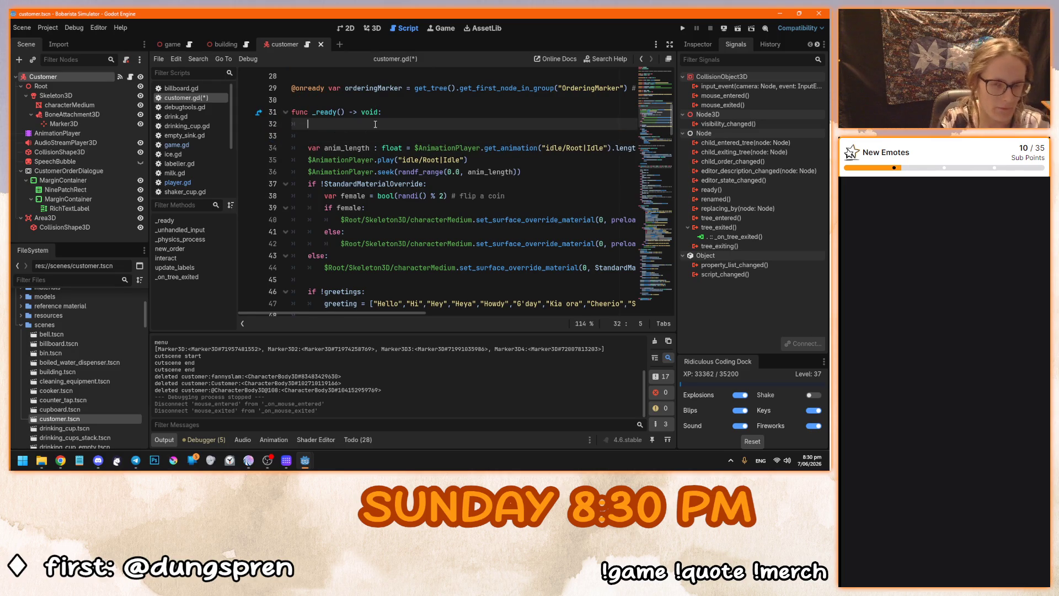
pyautogui.write('pl')
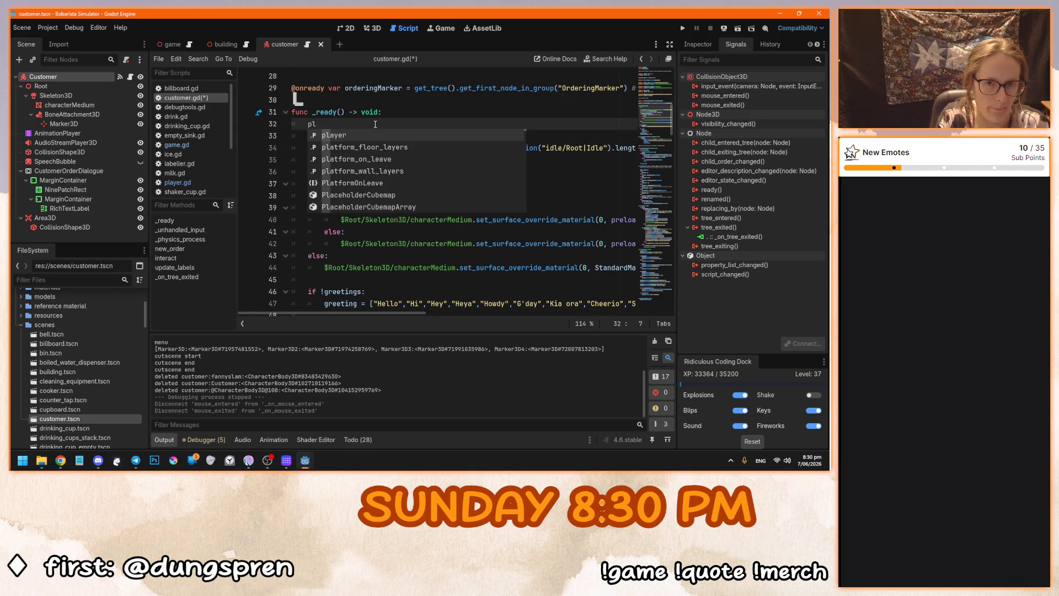
pyautogui.write('ayer.hover.')
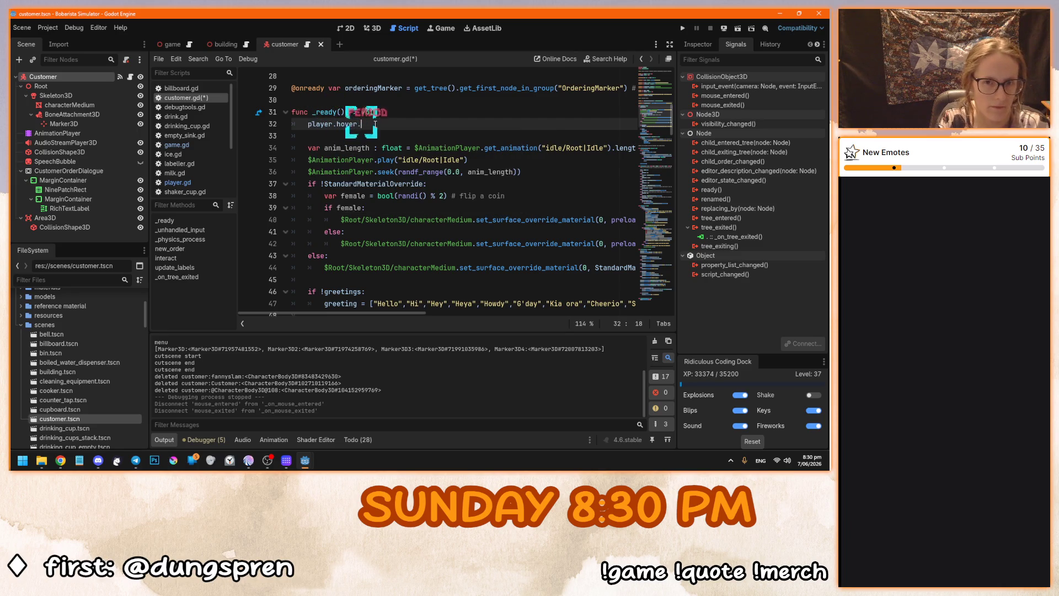
pyautogui.write('connect')
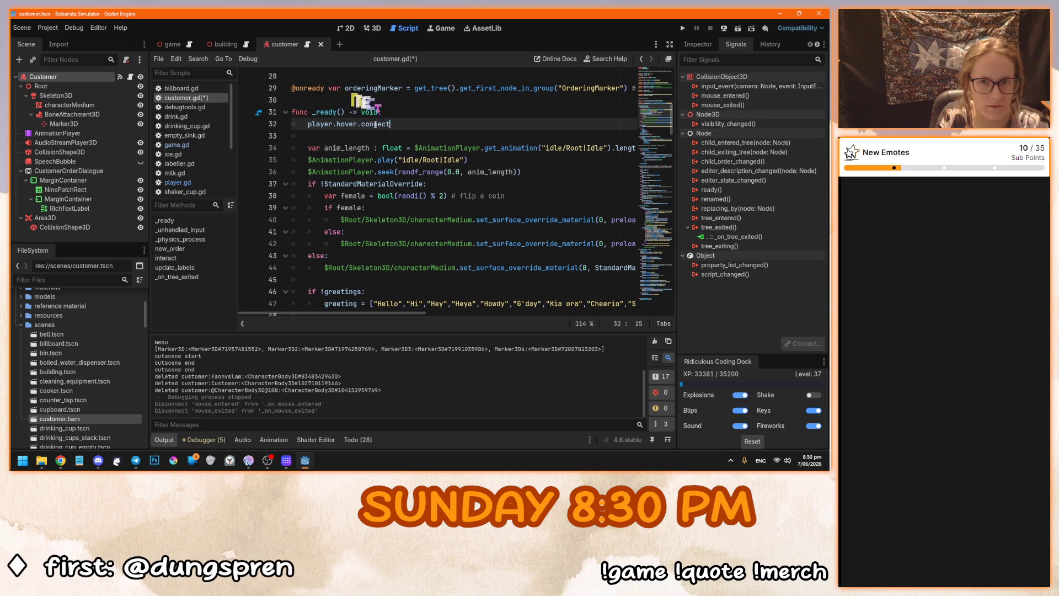
pyautogui.write('(')
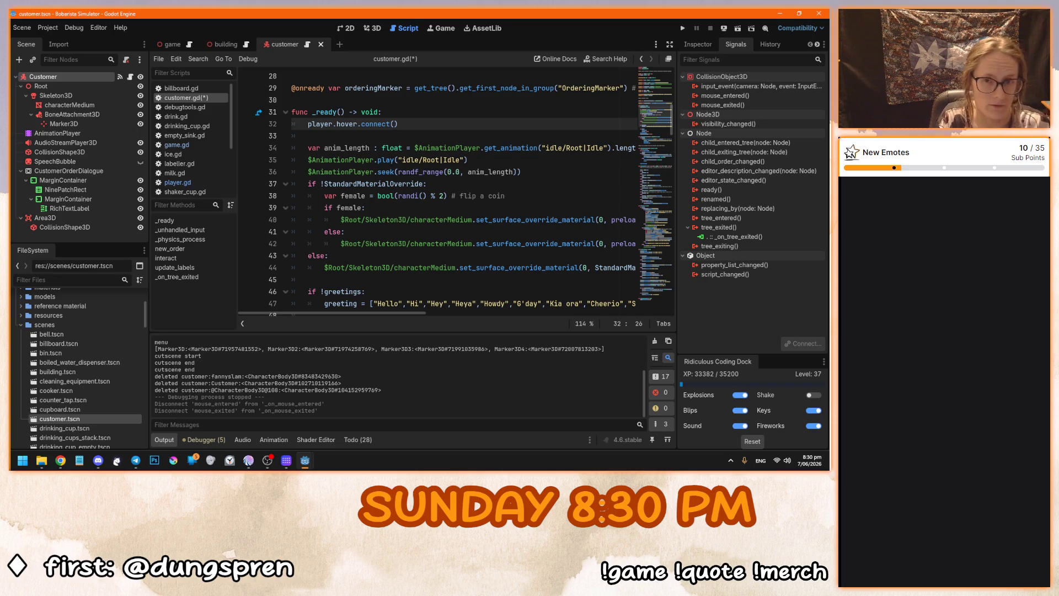
pyautogui.write('et_hovered')
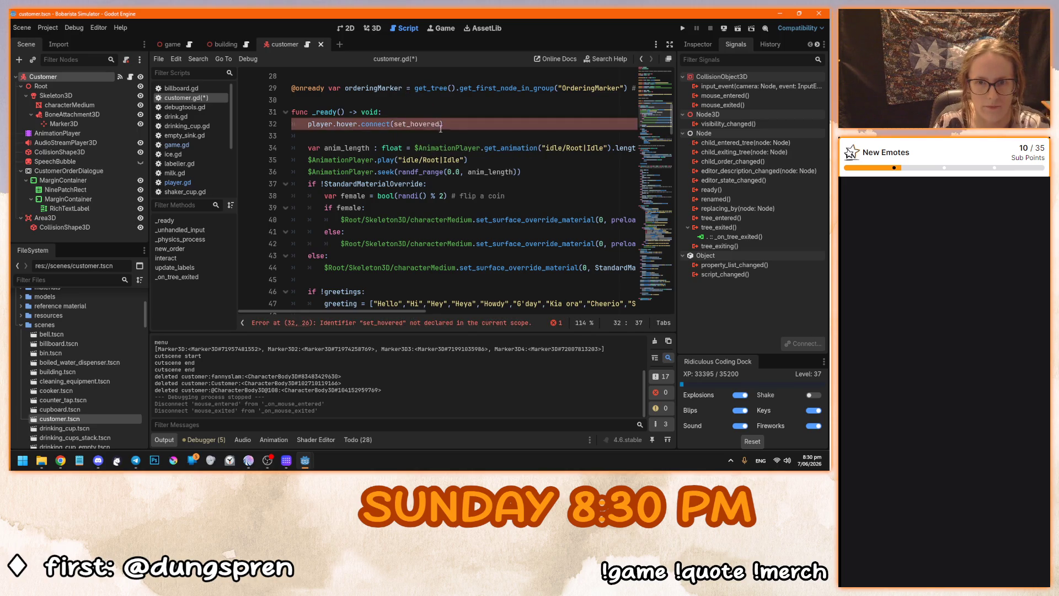
# Remove the stray blank line and start a new line after _on_tree_exited.
pyautogui.scroll(-20, 384, 280)
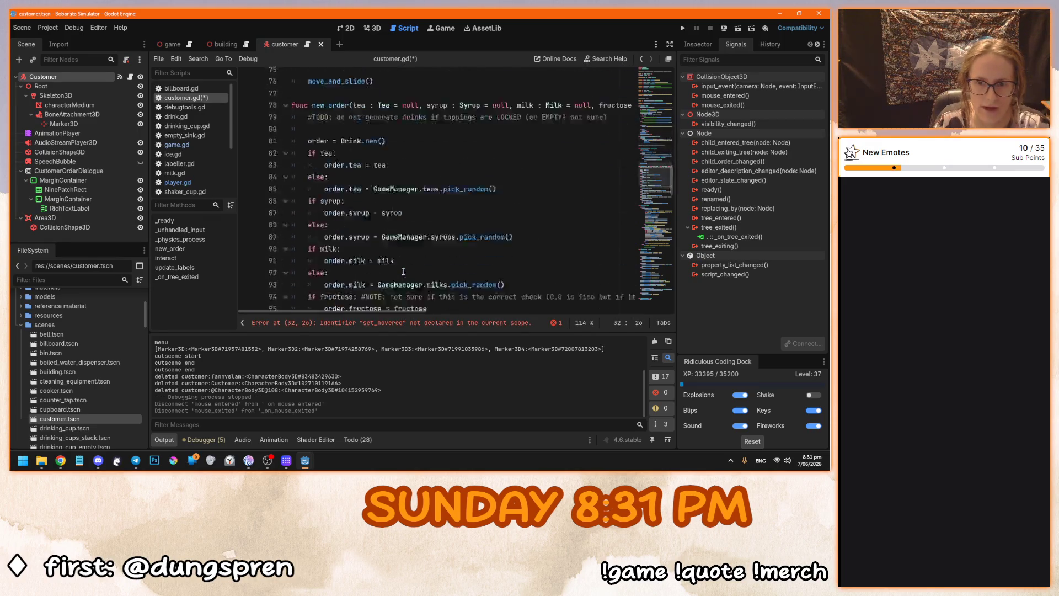
pyautogui.scroll(-5, 385, 279)
pyautogui.click(436, 292)
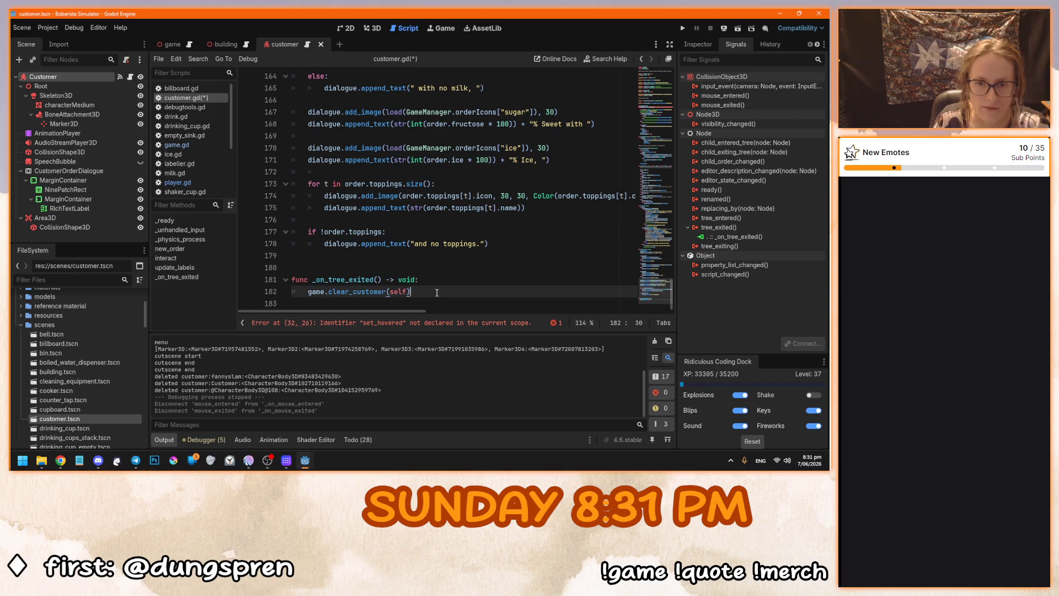
pyautogui.click(419, 266)
pyautogui.press('BackSpace')
pyautogui.click(432, 276)
pyautogui.press('Return')
pyautogui.press('Return')
# Write func set_hovered(object) with body 'hovered = self == object' and save customer.gd.
pyautogui.write('func set_hovered')
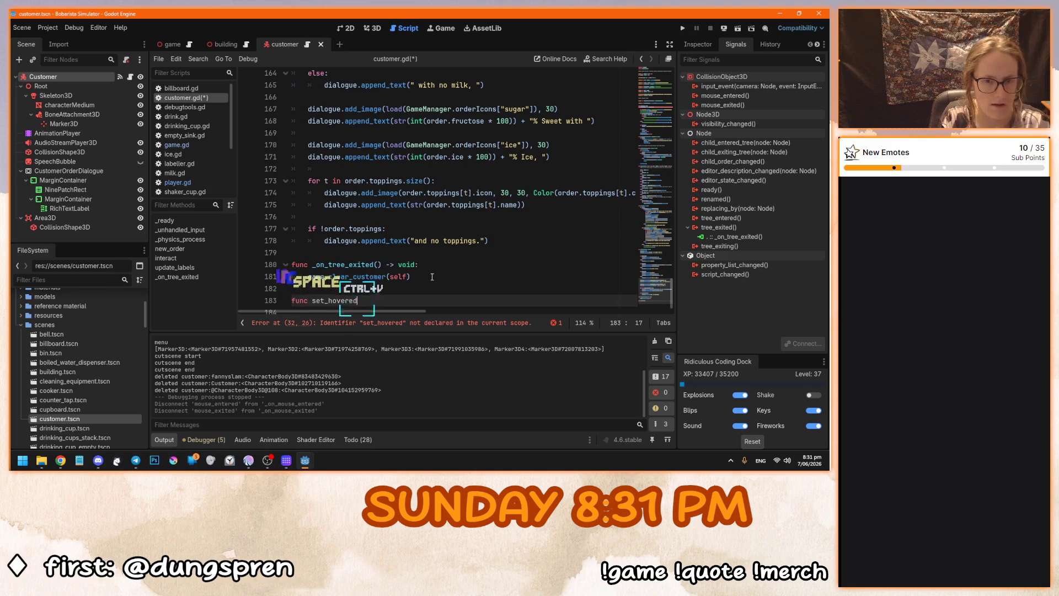
pyautogui.hotkey('ctrl', 'v')
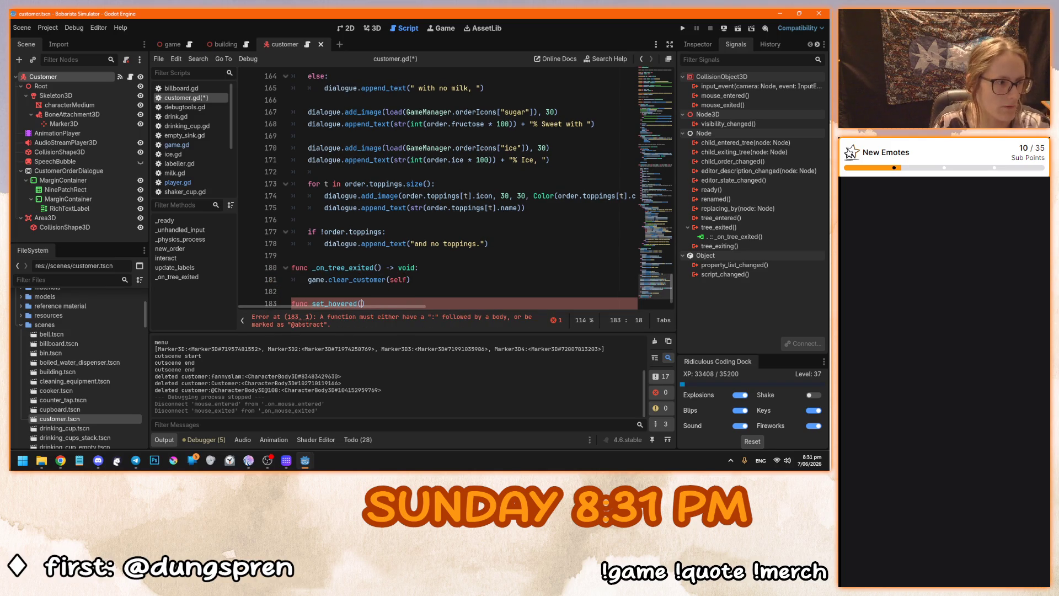
pyautogui.write('objec')
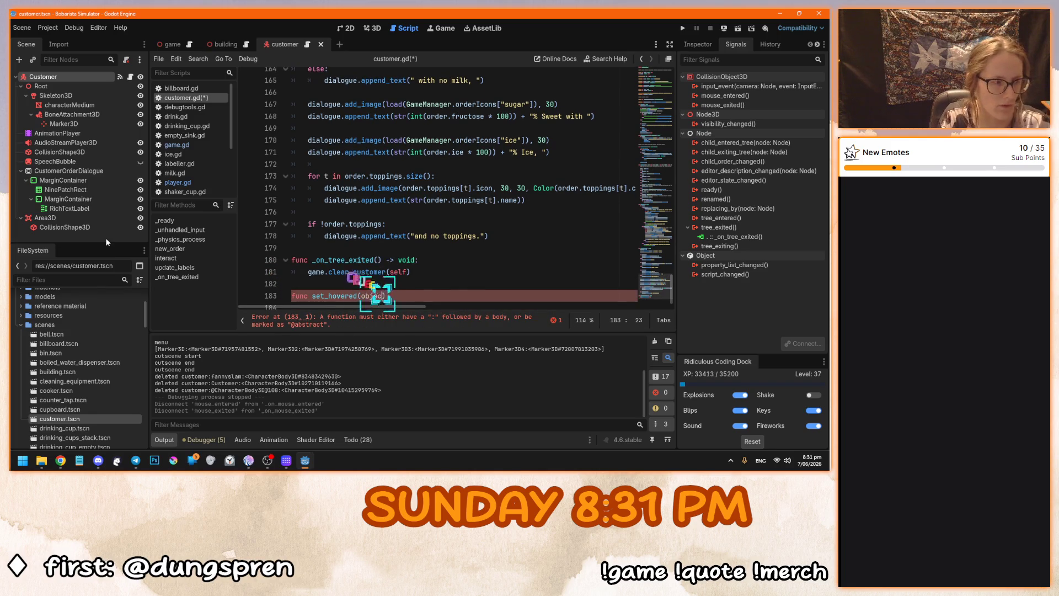
pyautogui.write(':')
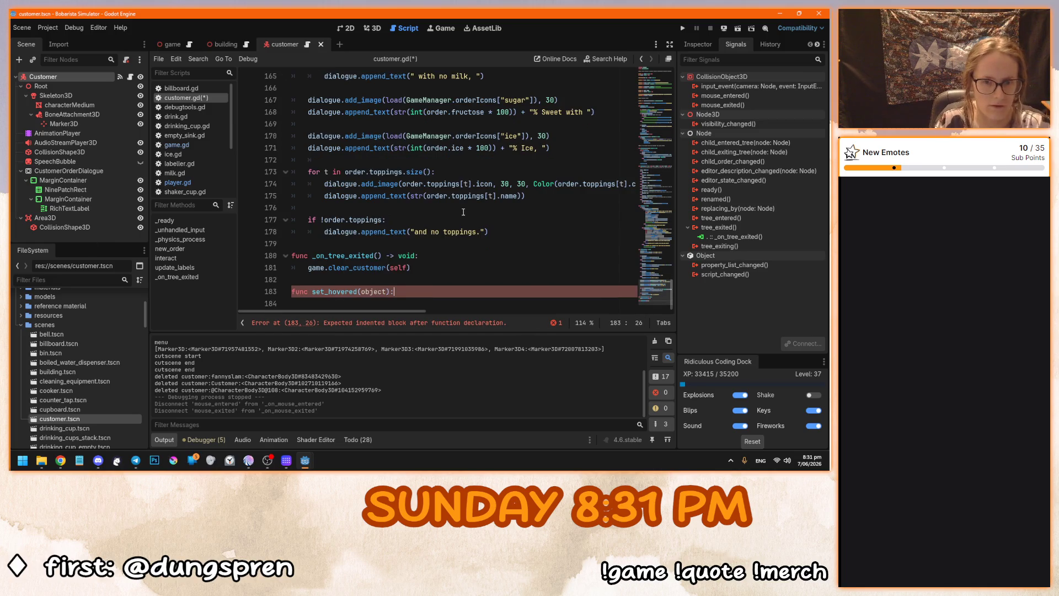
pyautogui.press('Return')
pyautogui.write('select')
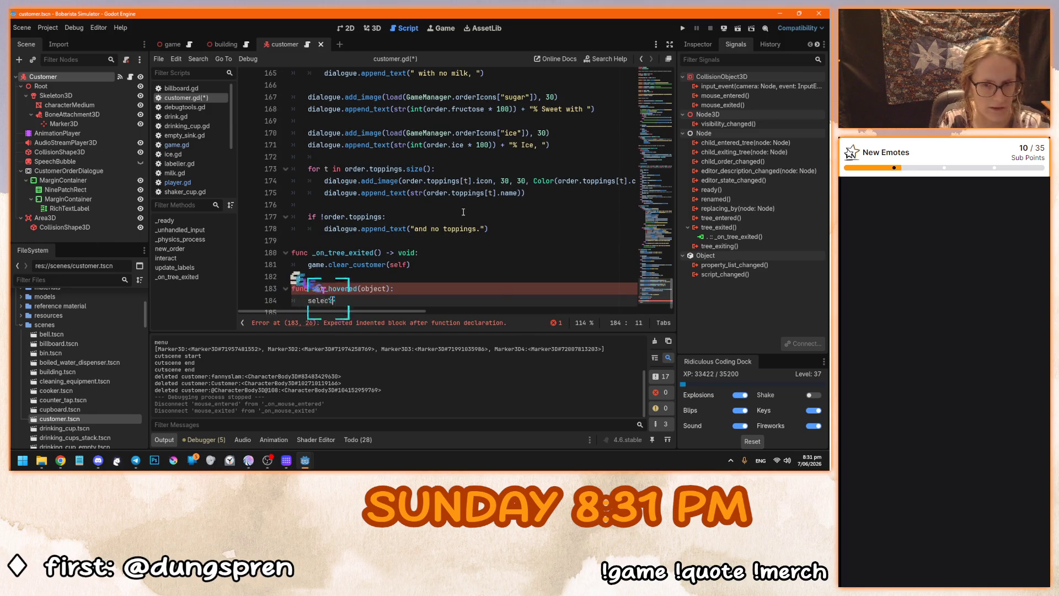
pyautogui.write('hovere')
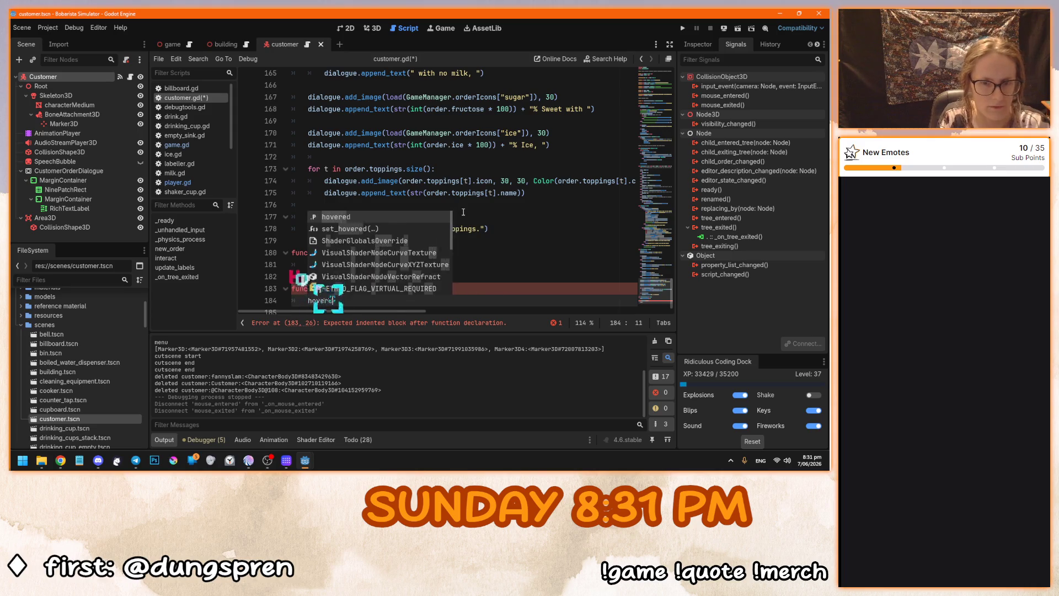
pyautogui.write('d = ')
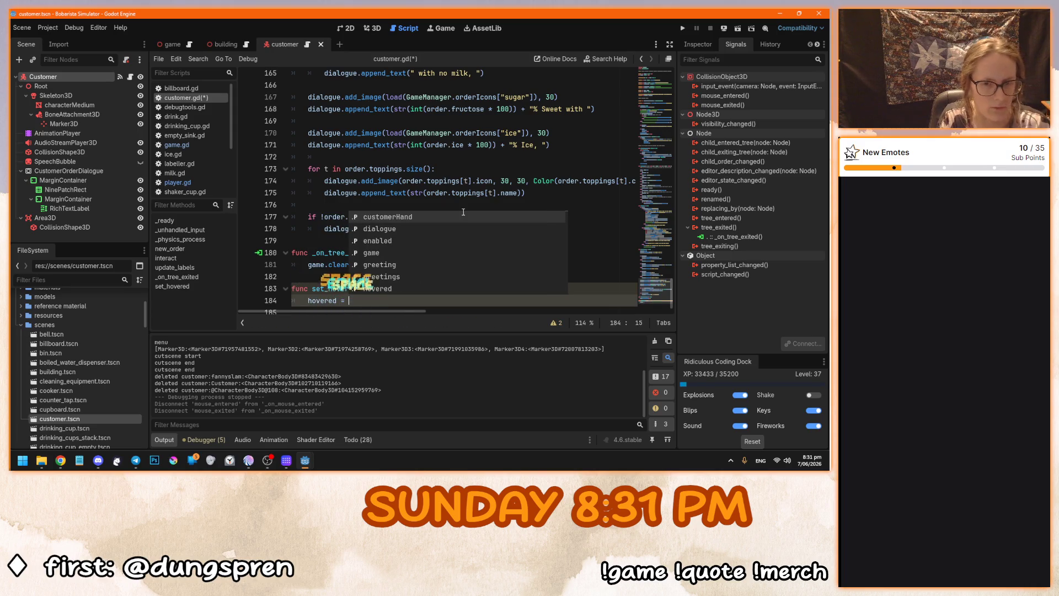
pyautogui.write('self')
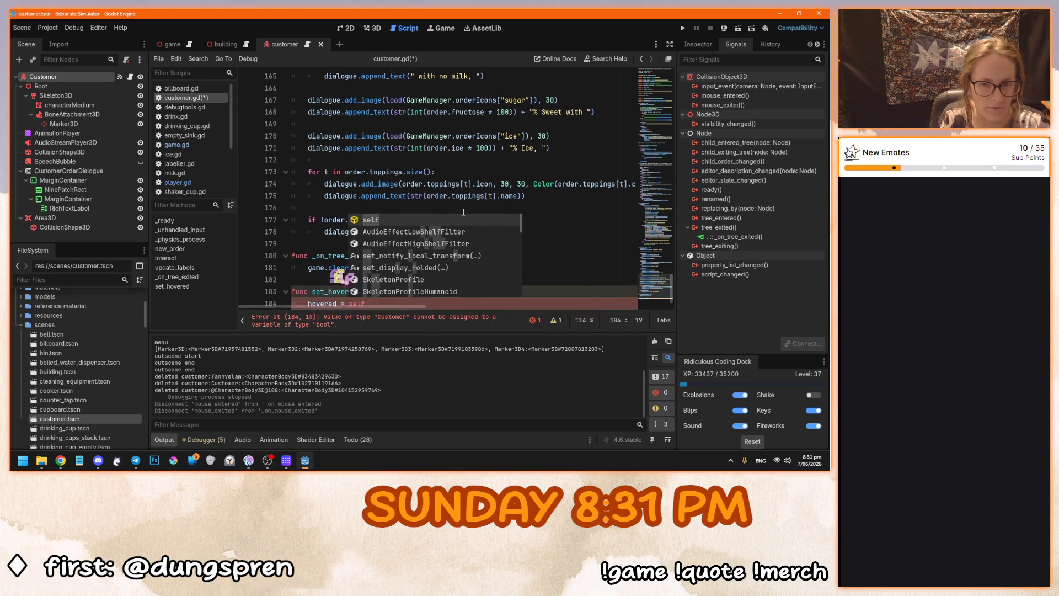
pyautogui.write(' == object')
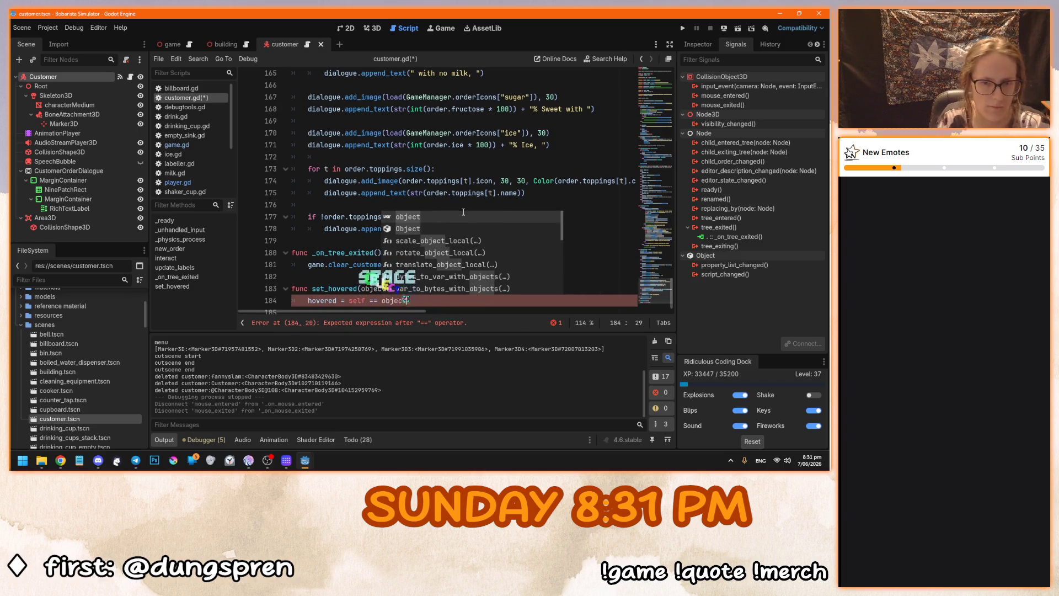
pyautogui.click(458, 182)
pyautogui.hotkey('ctrl', 's')
pyautogui.scroll(-1, 457, 180)
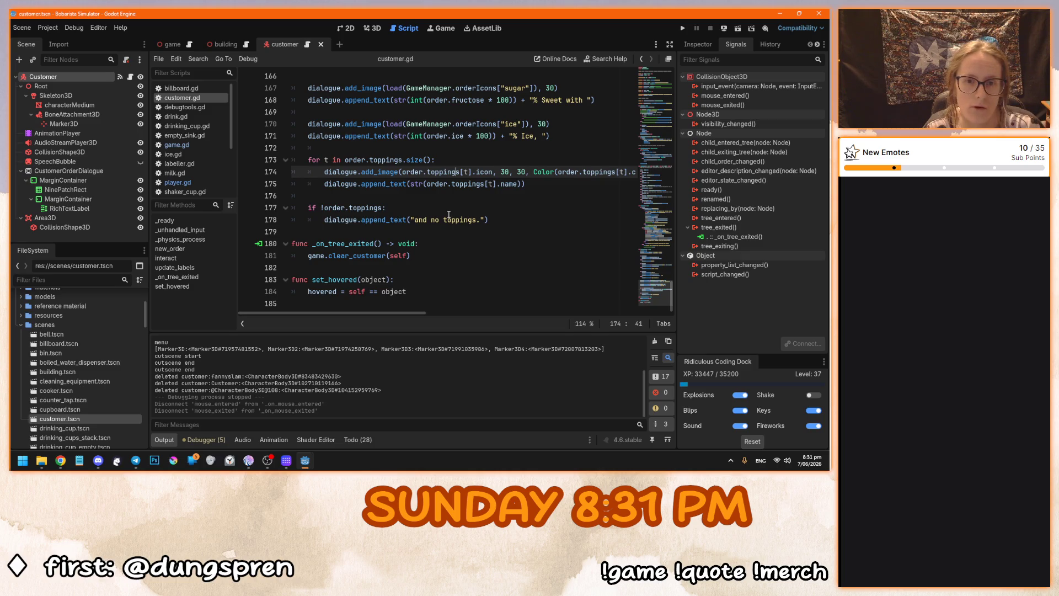
pyautogui.scroll(15, 449, 215)
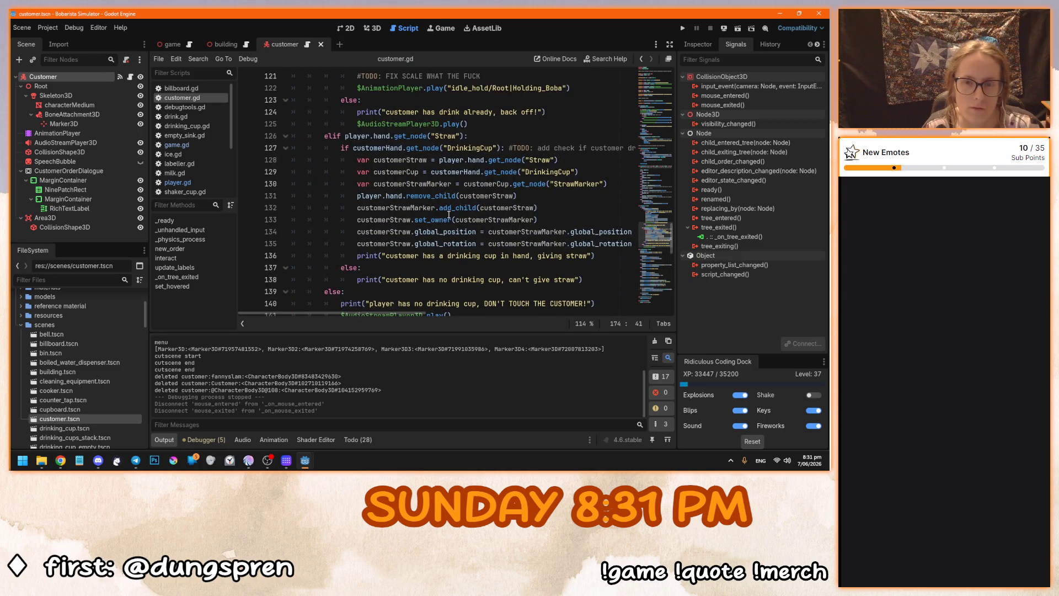
pyautogui.scroll(8, 449, 215)
pyautogui.scroll(10, 449, 215)
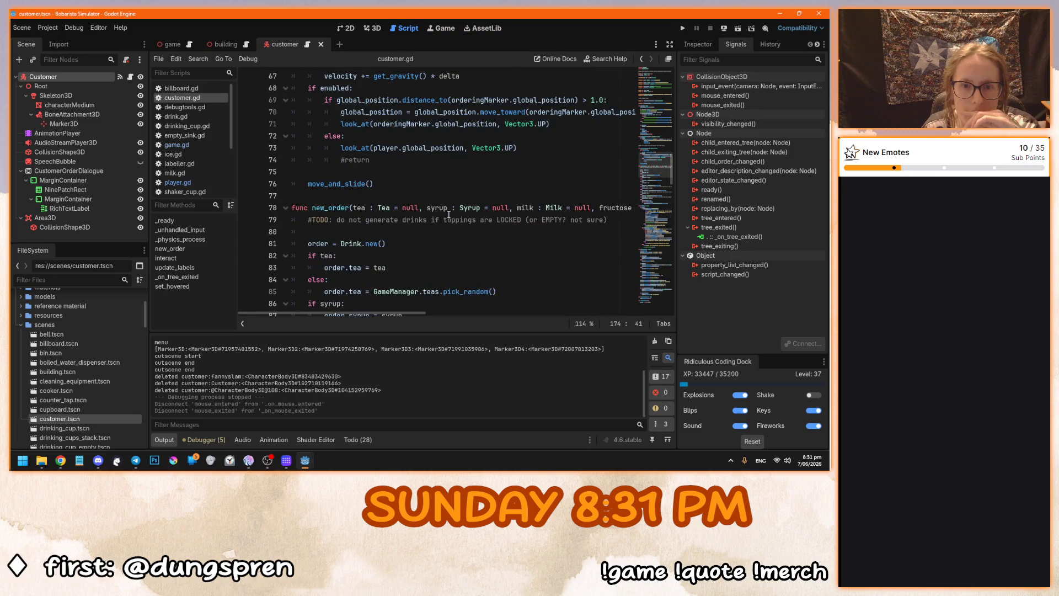
pyautogui.scroll(6, 449, 215)
pyautogui.scroll(7, 449, 214)
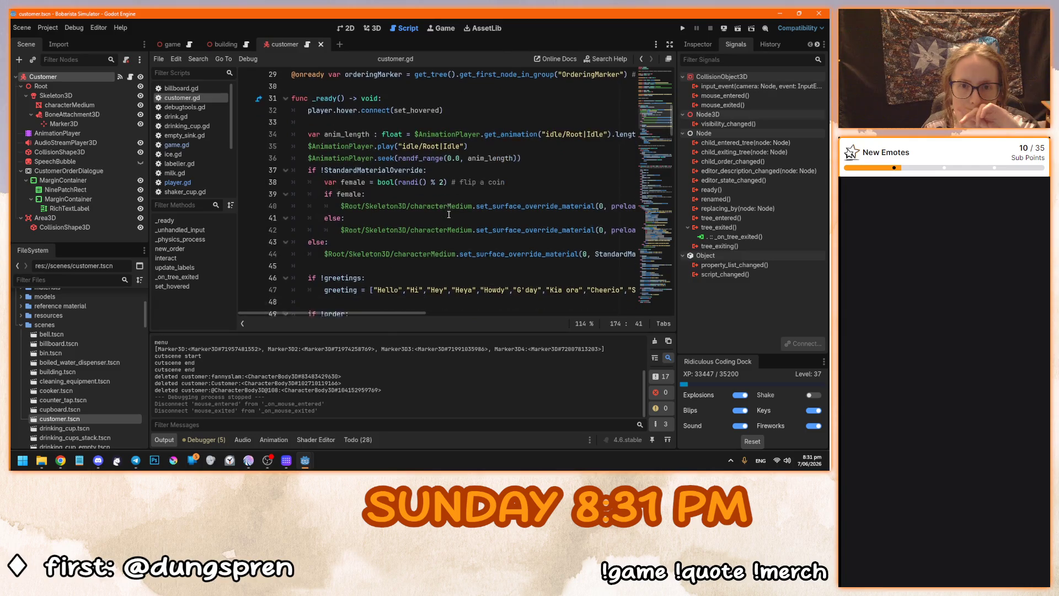
pyautogui.scroll(-5, 449, 214)
pyautogui.click(440, 197)
pyautogui.moveTo(441, 197); pyautogui.dragTo(309, 197)
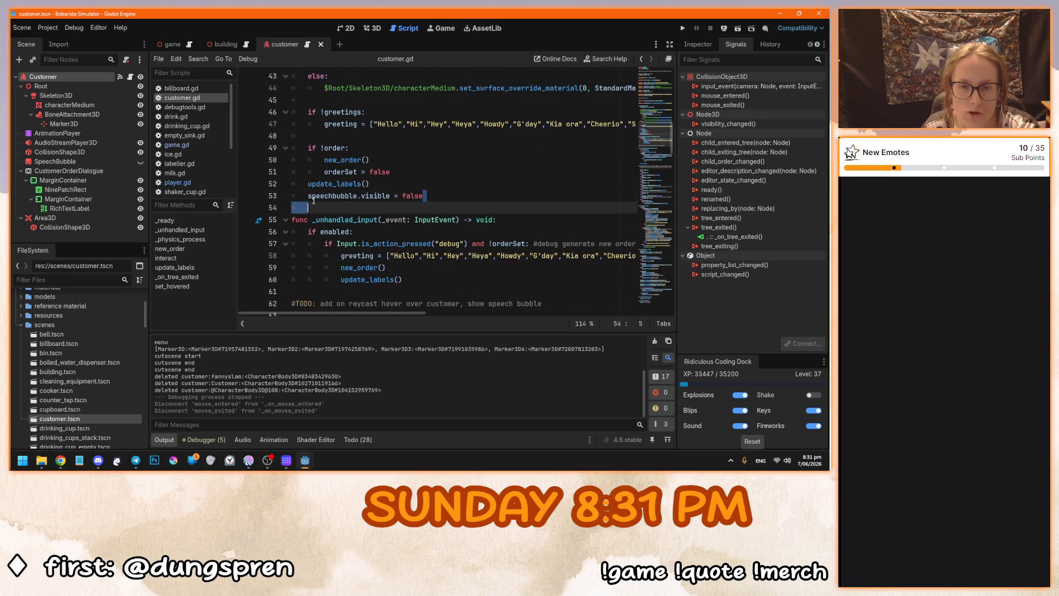
pyautogui.click(312, 195)
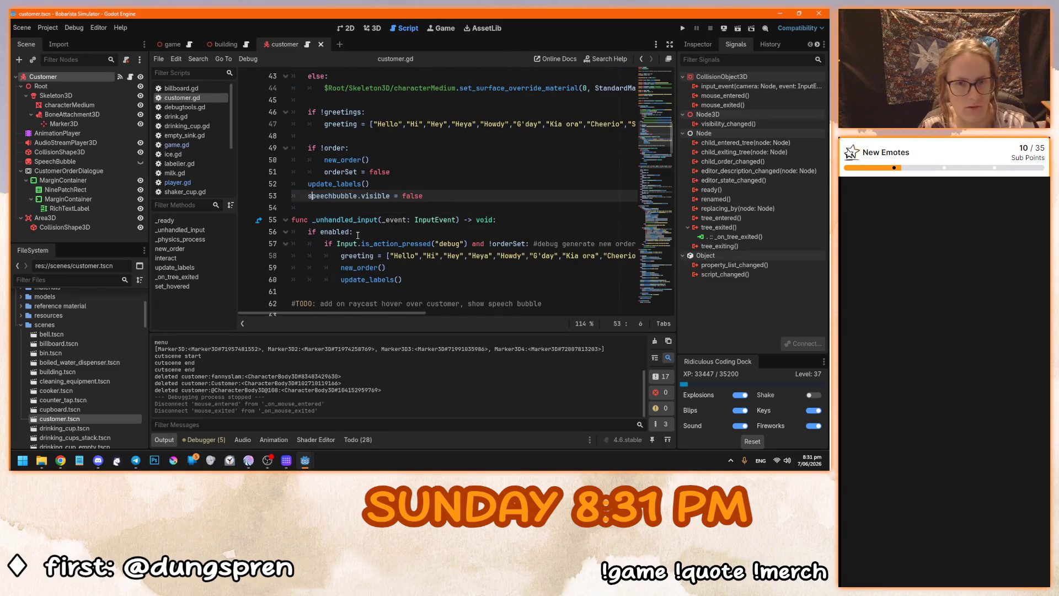
pyautogui.scroll(-12, 385, 254)
pyautogui.scroll(-15, 385, 254)
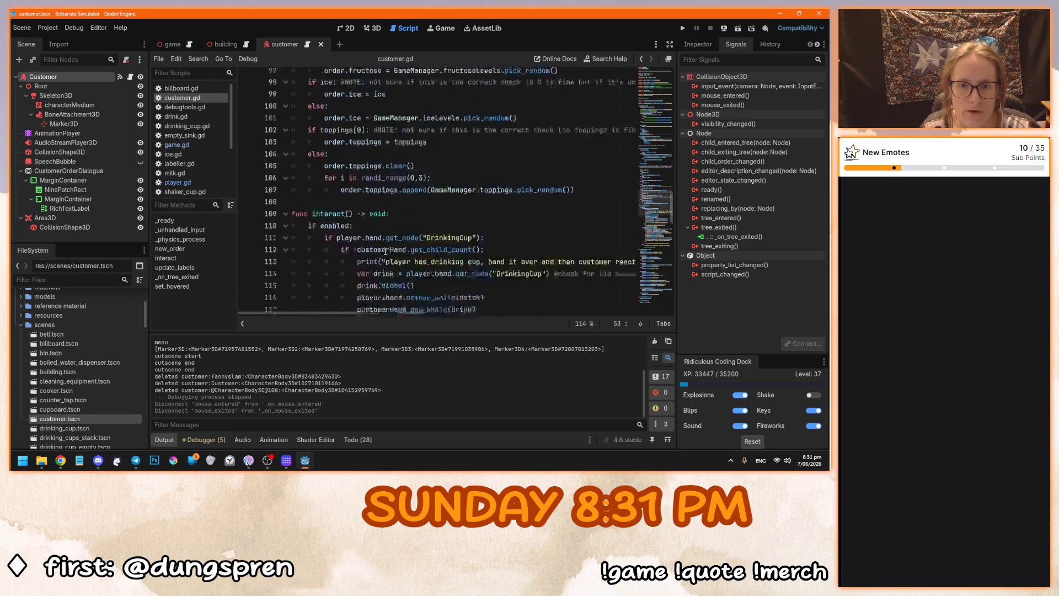
pyautogui.scroll(-5, 460, 264)
pyautogui.scroll(18, 565, 232)
pyautogui.moveTo(669, 201)
pyautogui.mouseDown()
pyautogui.moveTo(671, 222)
pyautogui.moveTo(671, 96)
pyautogui.moveTo(674, 183)
pyautogui.mouseUp()
# Add a _process function after move_and_slide setting speechbubble.visible = hovered, and save.
pyautogui.click(385, 115)
pyautogui.press('Return')
pyautogui.press('Return')
pyautogui.press('Up')
pyautogui.write('fun')
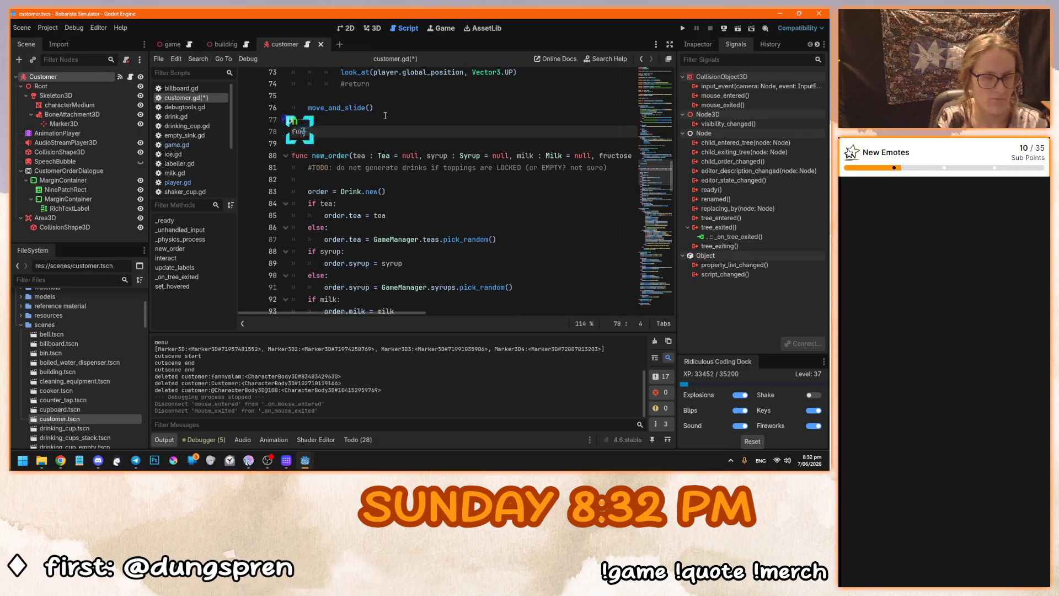
pyautogui.write('c _pro')
pyautogui.press('Tab')
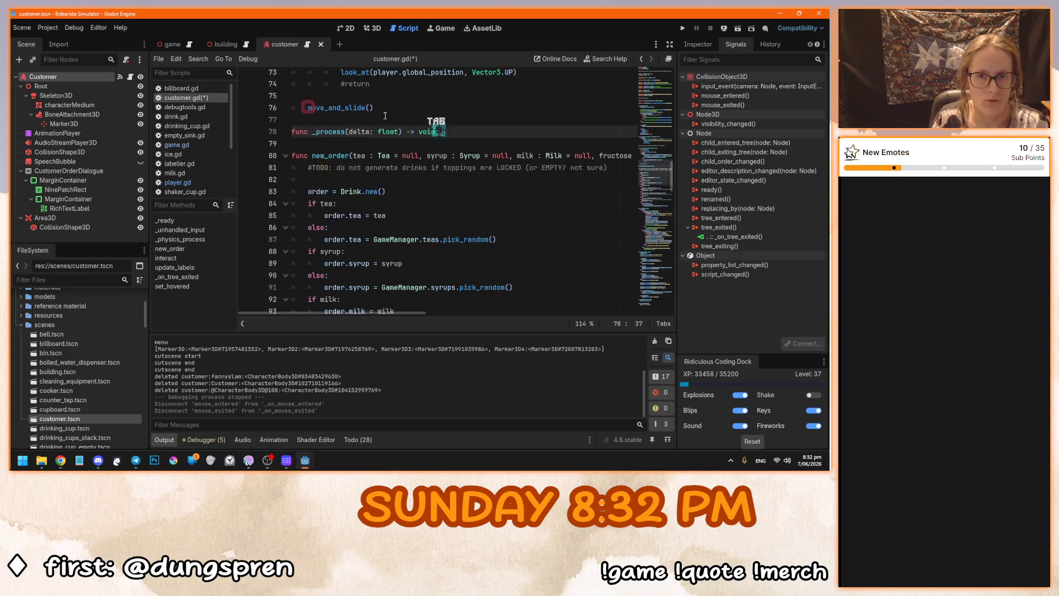
pyautogui.press('Return')
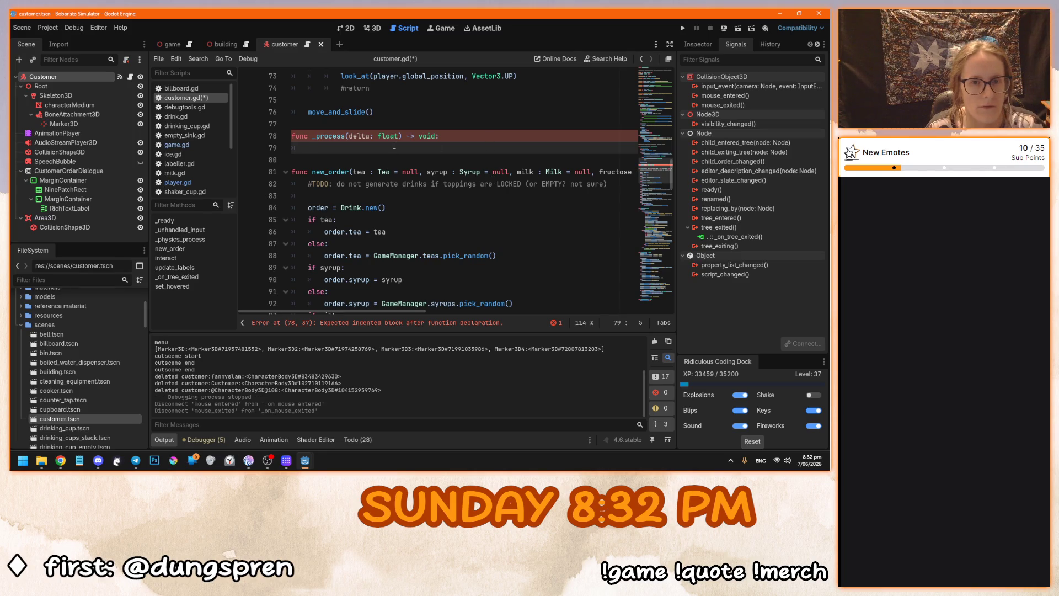
pyautogui.write('speechbubble')
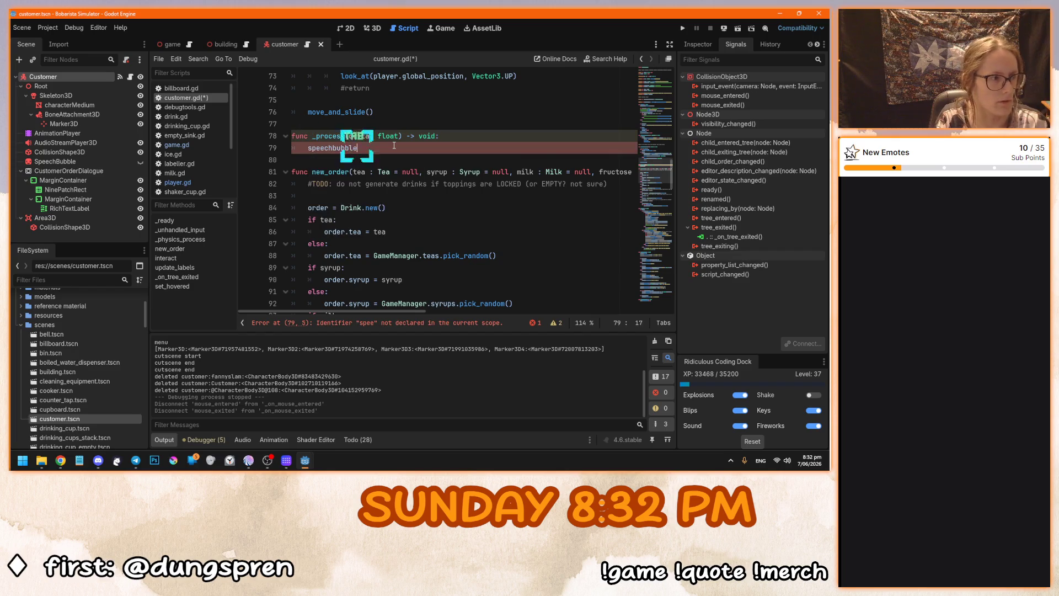
pyautogui.press('Return')
pyautogui.write('.visi')
pyautogui.write('ble')
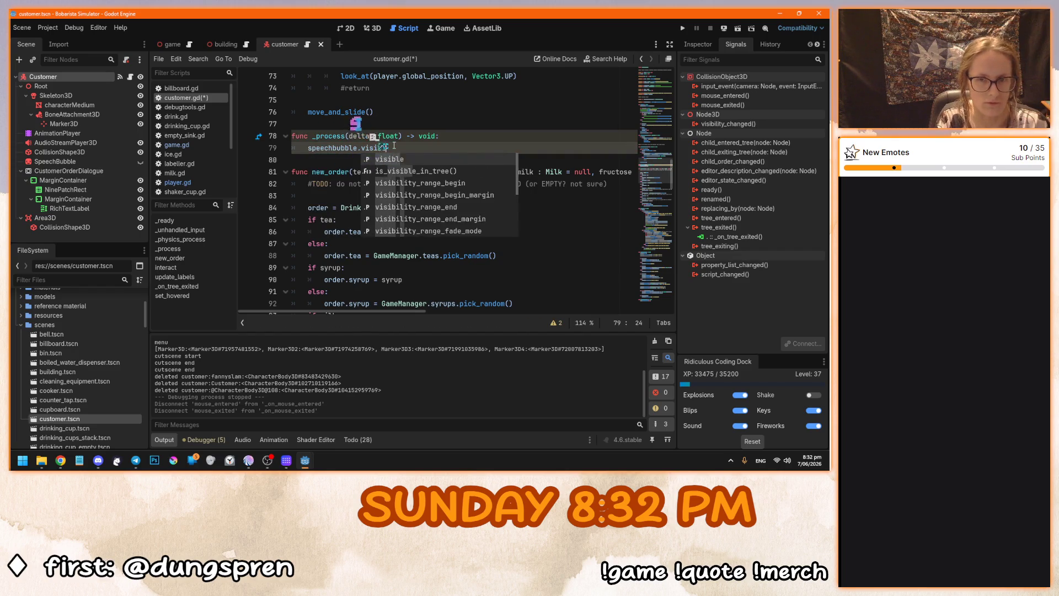
pyautogui.write(' = ')
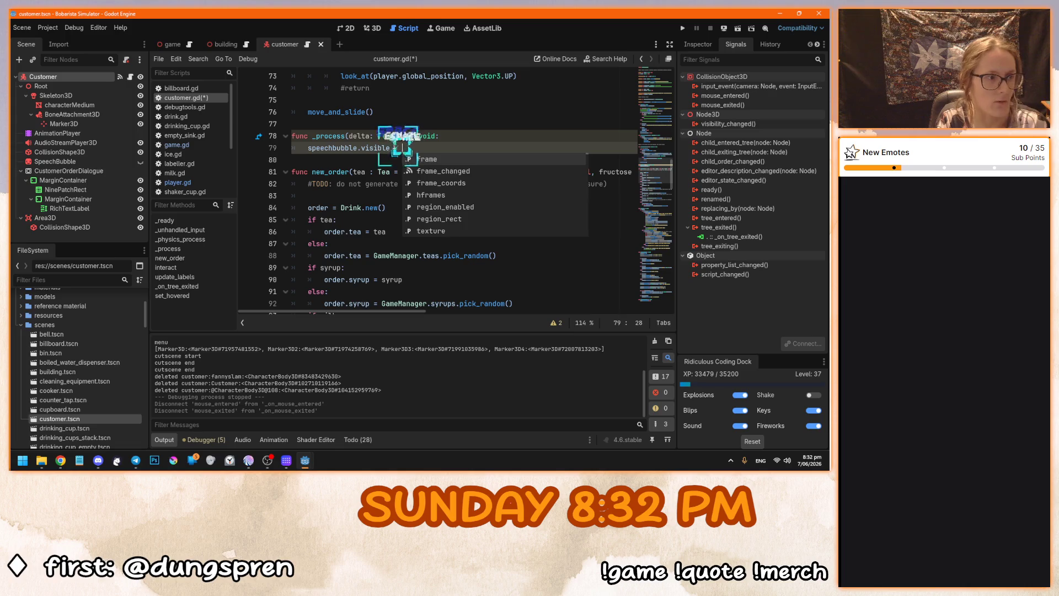
pyautogui.write('selected')
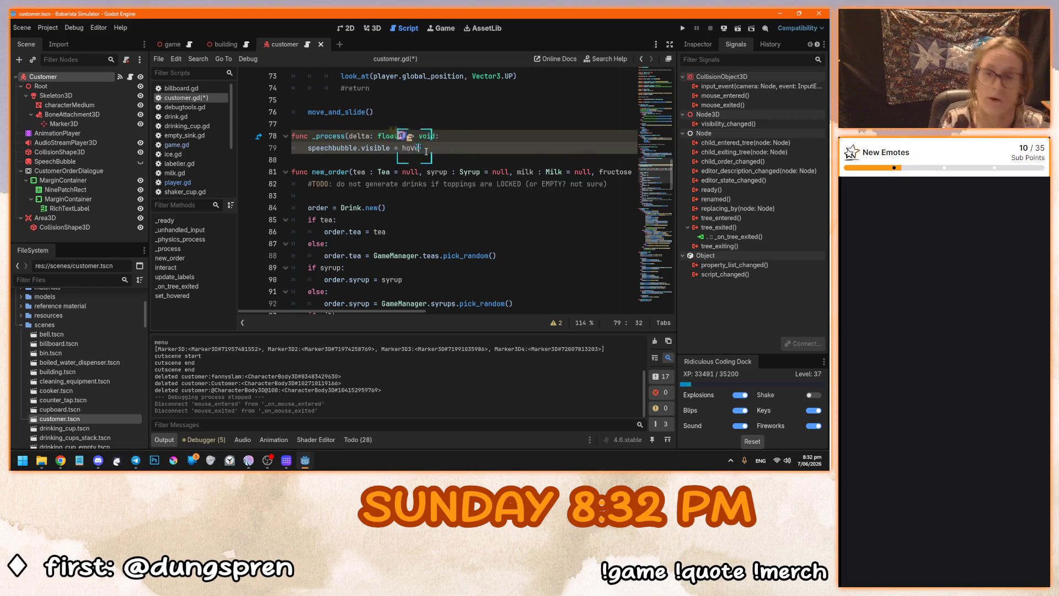
pyautogui.write('hovered')
pyautogui.click(462, 117)
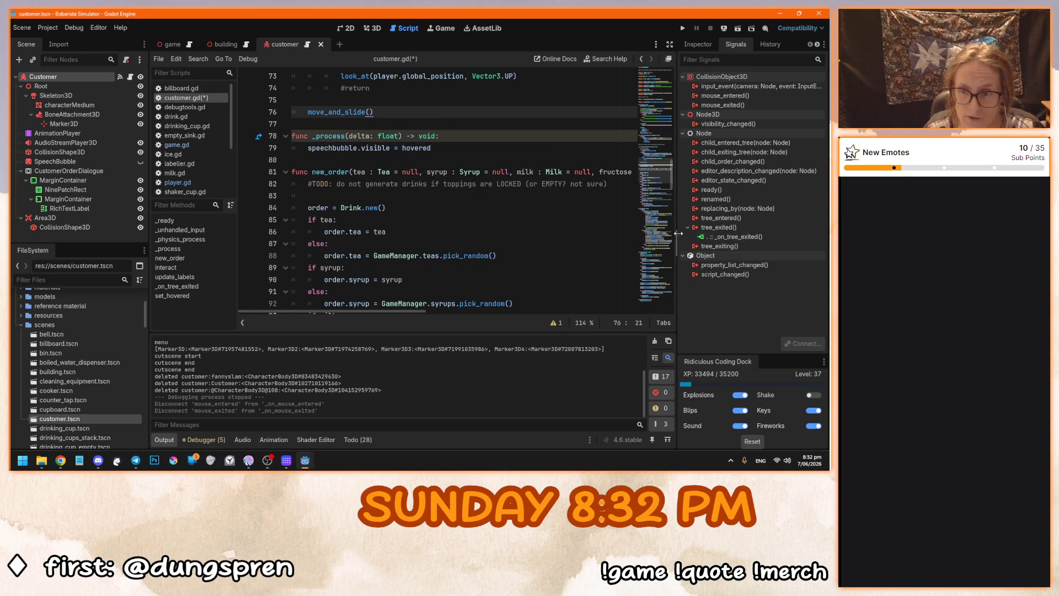
pyautogui.hotkey('ctrl', 's')
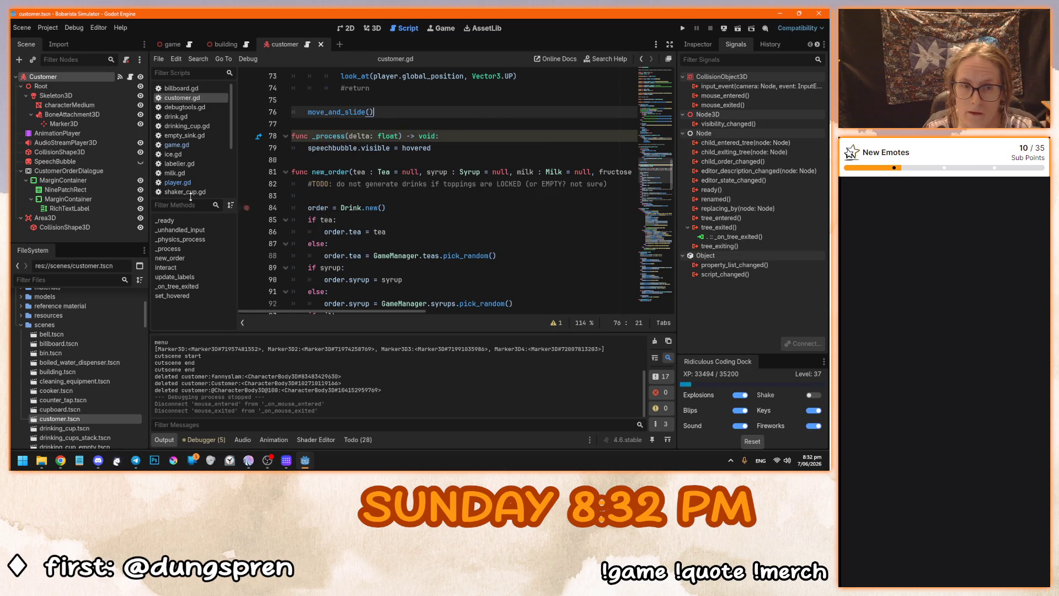
pyautogui.click(178, 182)
# In player.gd, comment out the speech bubble line 65 and uncomment the pass line 66.
pyautogui.scroll(-3, 421, 272)
pyautogui.click(308, 243)
pyautogui.click(444, 292)
pyautogui.click(341, 279)
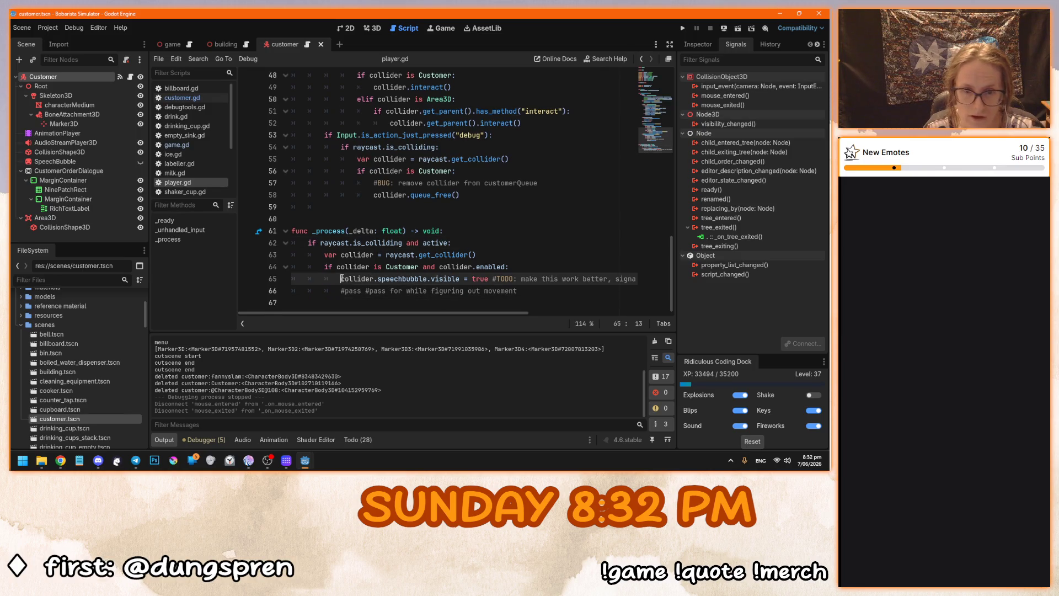
pyautogui.press('Home')
pyautogui.write('#')
pyautogui.press('BackSpace')
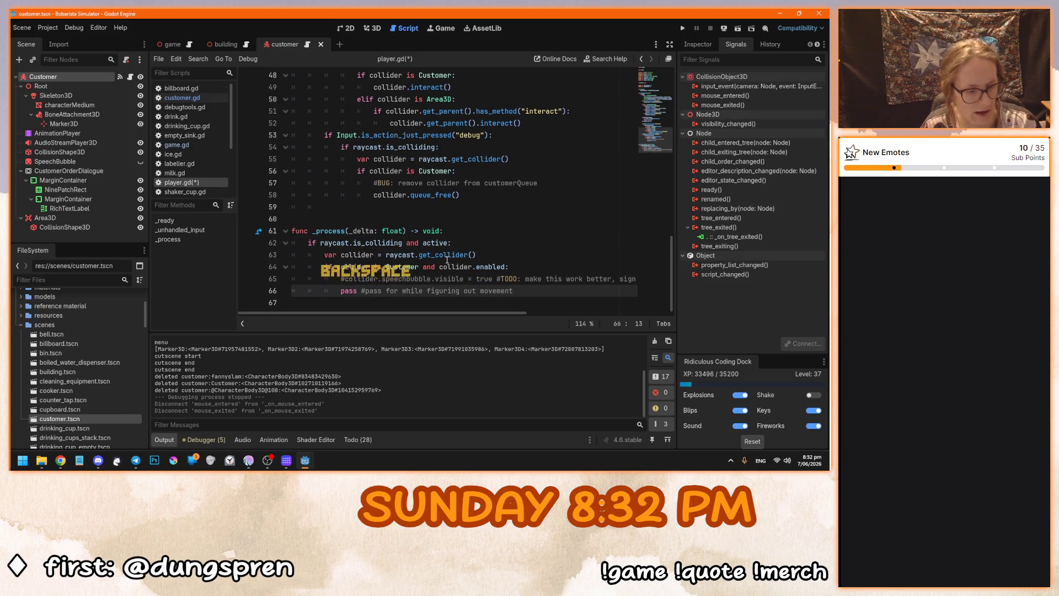
# Run the game to test the change, stop it, and launch it again.
pyautogui.press('F5')
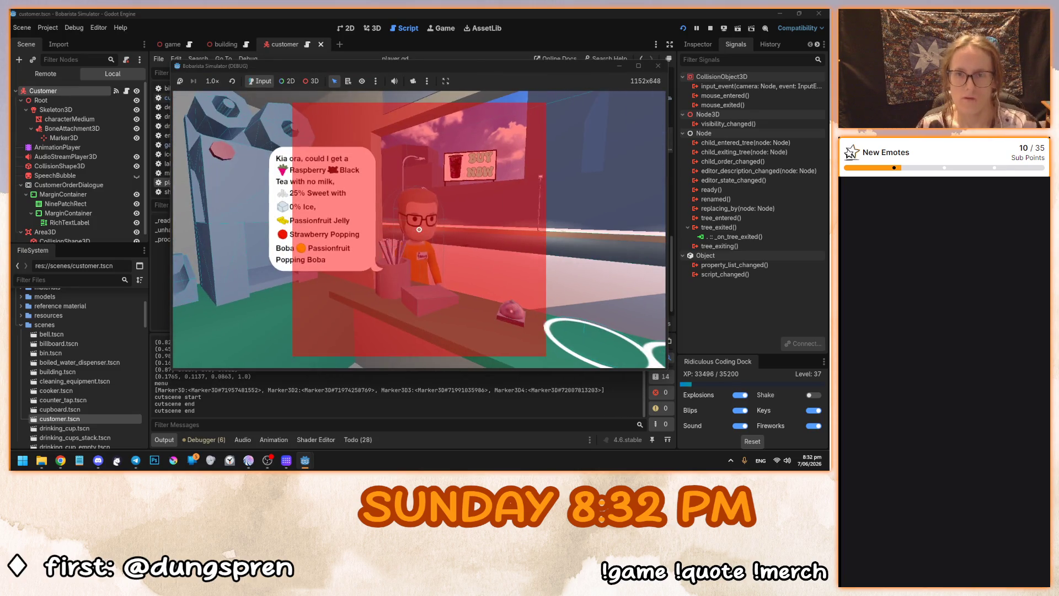
pyautogui.press('F8')
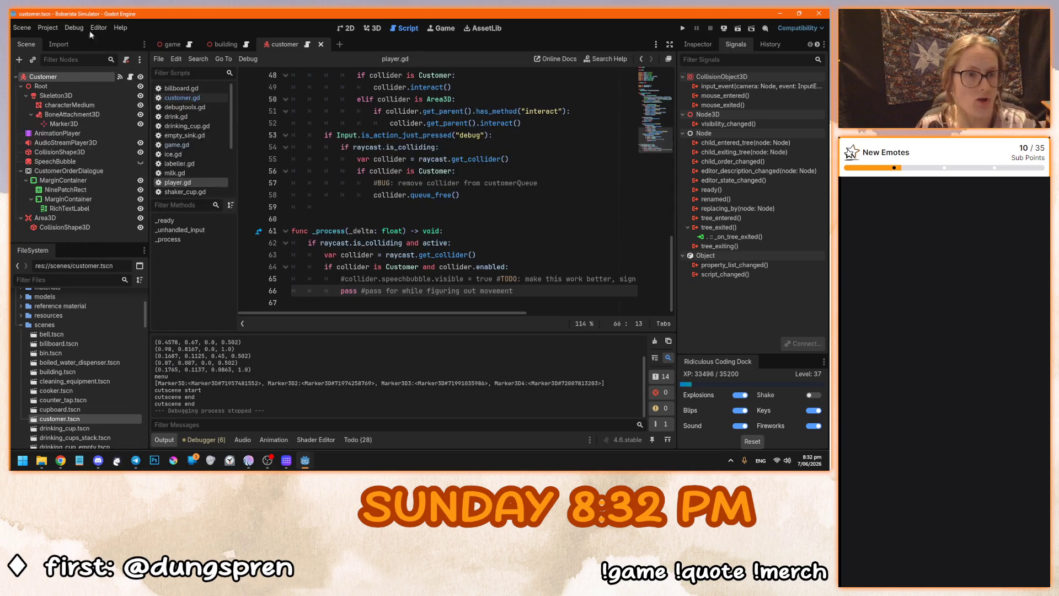
pyautogui.click(74, 28)
pyautogui.click(444, 221)
pyautogui.press('F5')
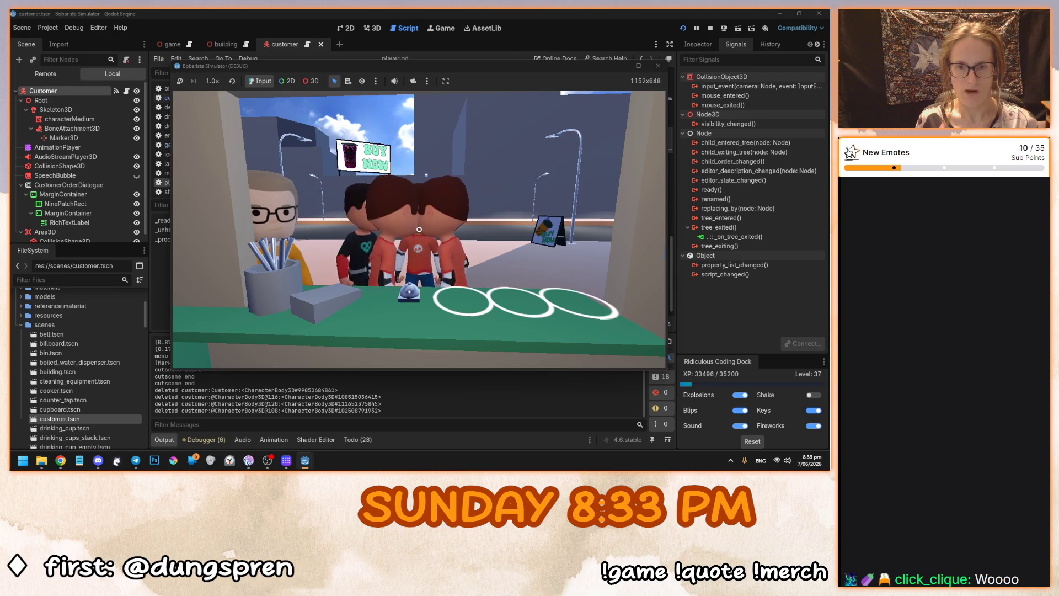
# Stop the boba shop playtest after playing at the counter.
pyautogui.press('F8')
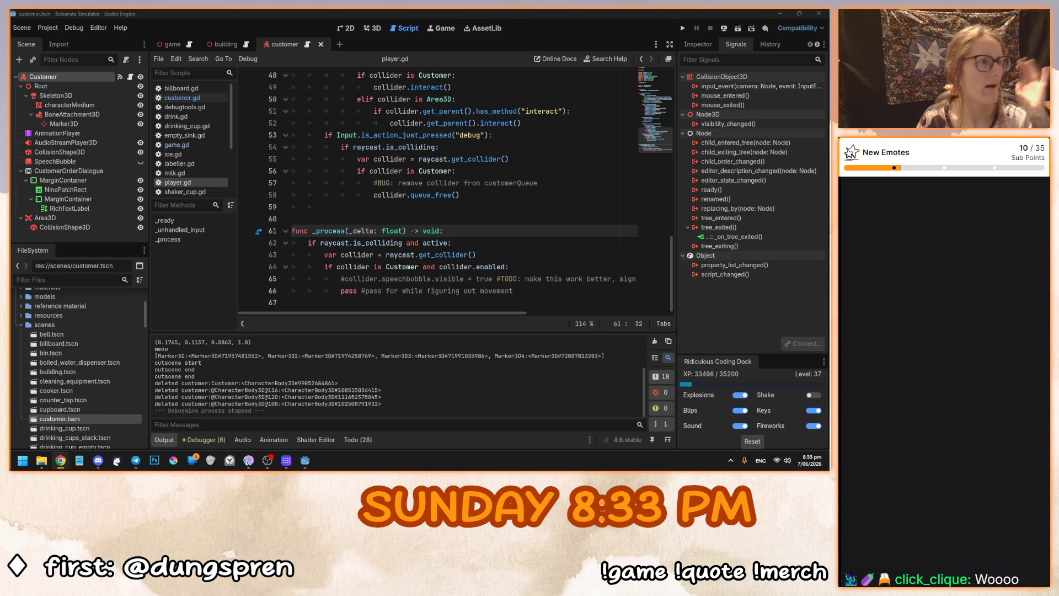
# Delete the #BUG comment line from the debug block in player.gd.
pyautogui.click(518, 255)
pyautogui.click(552, 302)
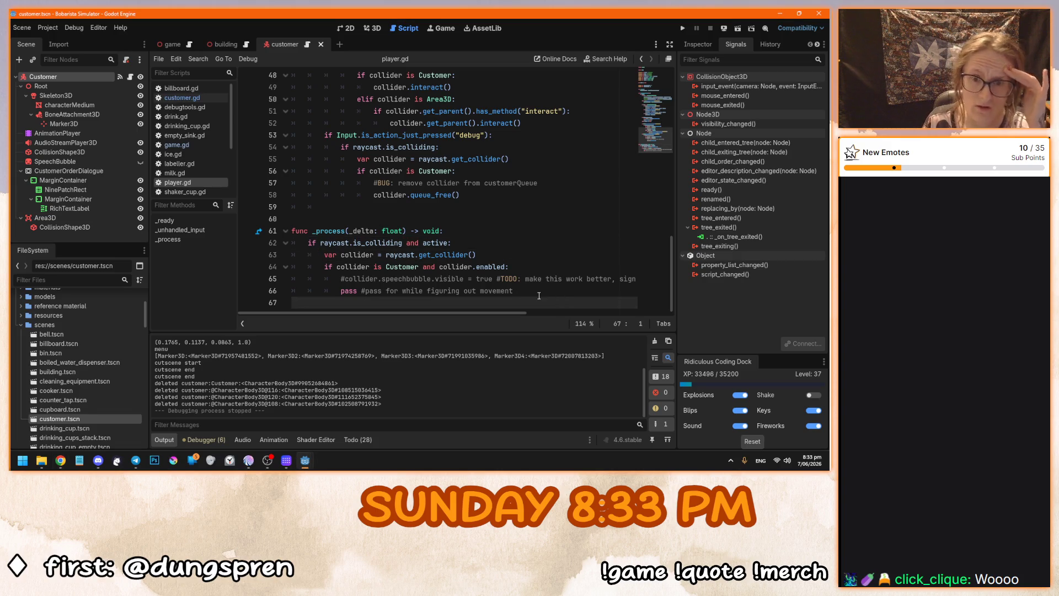
pyautogui.click(542, 293)
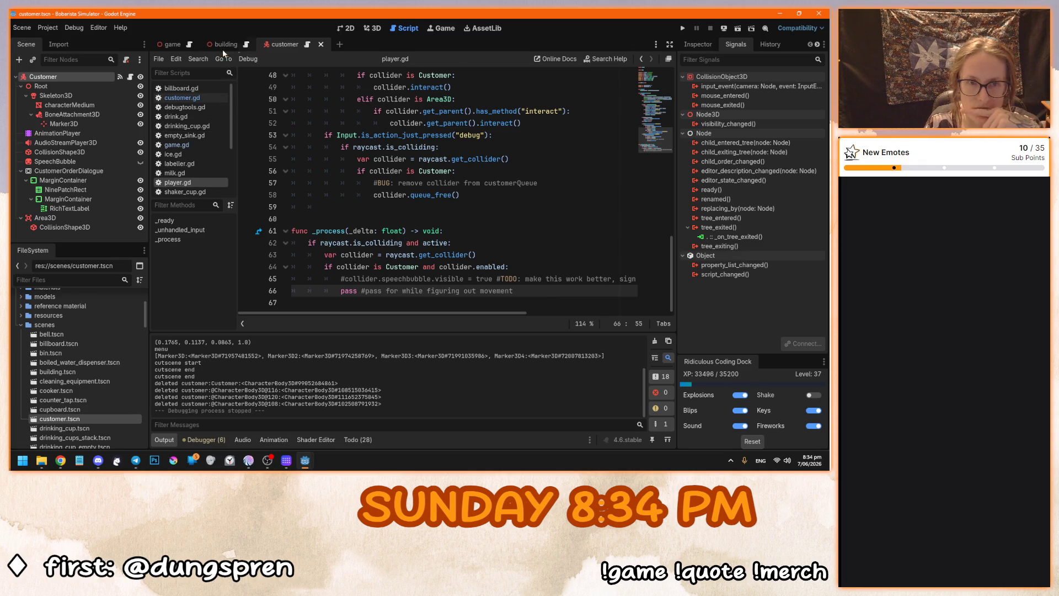
pyautogui.moveTo(542, 295)
pyautogui.mouseDown()
pyautogui.moveTo(569, 279)
pyautogui.moveTo(280, 225)
pyautogui.mouseUp()
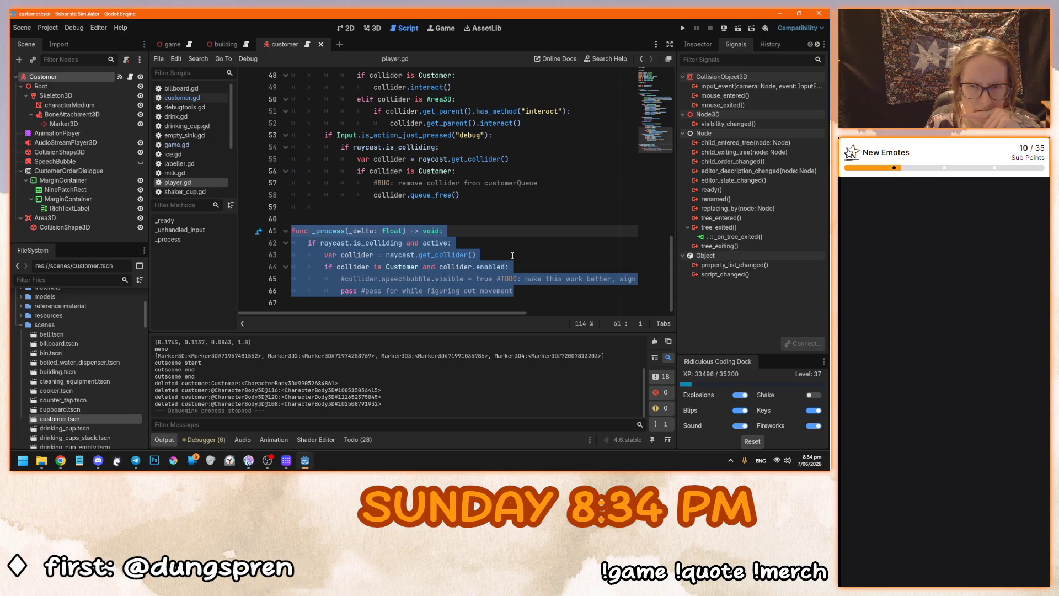
pyautogui.click(554, 184)
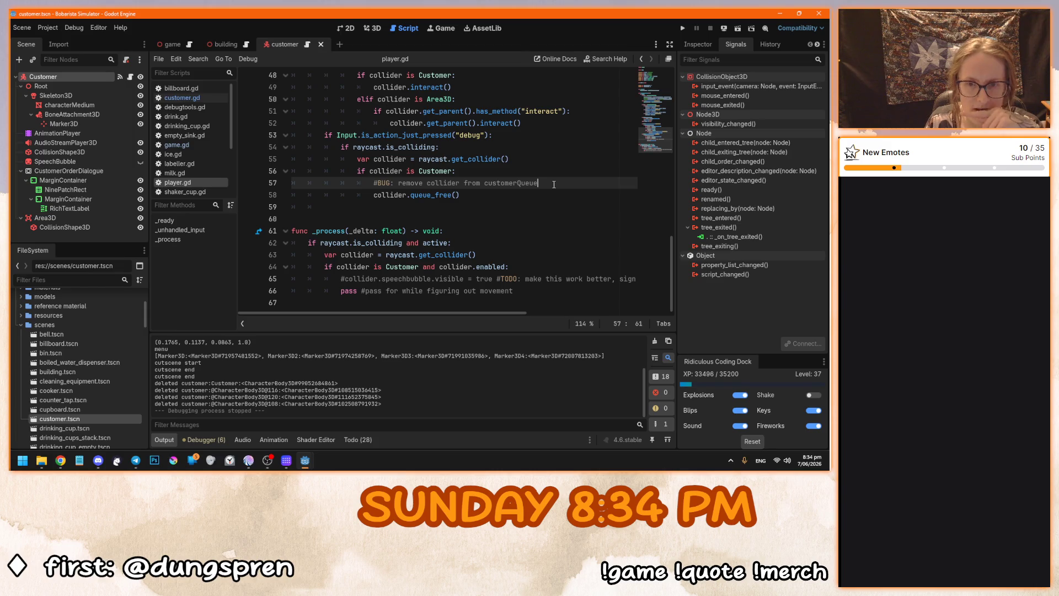
pyautogui.hotkey('shift', 'Up')
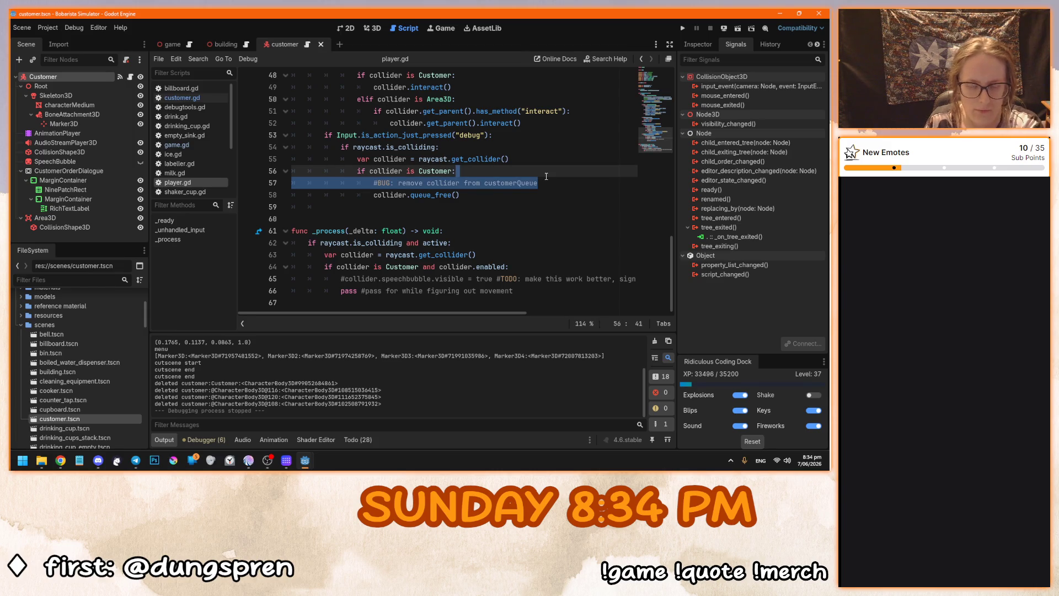
pyautogui.press('BackSpace')
pyautogui.click(526, 279)
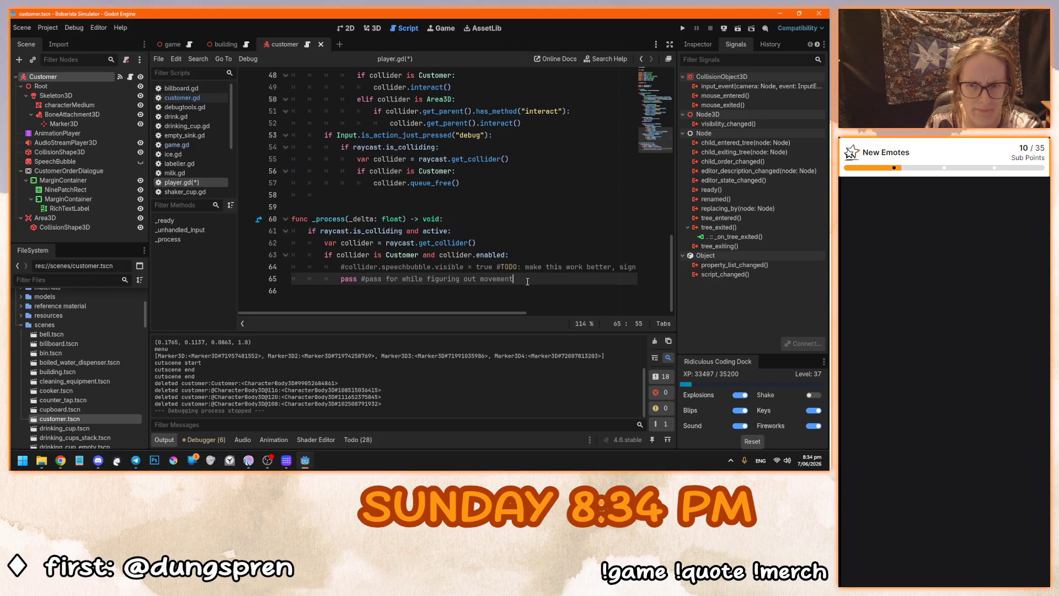
pyautogui.hotkey('ctrl', 'z')
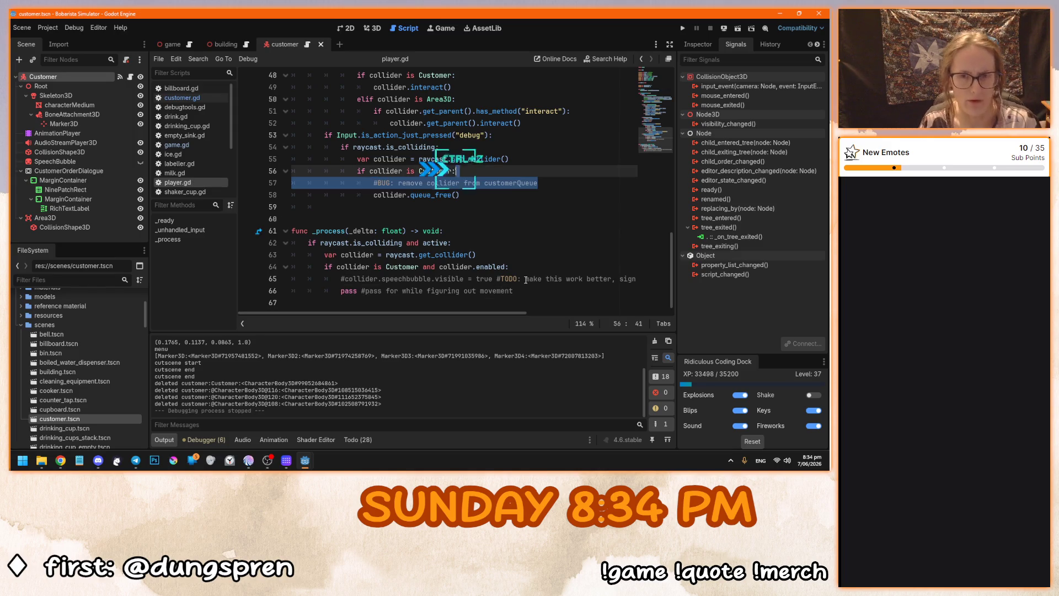
pyautogui.press('BackSpace')
# Save player.gd and relaunch the game to its title menu.
pyautogui.click(541, 283)
pyautogui.moveTo(541, 283)
pyautogui.mouseDown()
pyautogui.moveTo(289, 255)
pyautogui.moveTo(262, 223)
pyautogui.mouseUp()
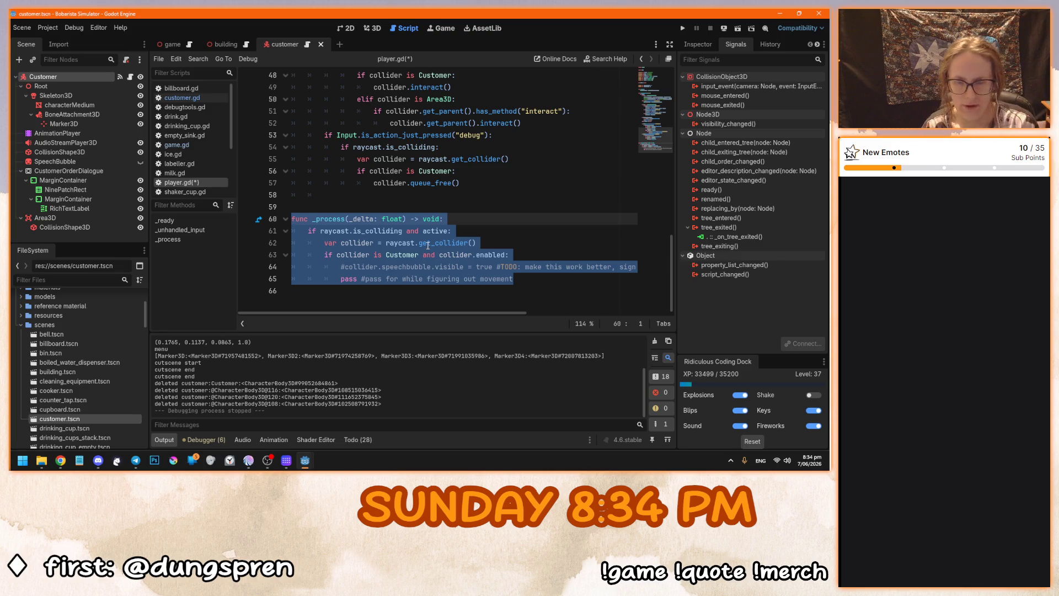
pyautogui.click(428, 245)
pyautogui.hotkey('ctrl', 's')
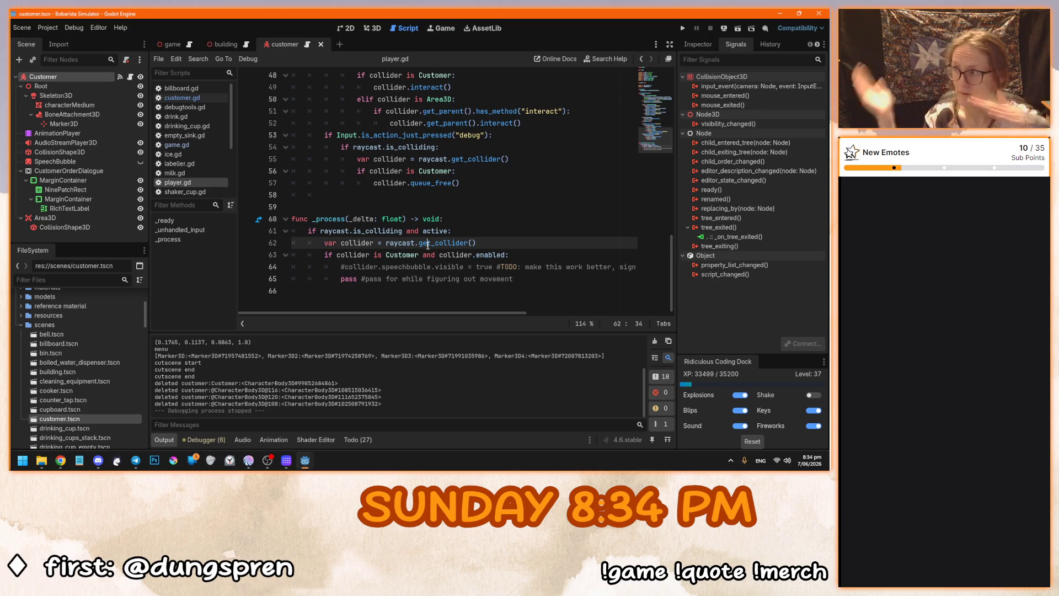
pyautogui.click(394, 243)
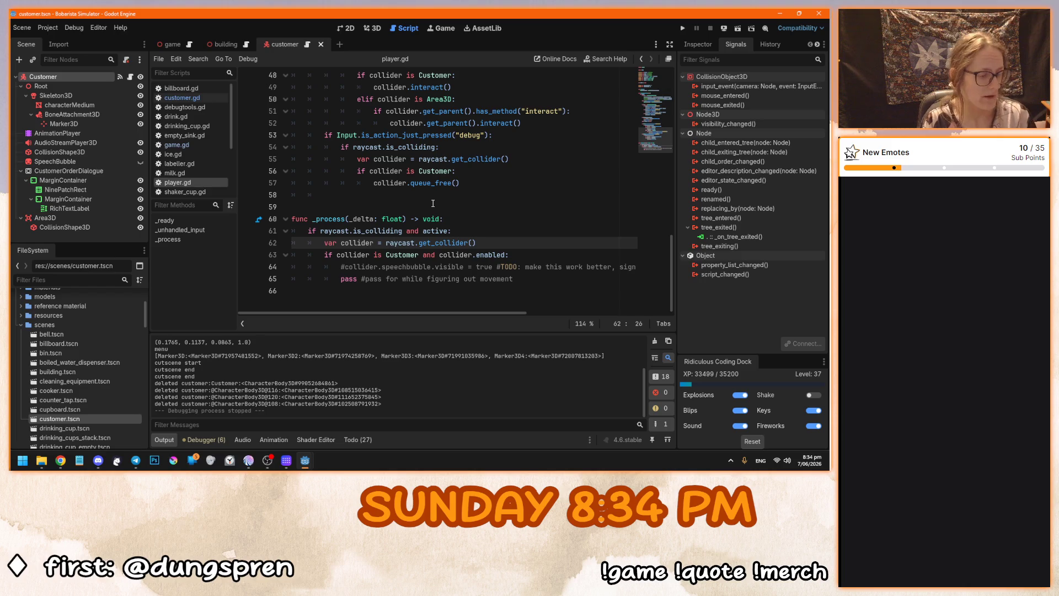
pyautogui.click(433, 203)
pyautogui.press('F5')
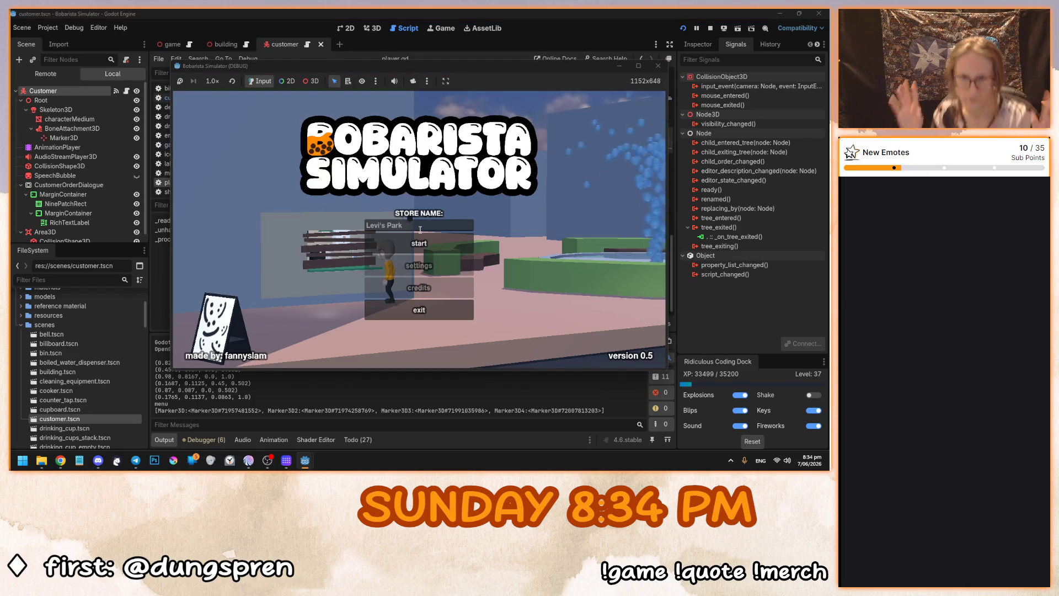
# Start a new shop from the main menu, take customer orders, then stop the game.
pyautogui.click(420, 243)
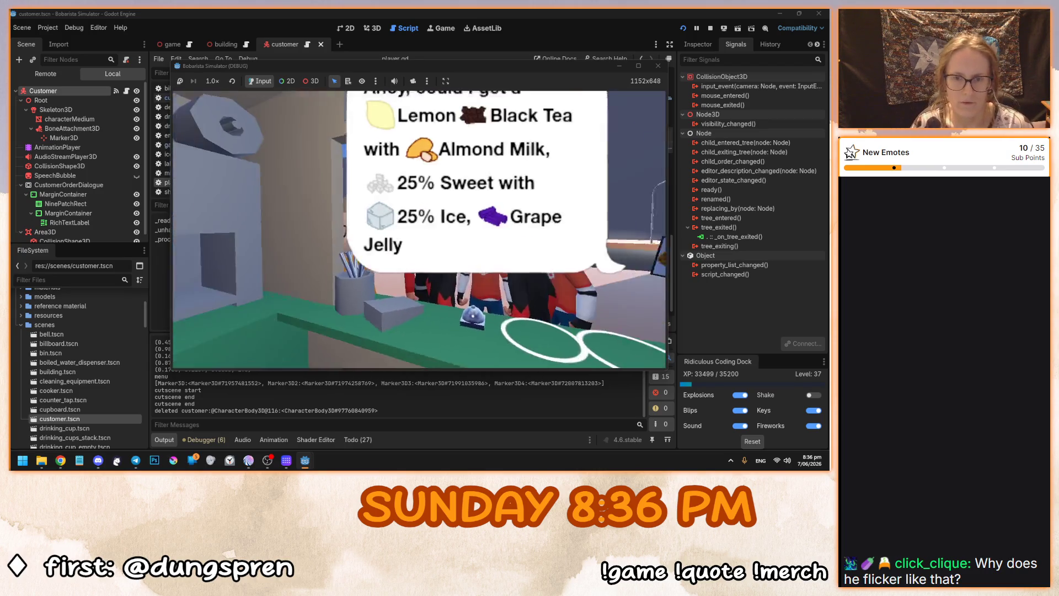
pyautogui.press('F8')
# Set the Game node's Customer Limit to 3 in the game scene and relaunch the game.
pyautogui.click(419, 243)
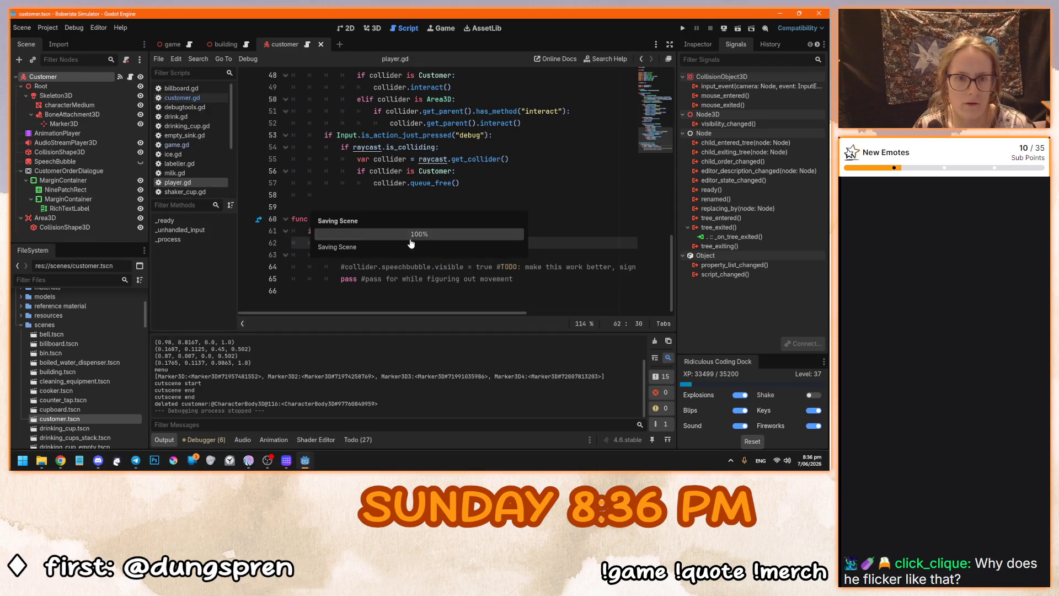
pyautogui.click(173, 44)
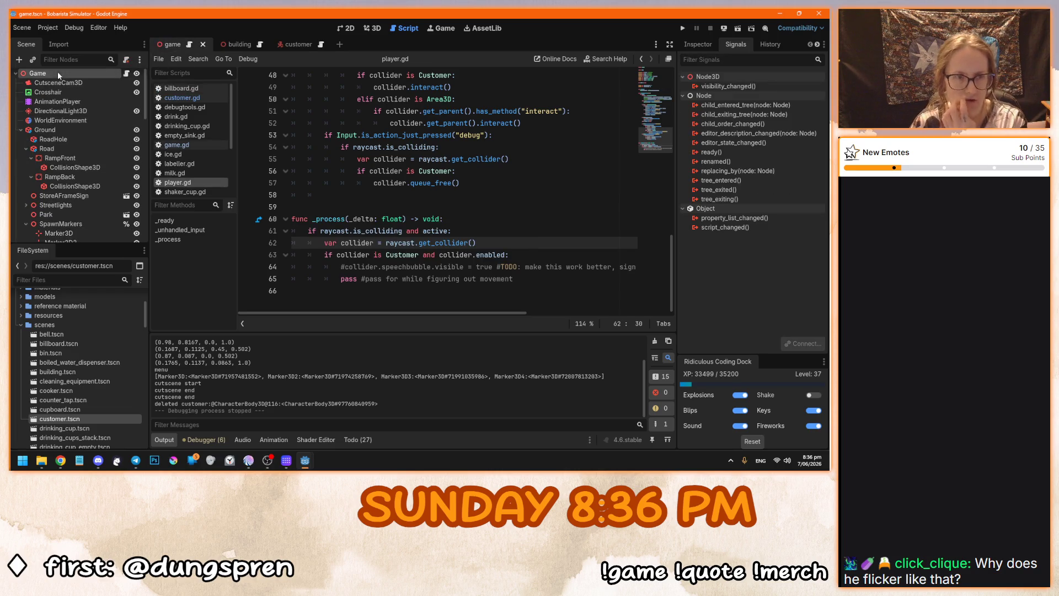
pyautogui.click(697, 44)
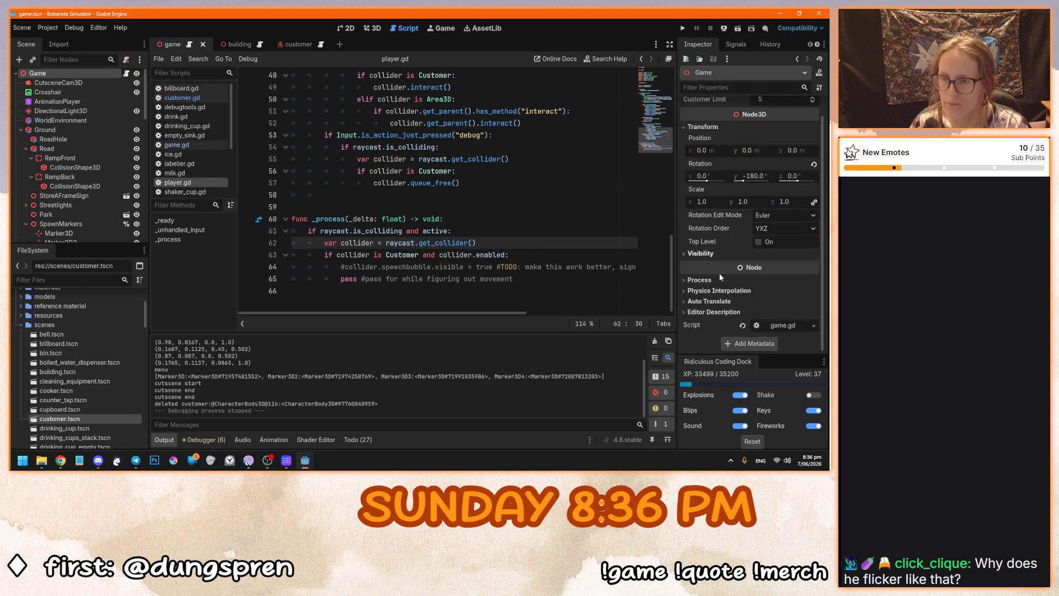
pyautogui.click(770, 117)
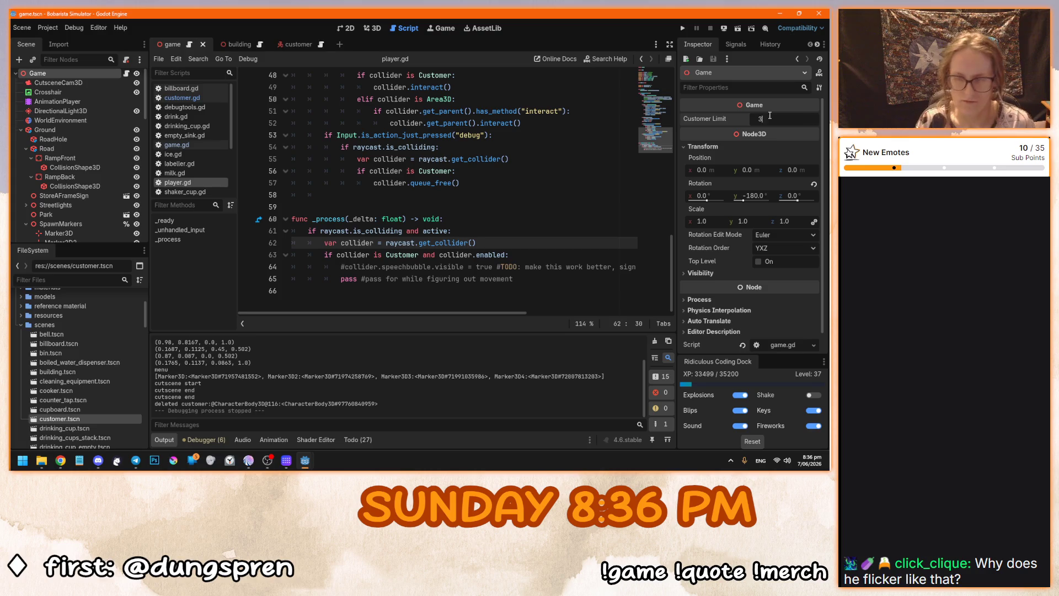
pyautogui.press('Return')
pyautogui.click(381, 193)
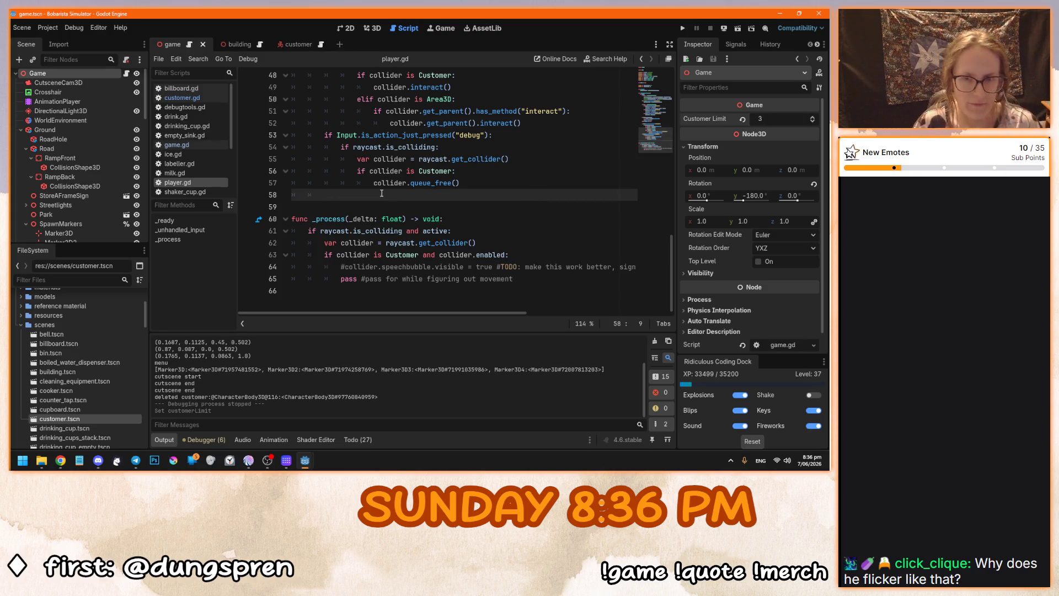
pyautogui.press('F5')
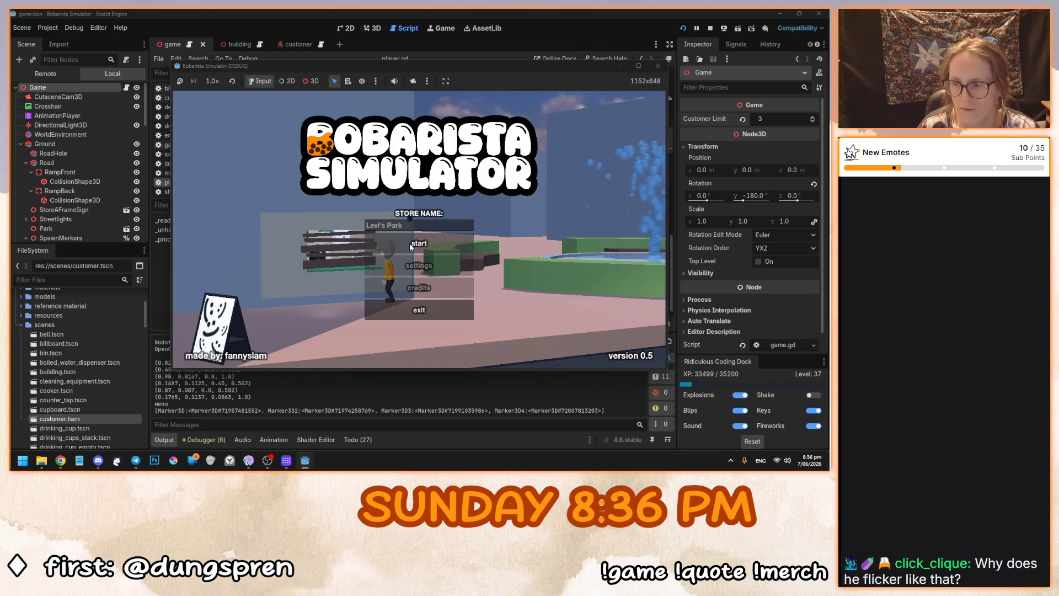
# Start a round from the title menu, play briefly at the counter, then stop it.
pyautogui.click(409, 246)
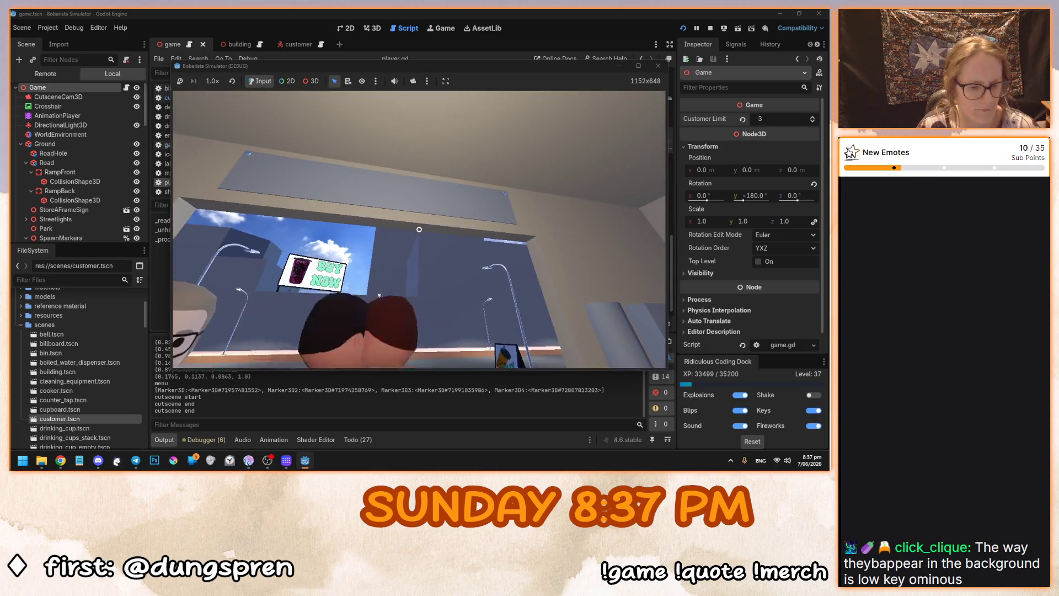
pyautogui.press('F8')
# Set Customer Limit to 2, relaunch and start the game, and pick up a drinking cup.
pyautogui.write('2')
pyautogui.press('Return')
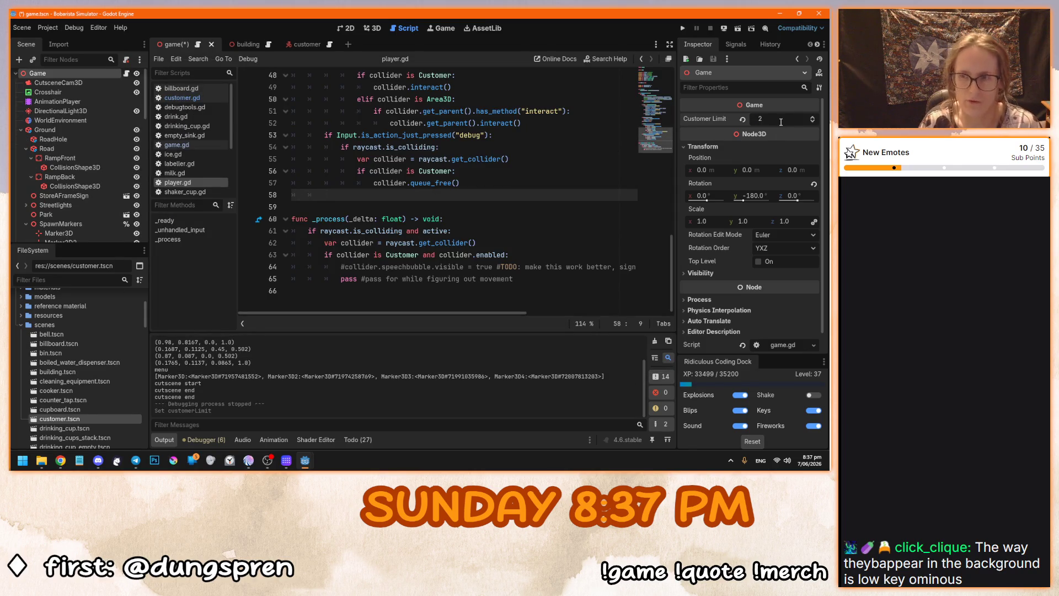
pyautogui.press('F5')
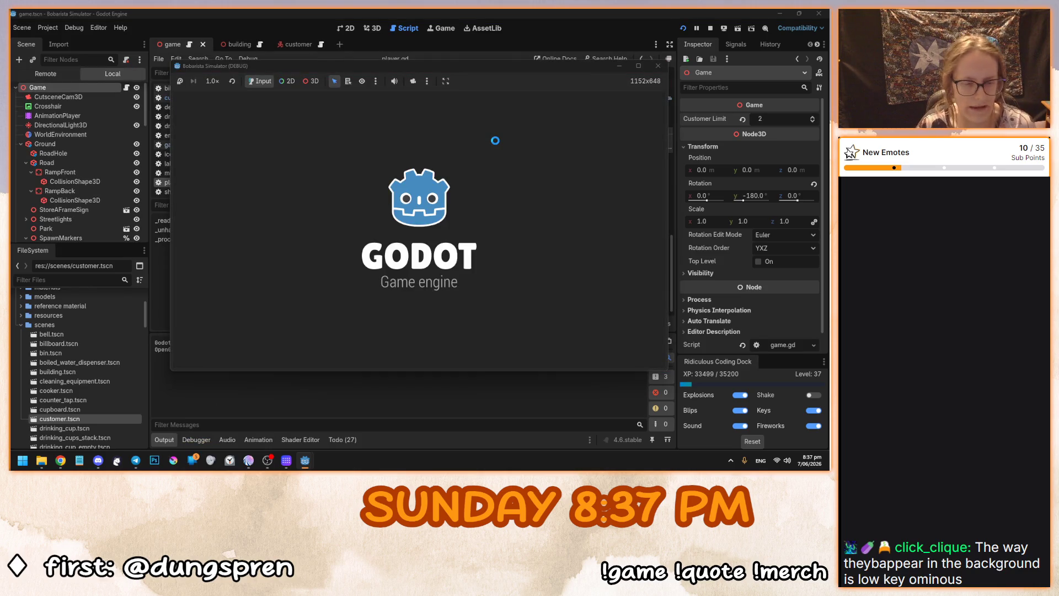
pyautogui.click(422, 309)
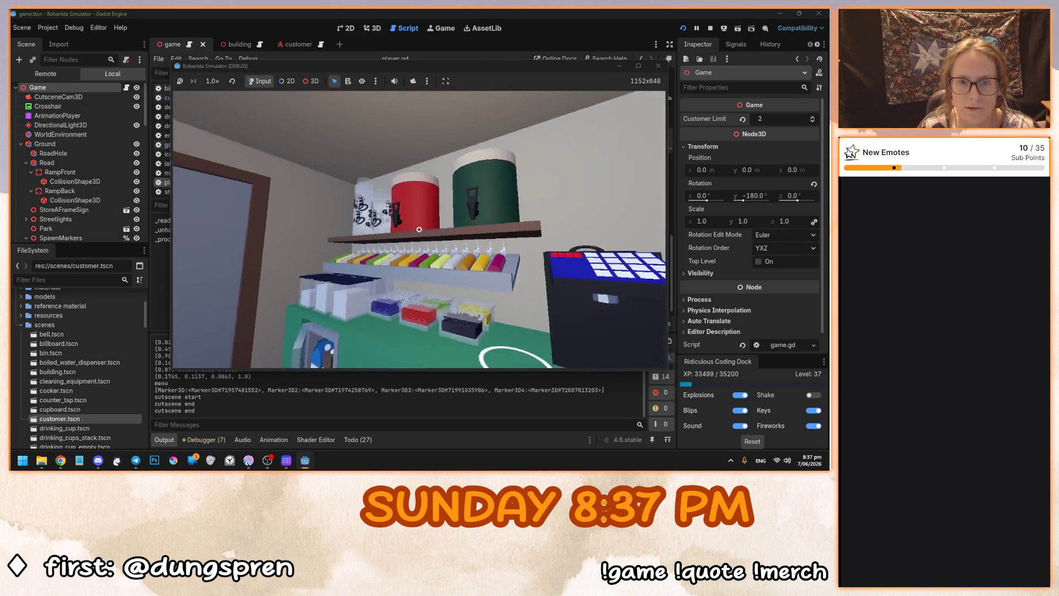
pyautogui.click(418, 229)
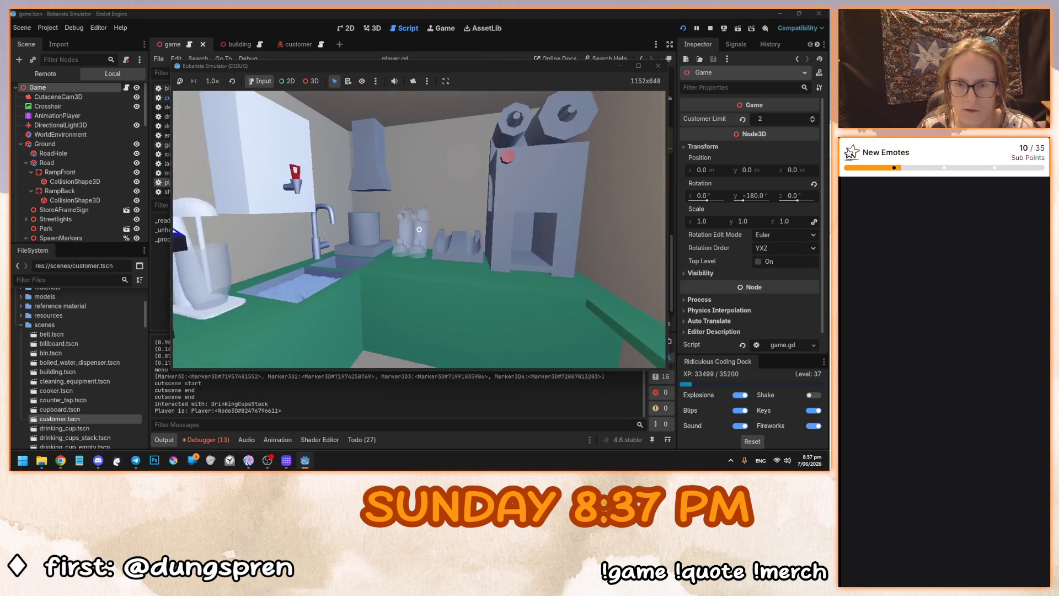
# Mix Green Tea, Lemon syrup, 100% sweetener and almond milk in a shaker.
pyautogui.click(419, 229)
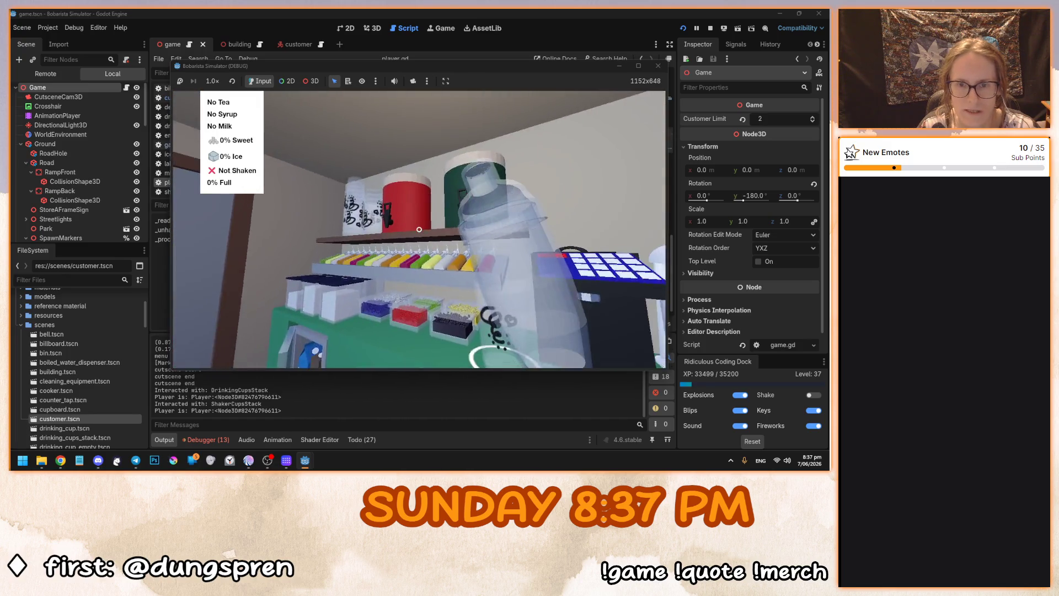
pyautogui.click(419, 229)
pyautogui.click(435, 223)
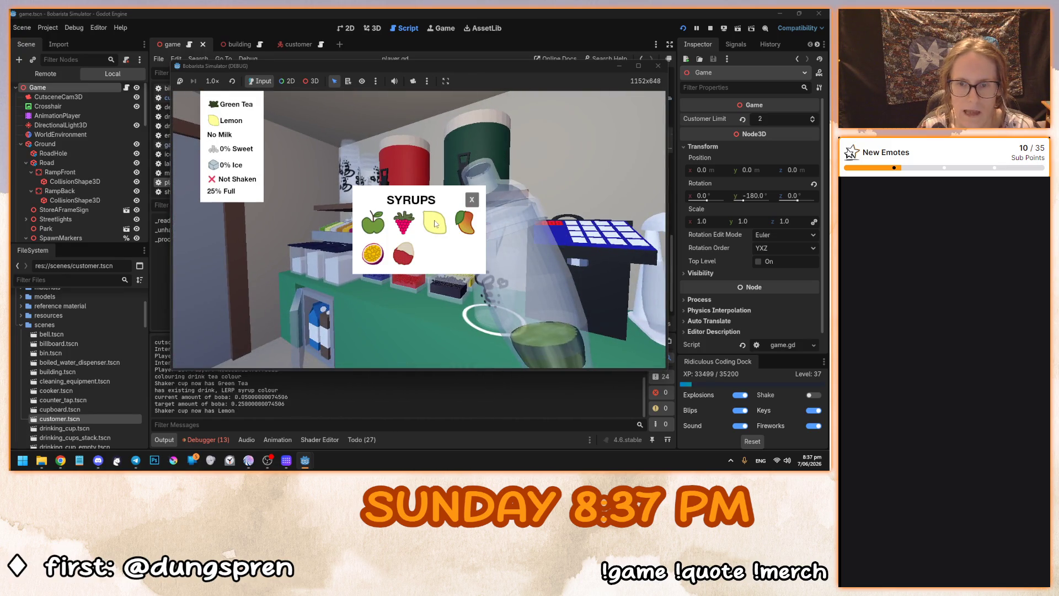
pyautogui.click(472, 200)
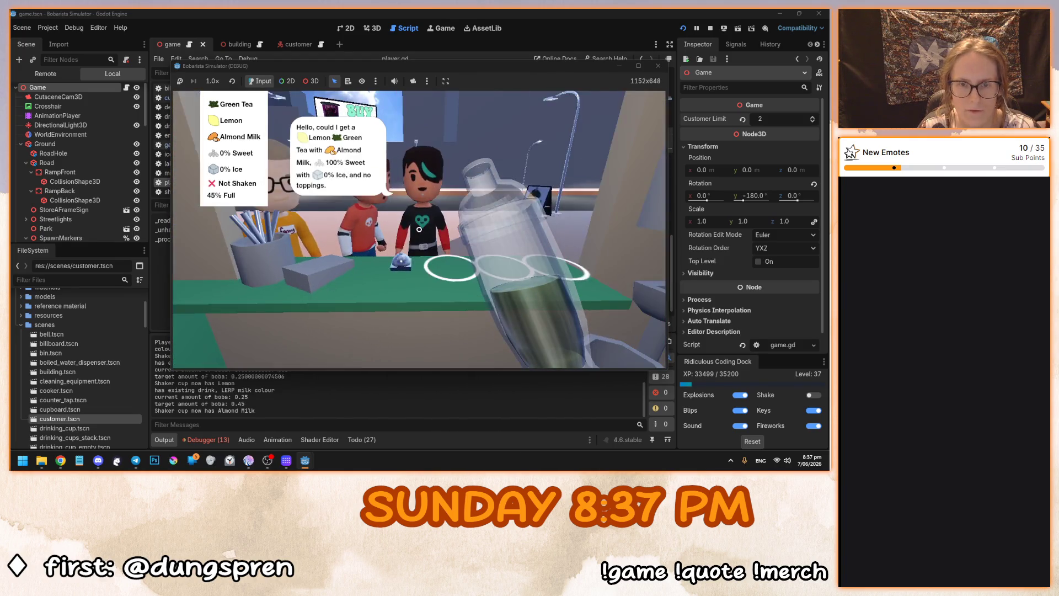
pyautogui.click(419, 229)
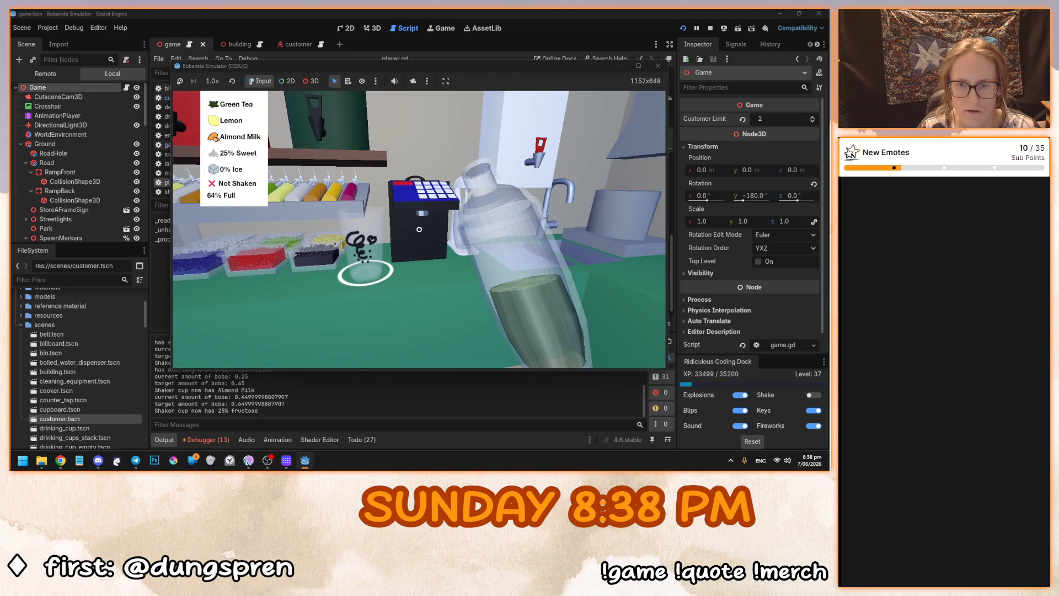
pyautogui.click(419, 229)
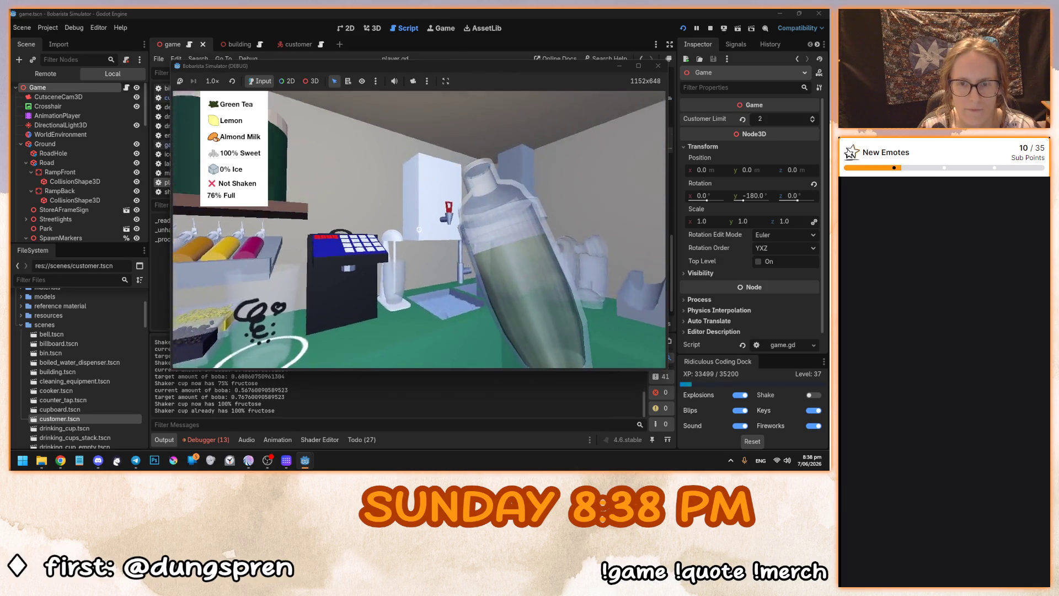
pyautogui.click(419, 228)
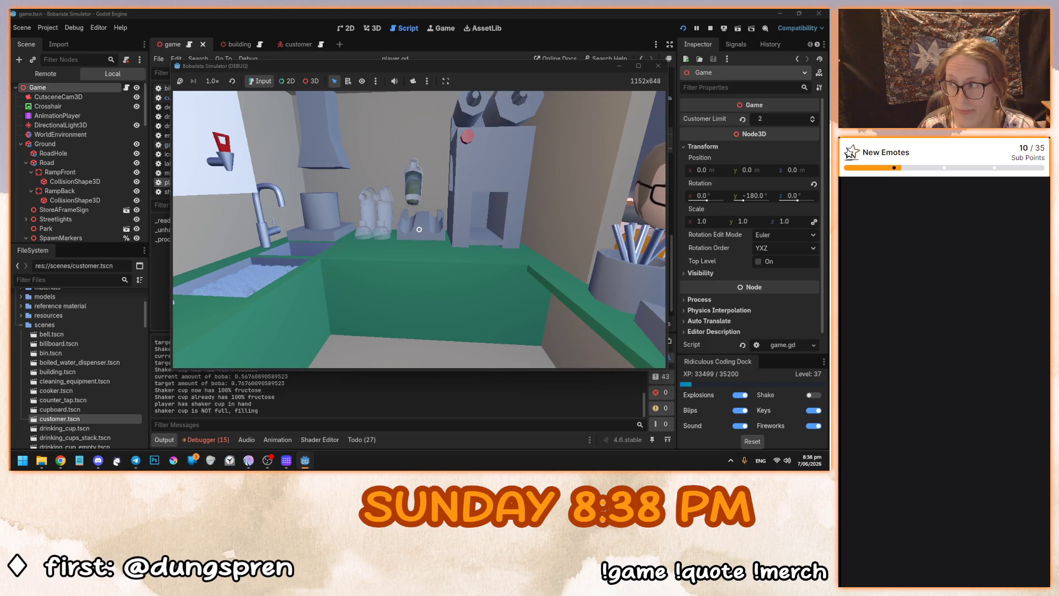
# Pour the drink into a cup, seal it in the lid machine, and serve the customer.
pyautogui.click(419, 229)
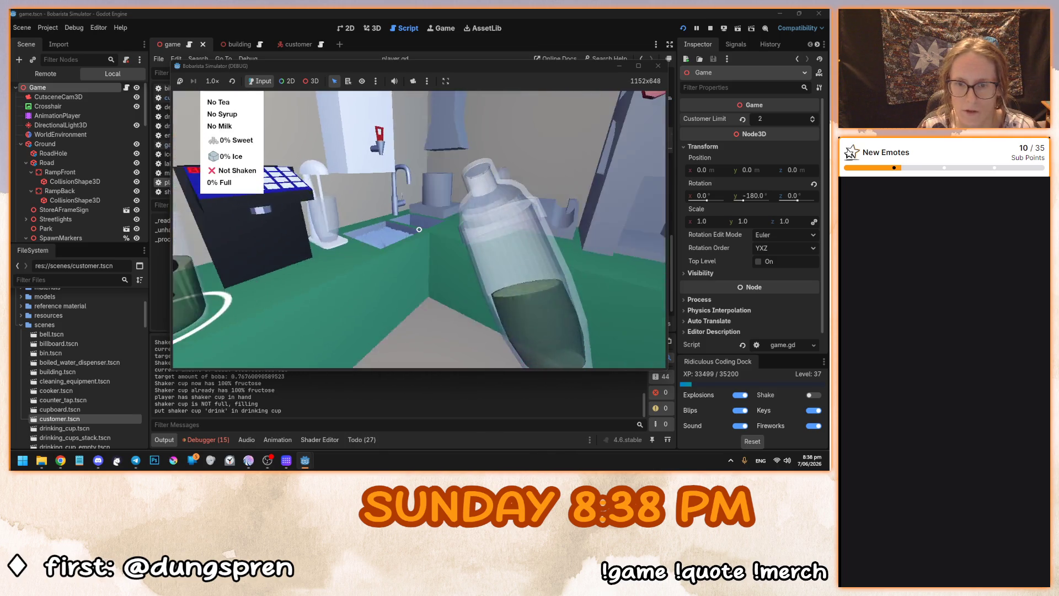
pyautogui.click(419, 229)
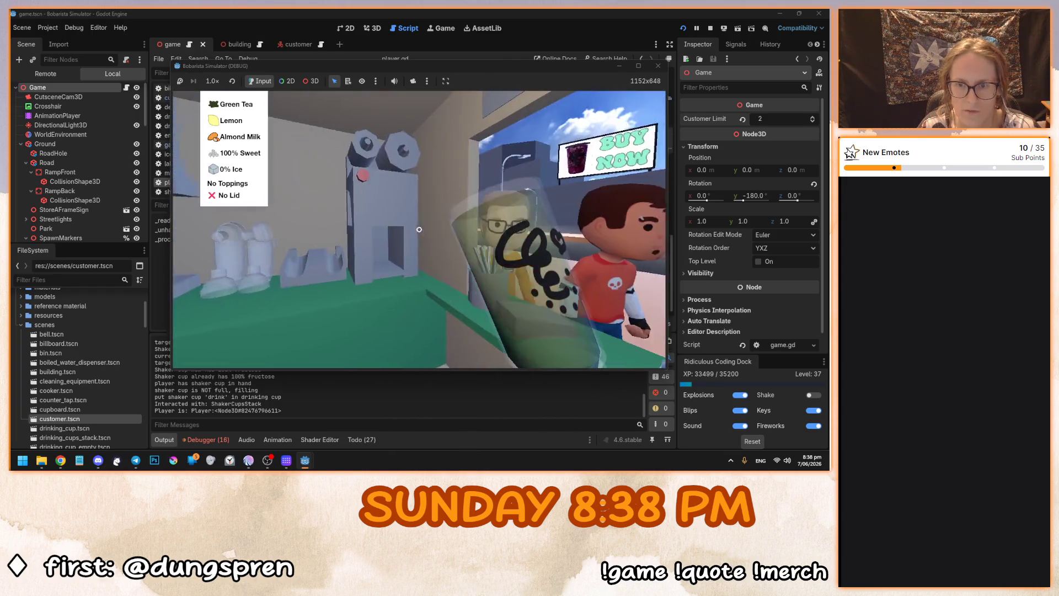
pyautogui.click(419, 228)
pyautogui.click(419, 229)
pyautogui.click(420, 229)
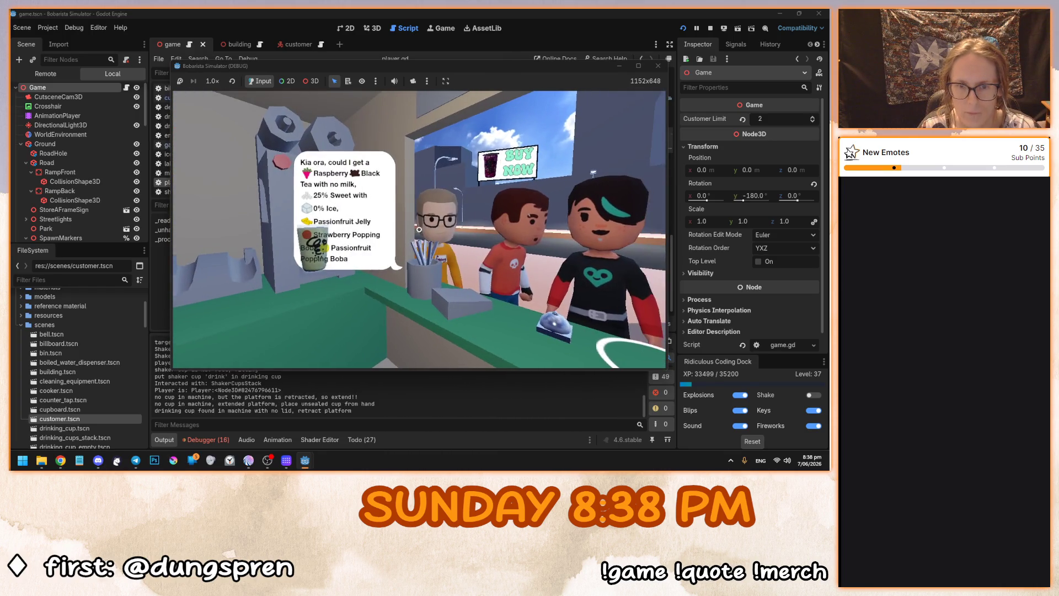
pyautogui.press('w')
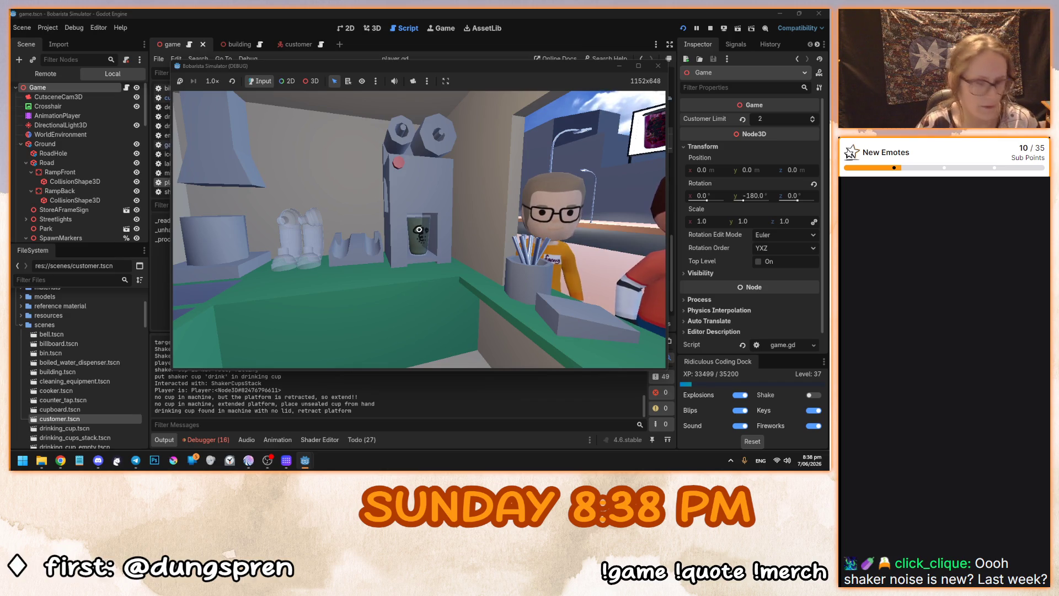
pyautogui.click(419, 229)
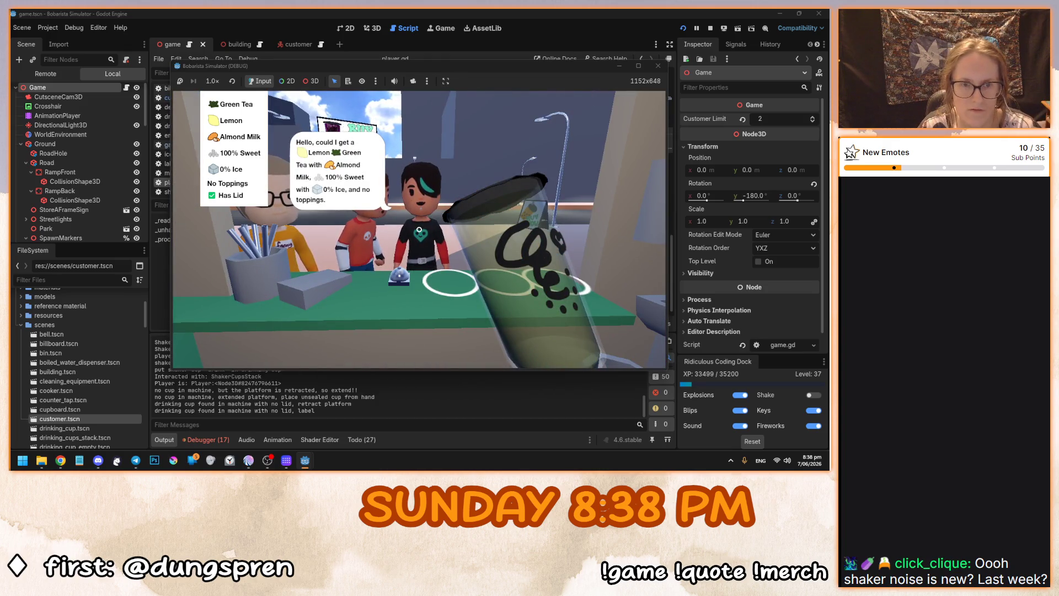
pyautogui.click(418, 229)
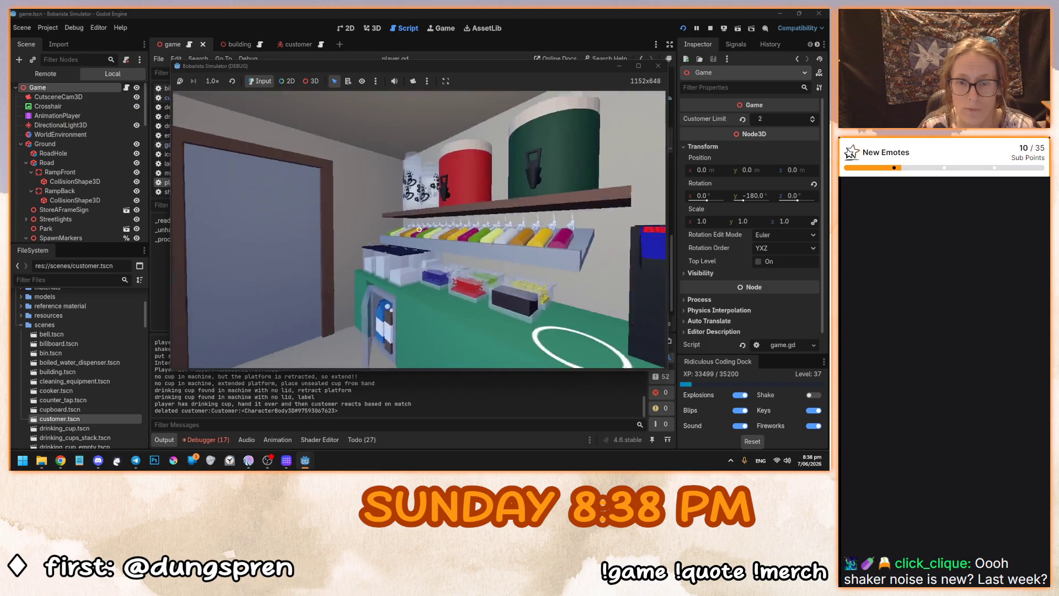
# Start a new drink with Black Tea, Lychee syrup and Almond Milk in a fresh shaker.
pyautogui.click(418, 229)
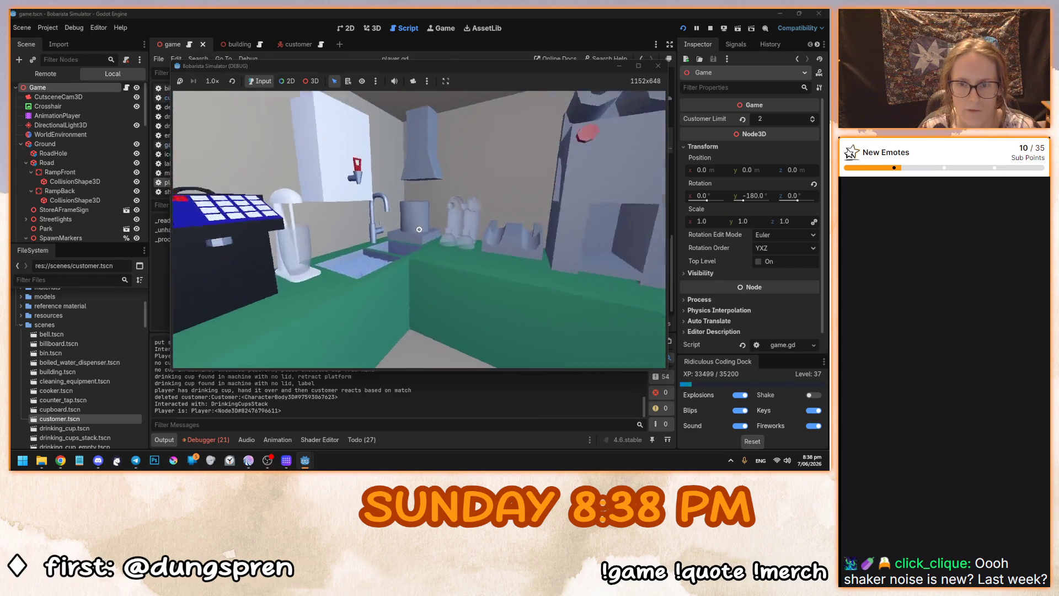
pyautogui.click(419, 229)
pyautogui.click(419, 229)
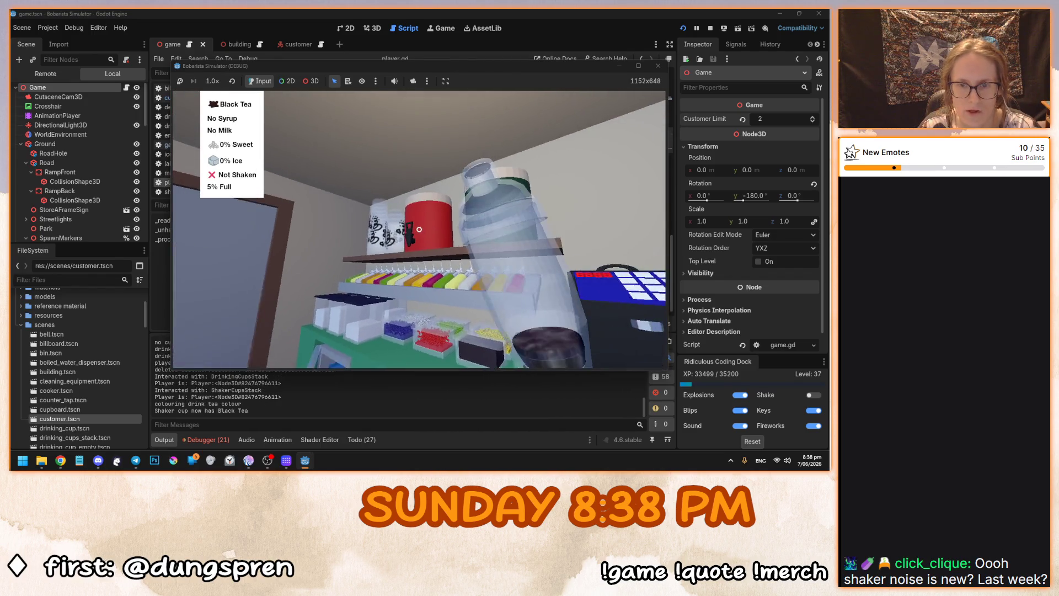
pyautogui.click(419, 229)
pyautogui.click(403, 254)
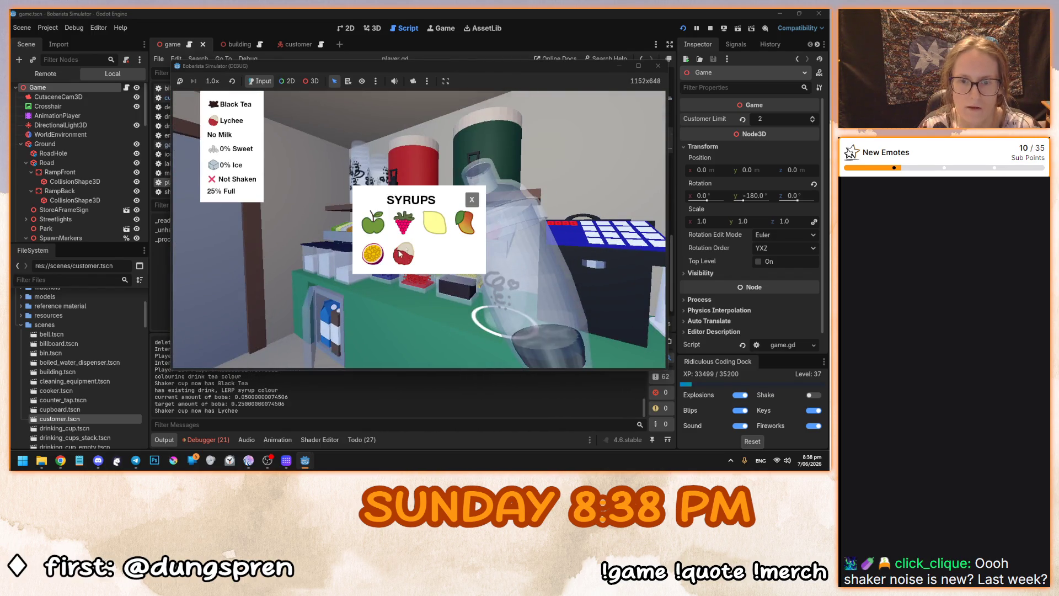
pyautogui.click(472, 200)
pyautogui.click(419, 229)
pyautogui.click(435, 236)
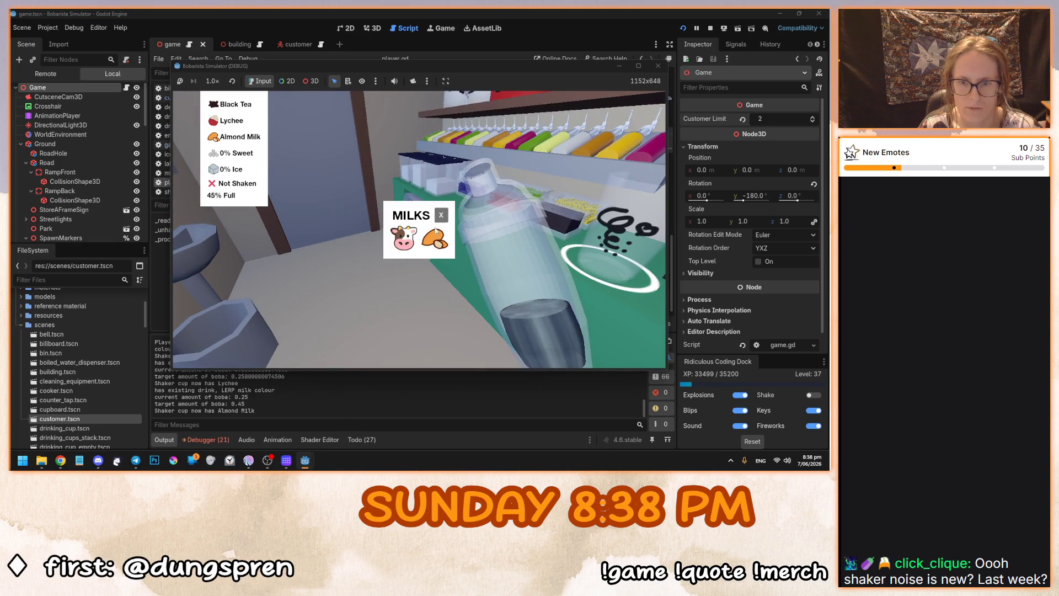